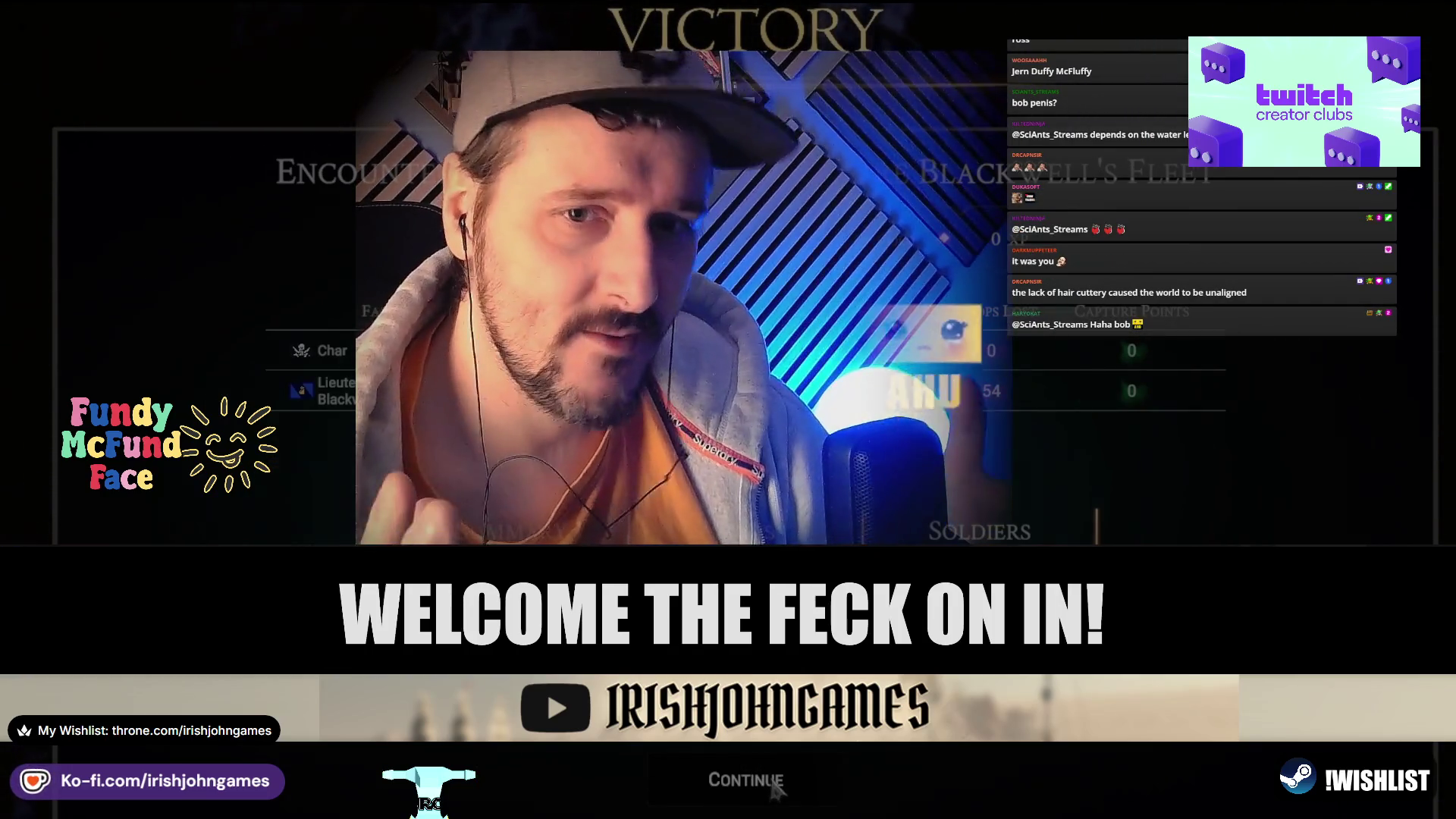
- Continue past the Victory results screen toward the Ironwood Haven port
left_click(772, 782)
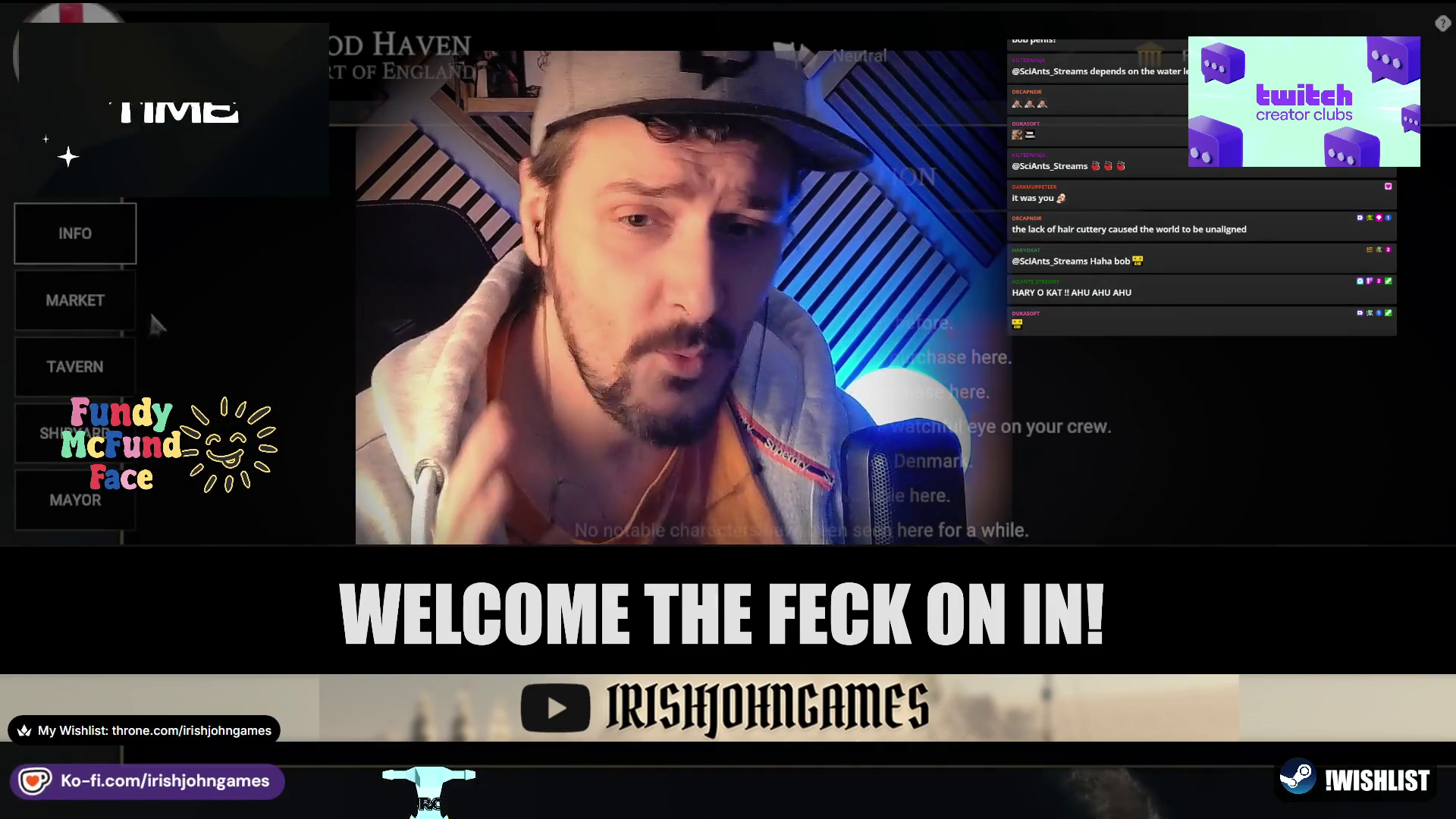
- Buy the Captains Log at the Ironwood Haven market, browse the goods list, then leave port
left_click(129, 319)
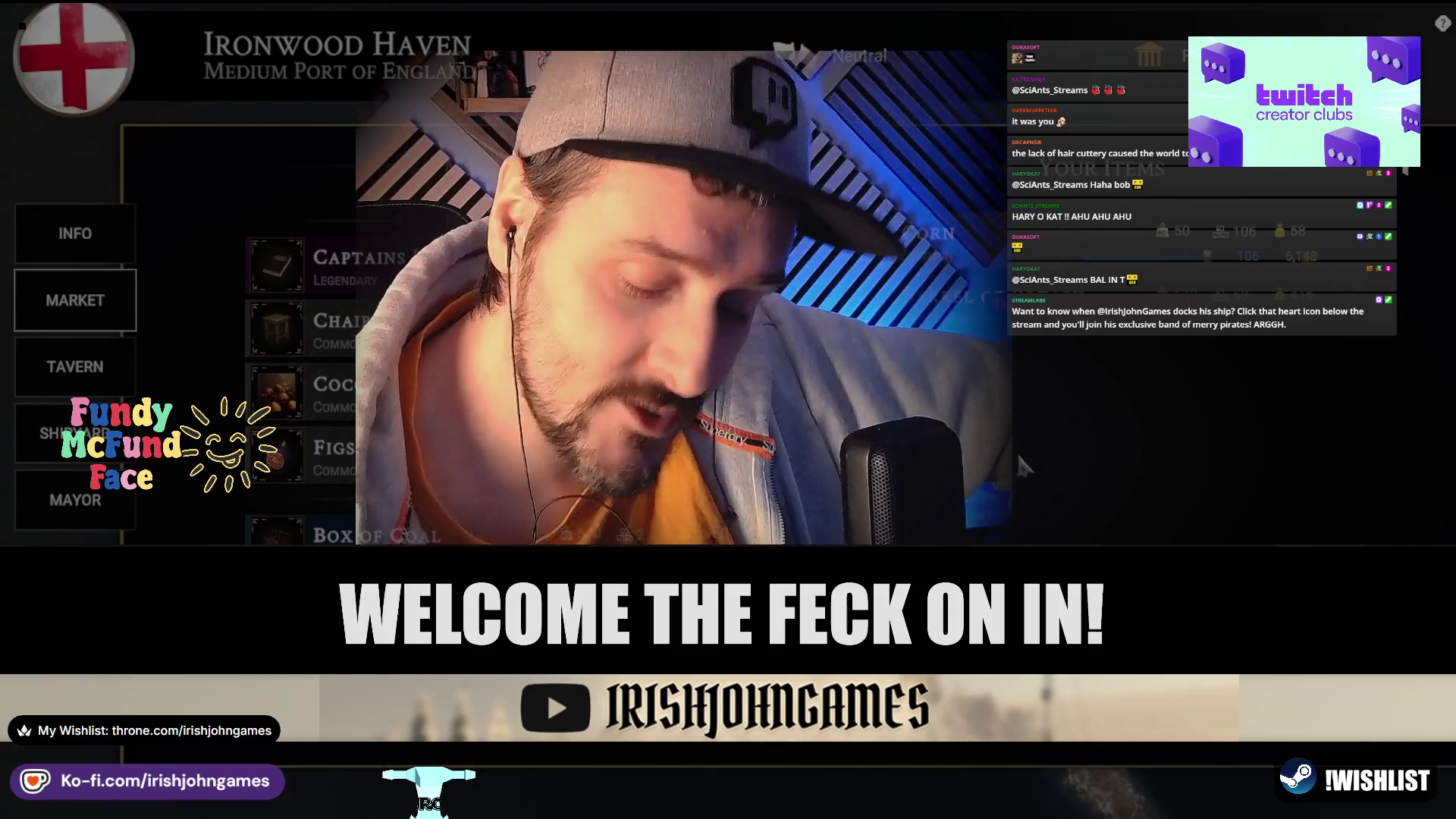
left_click(960, 413)
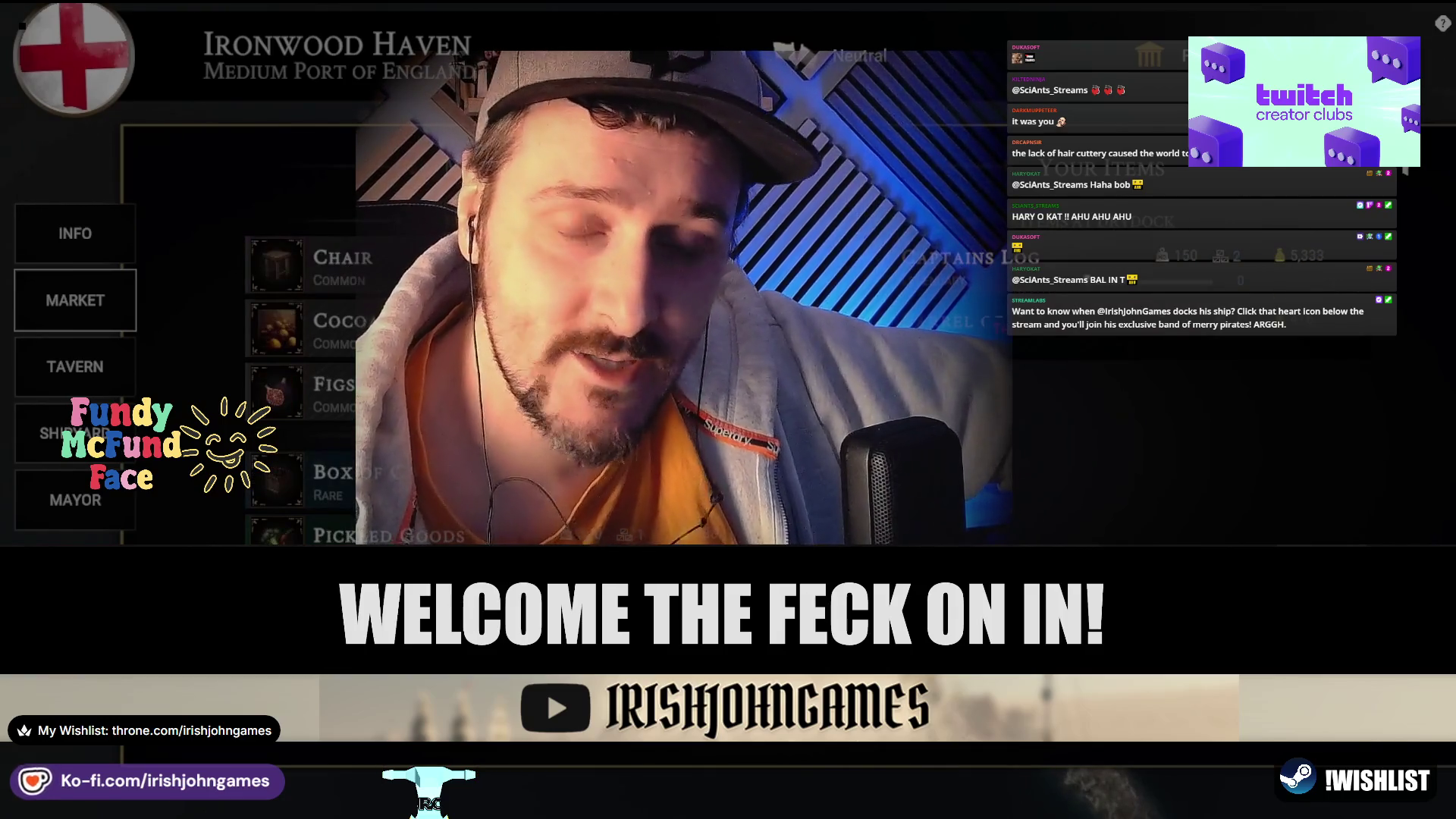
scroll(319, 380, "down", 1)
scroll(318, 380, "down", 5)
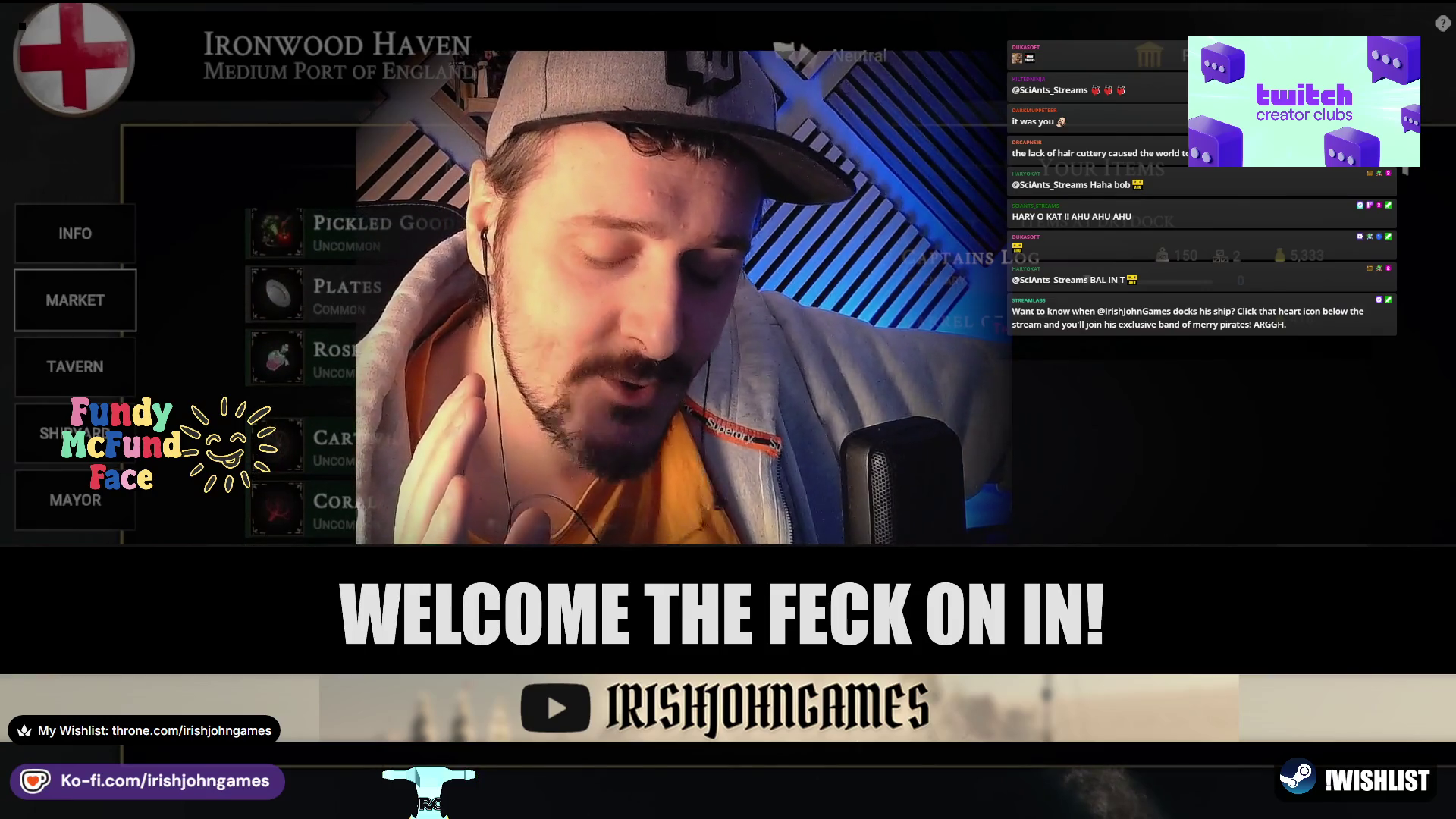
scroll(318, 379, "up", 6)
scroll(319, 379, "down", 2)
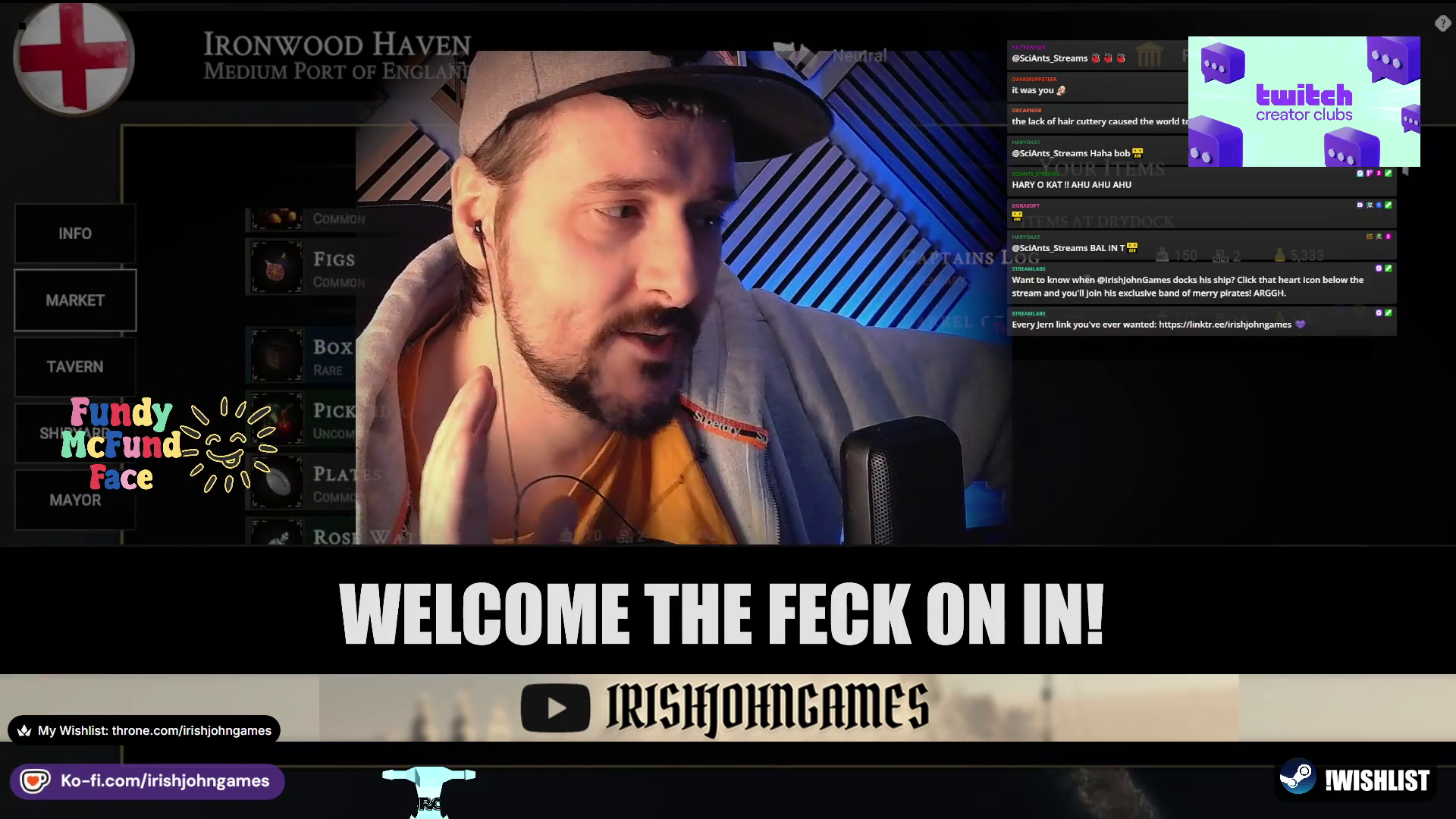
scroll(304, 379, "up", 2)
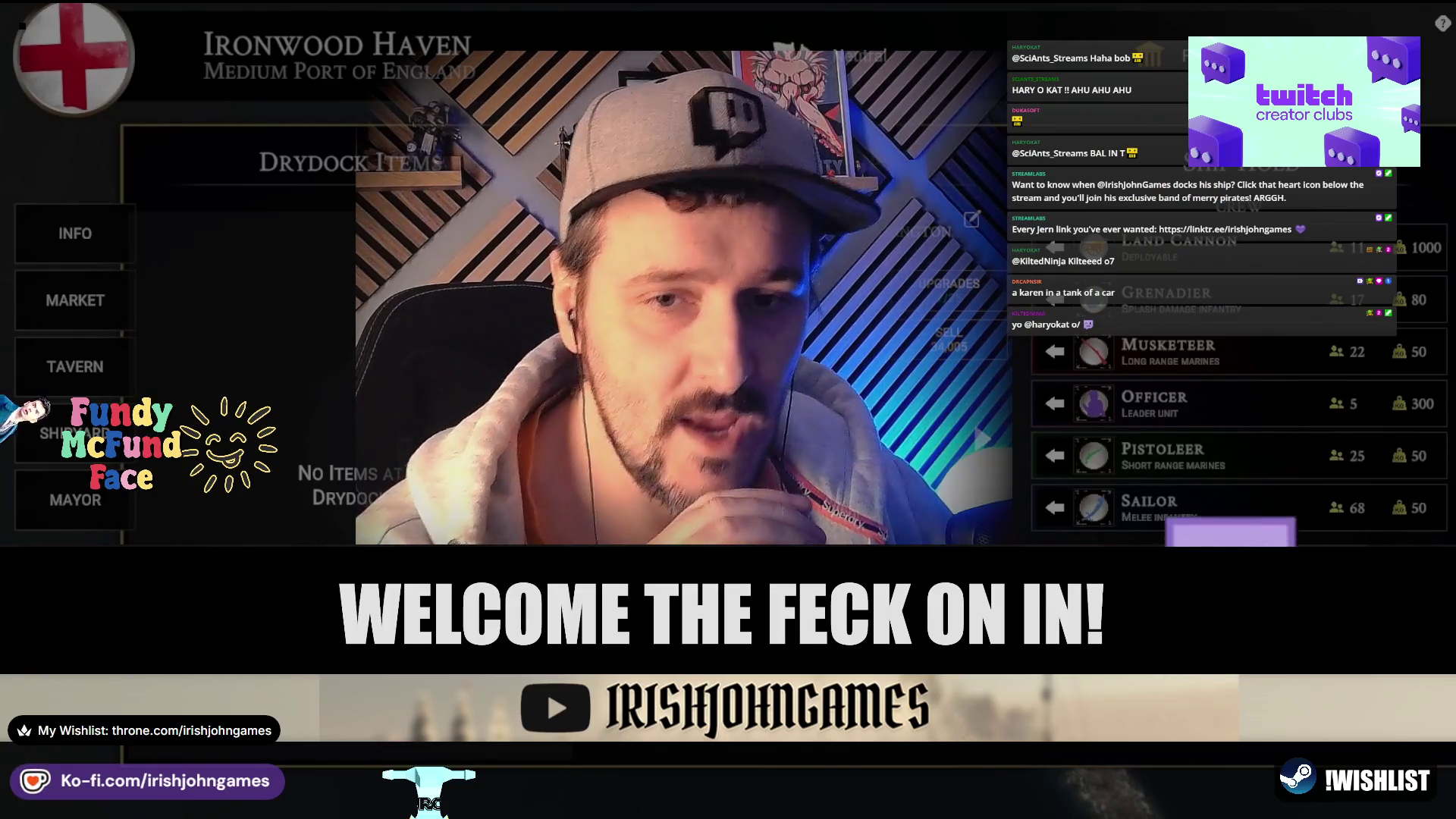
key("Escape")
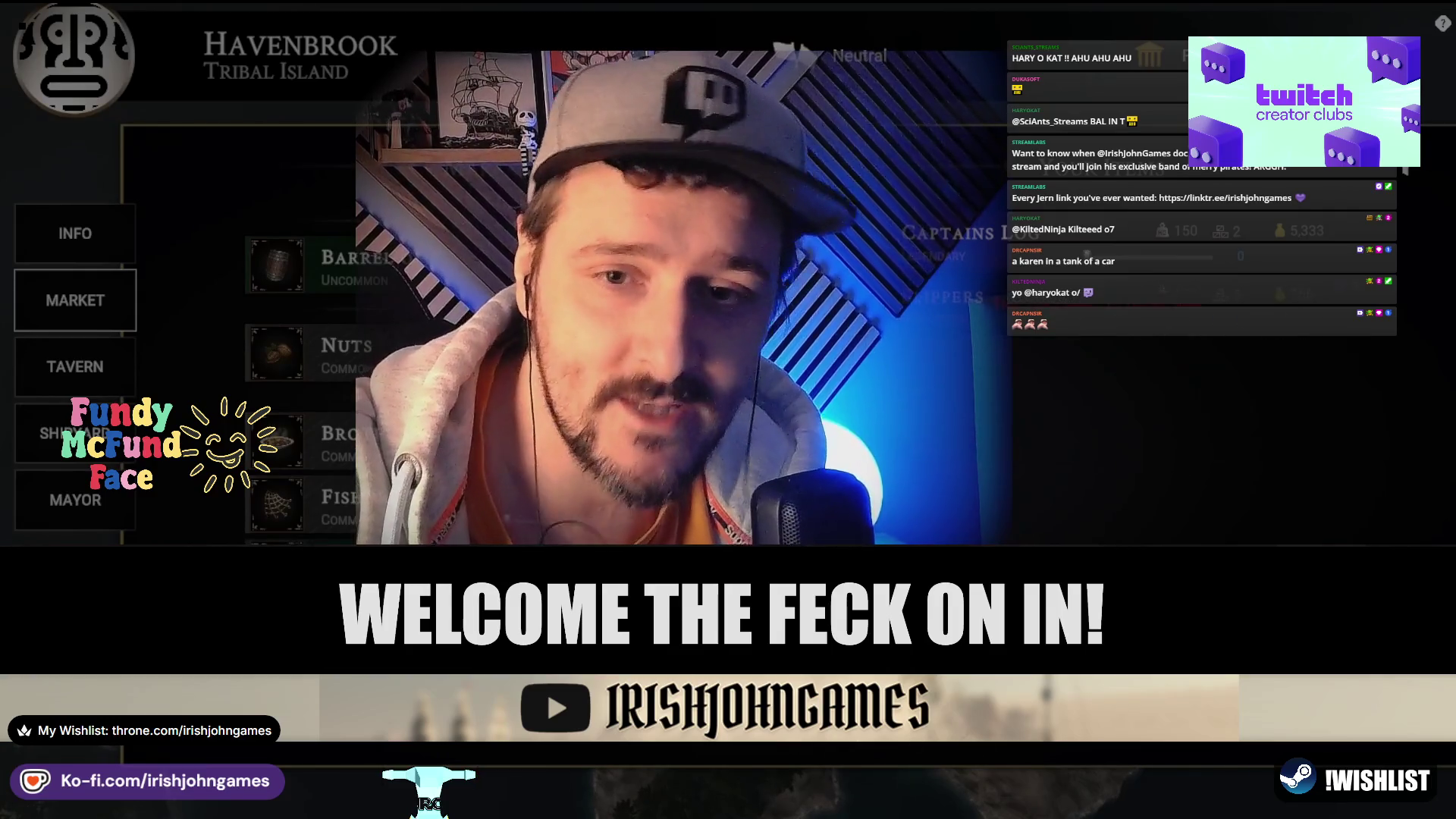
- Switch Havenbrook's port screen to the shipyard drydock
left_click(75, 433)
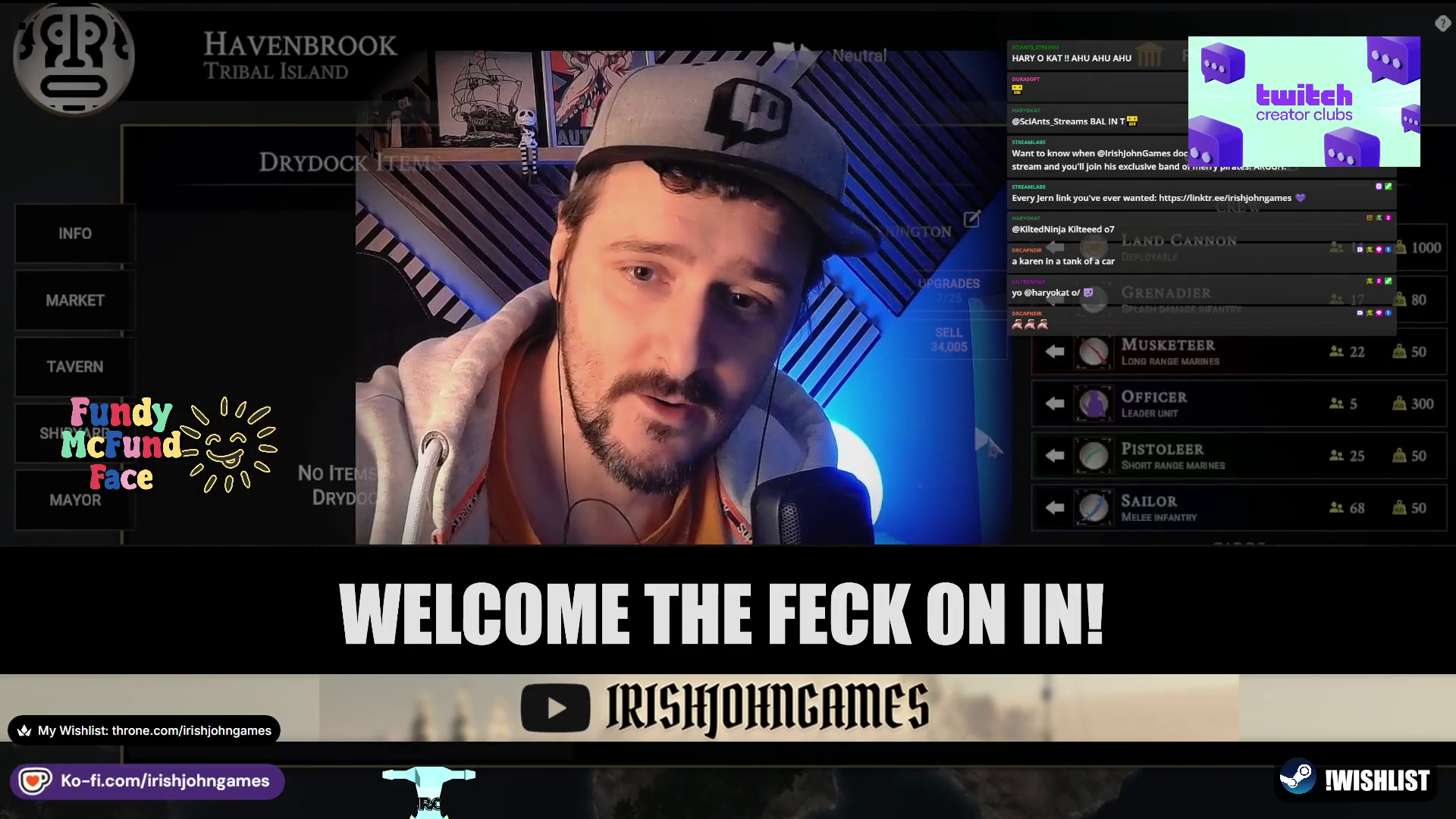
- View the next drydock ship's upgrades, then close the upgrades and Havenbrook town menu
left_click(983, 441)
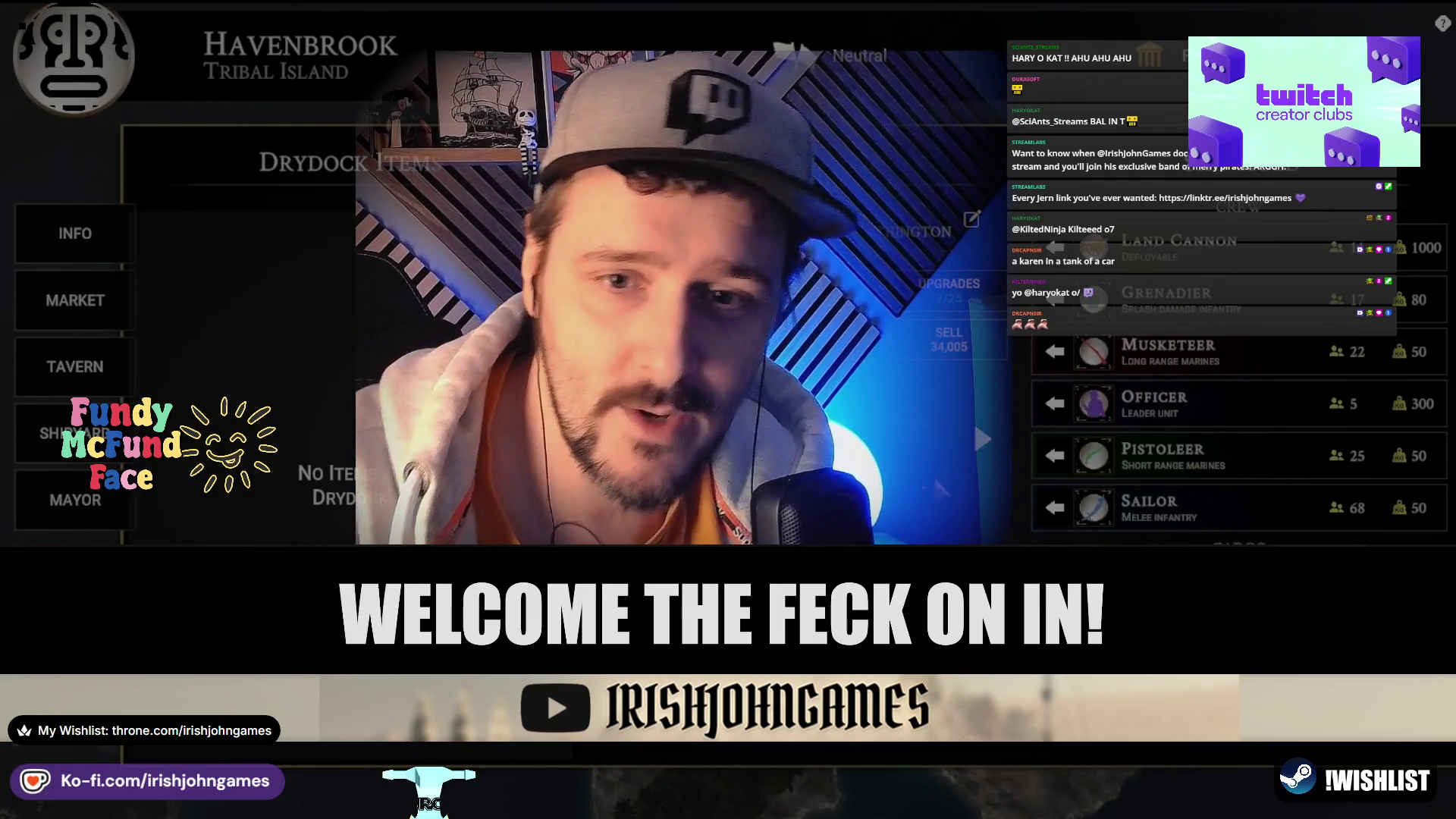
left_click(949, 296)
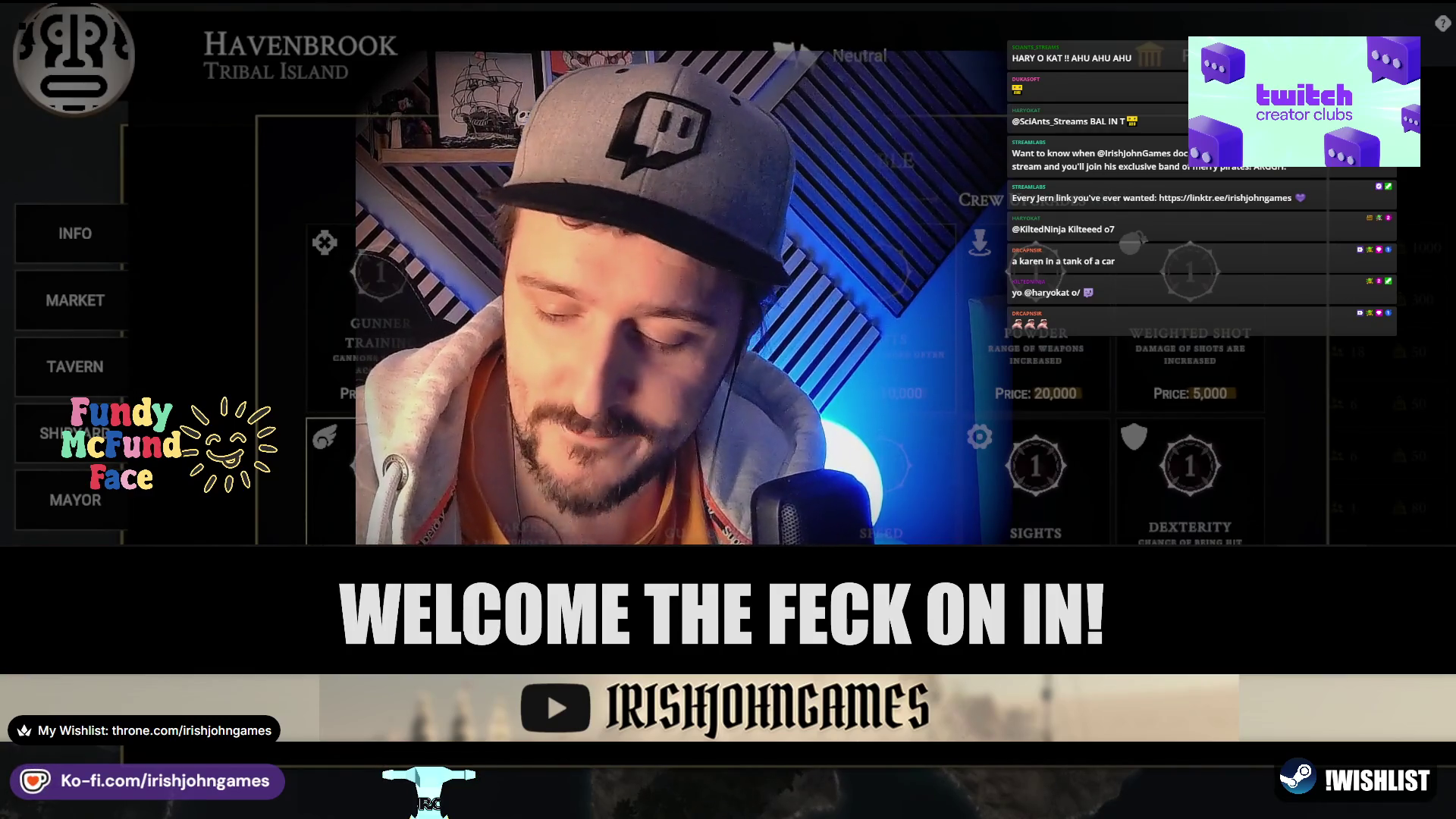
key("Escape")
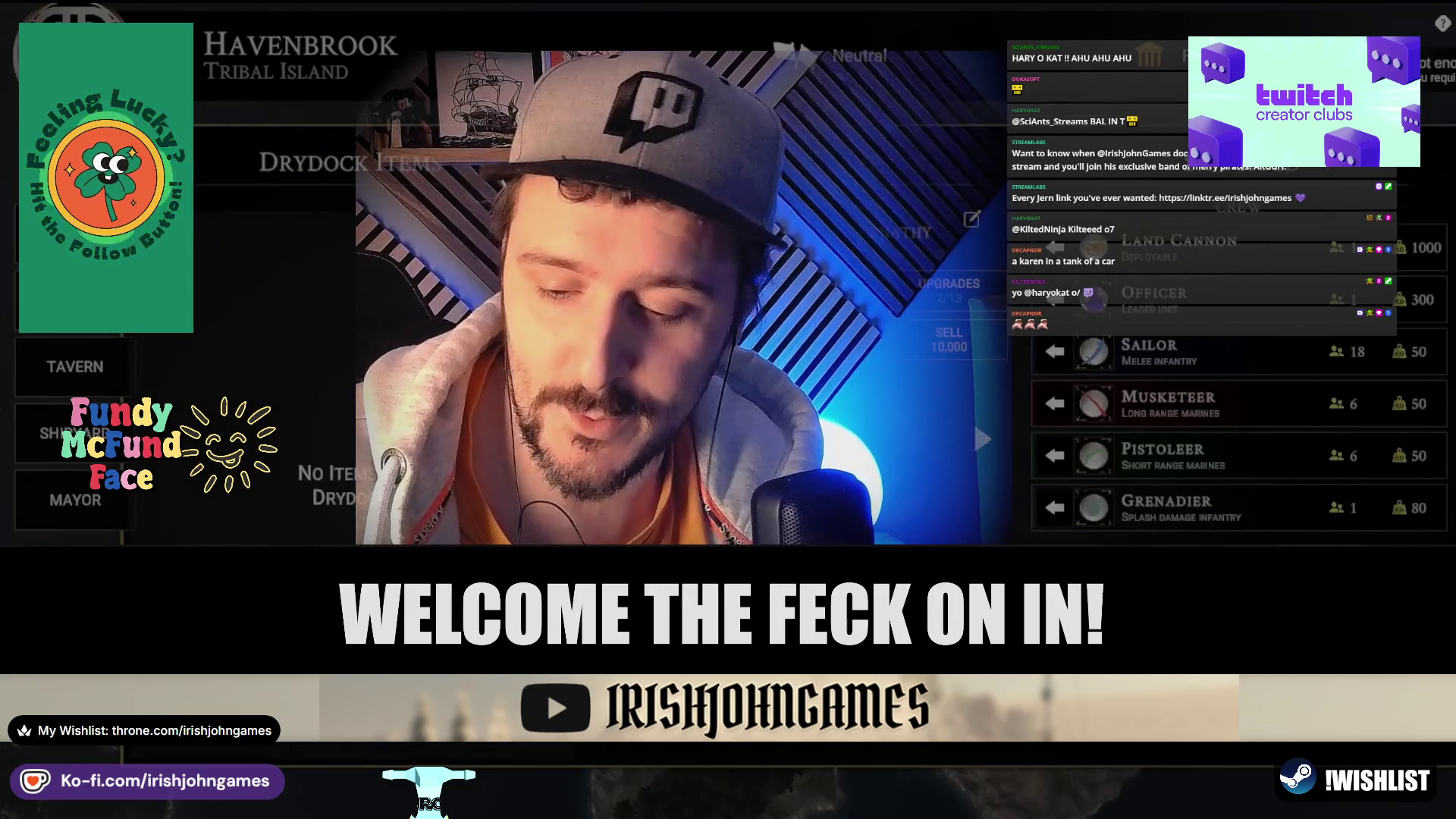
key("Escape")
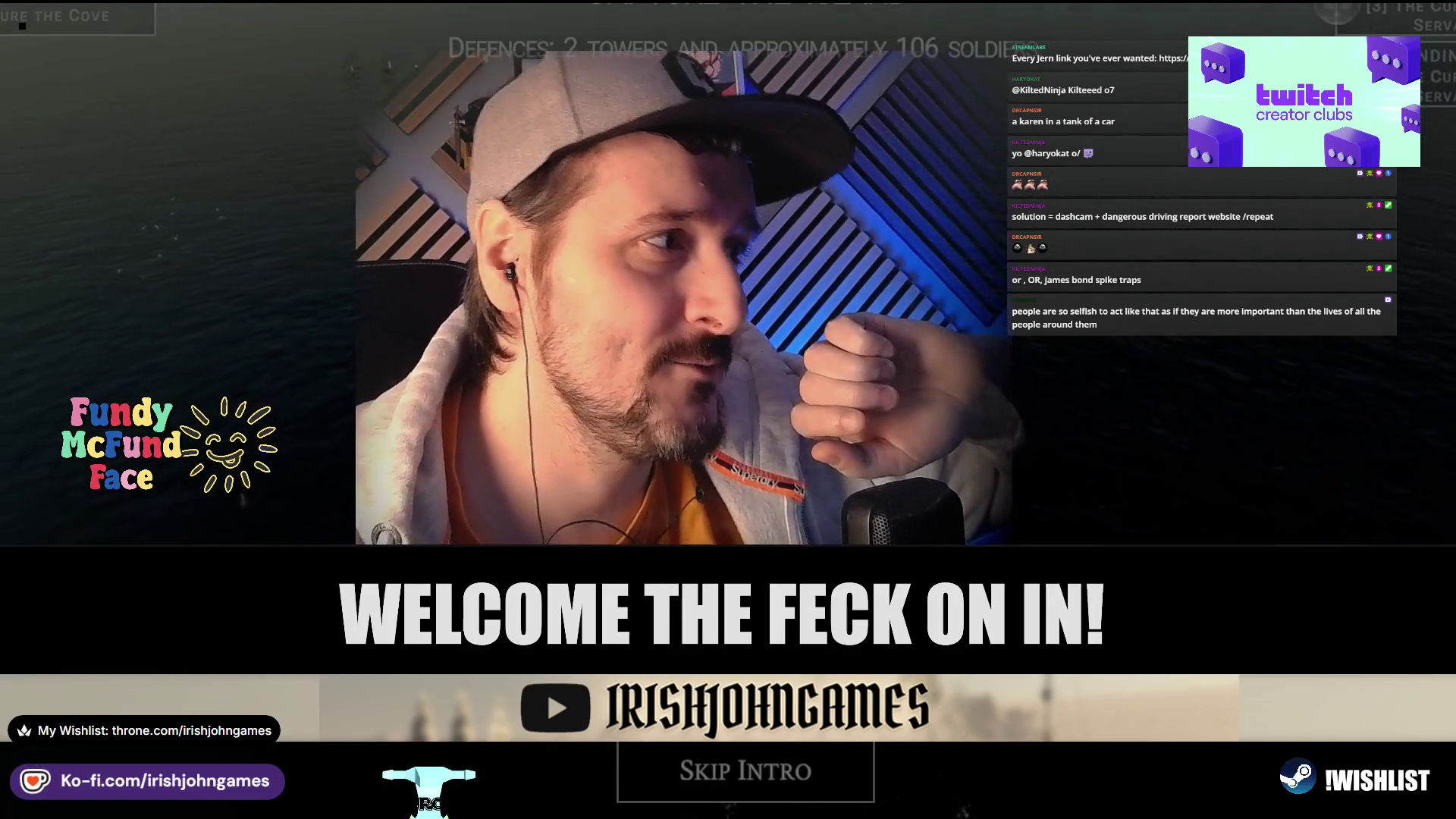
- Skip the cove attack intro and fight the battle through to victory
left_click(763, 781)
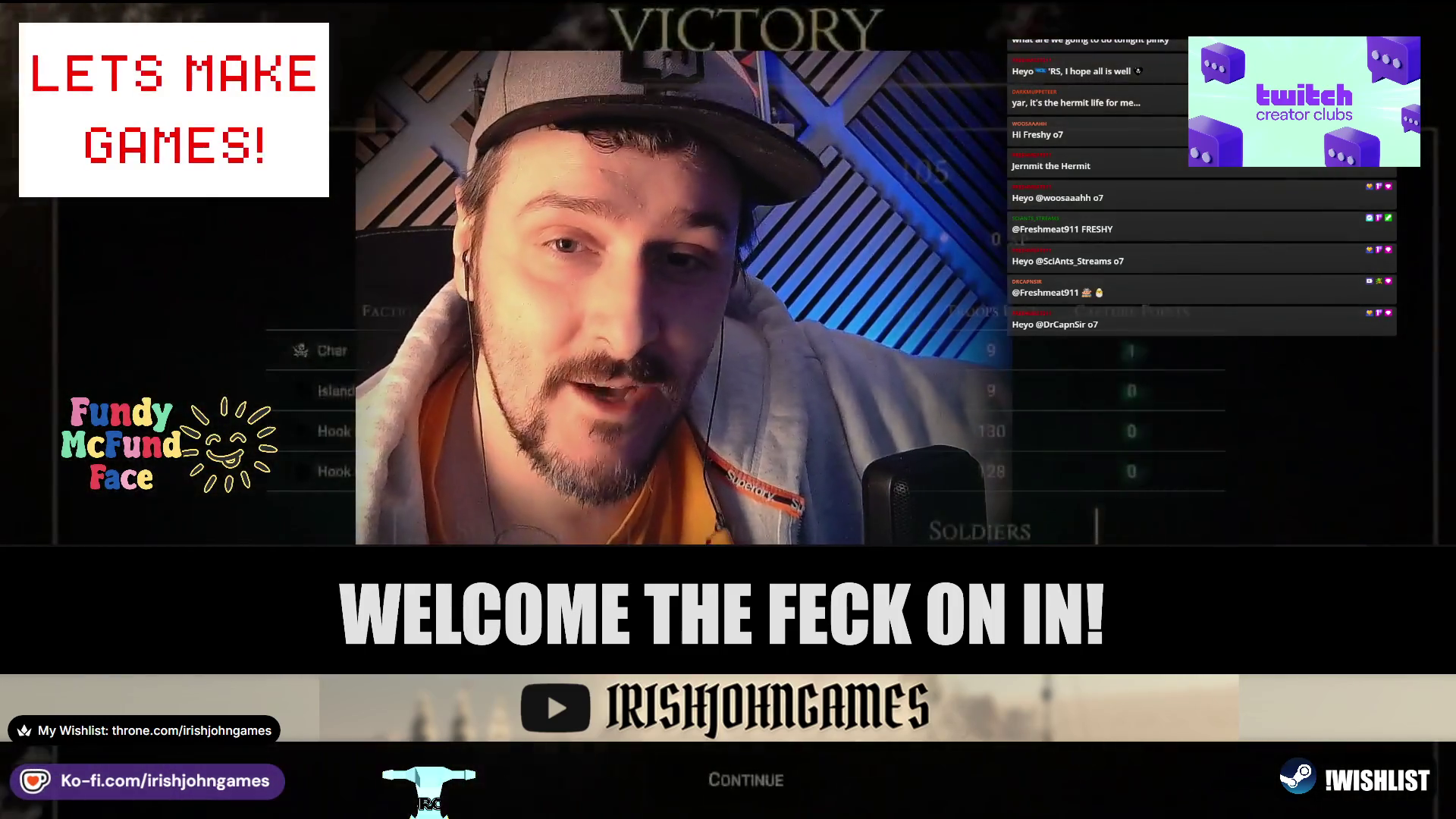
- Continue past the cove victory results and the next Blackwell's Fleet victory screen
left_click(756, 775)
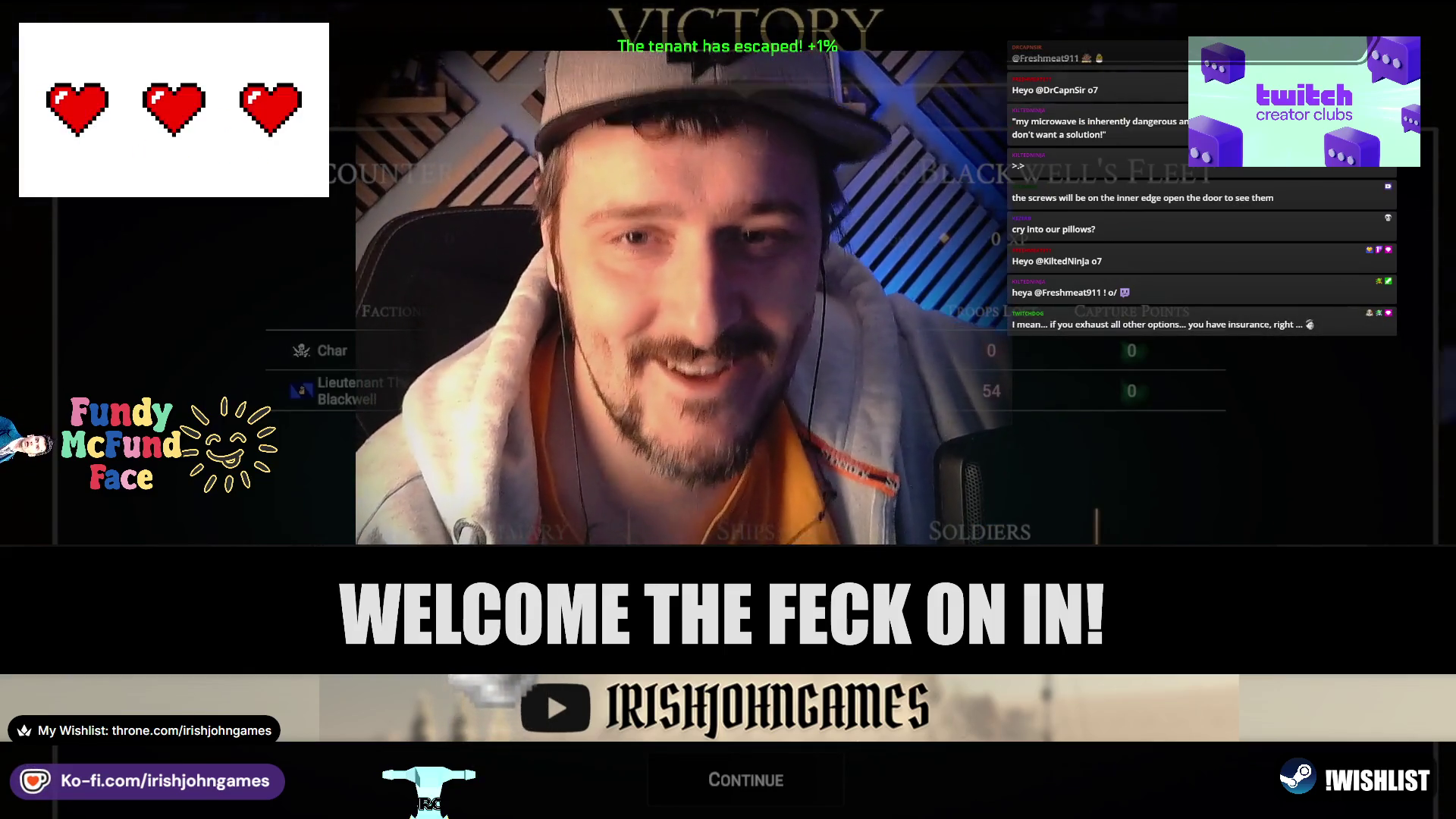
left_click(772, 781)
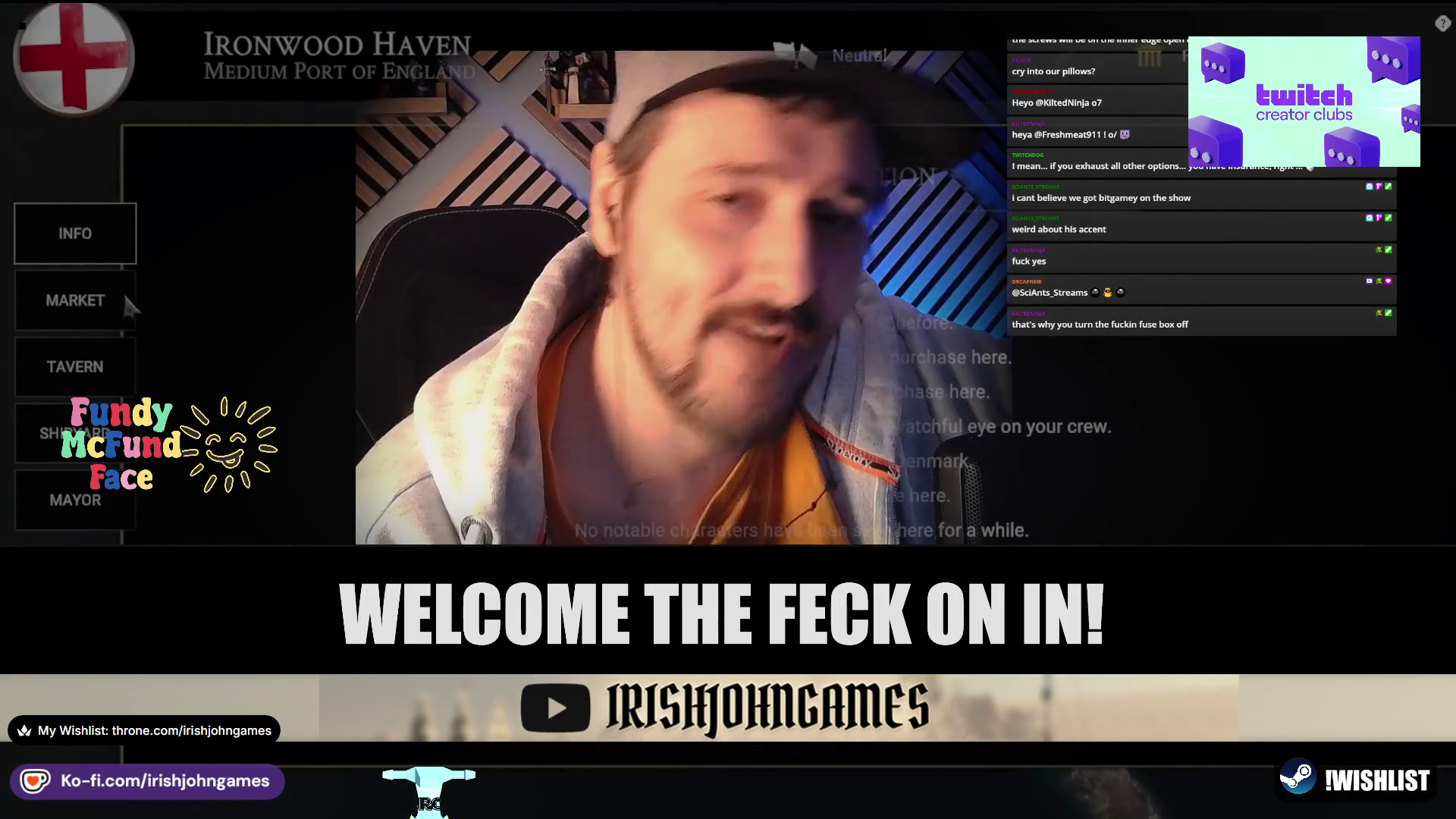
- Browse Ironwood Haven's goods for sale, then leave the port for the open-sea map
left_click(126, 302)
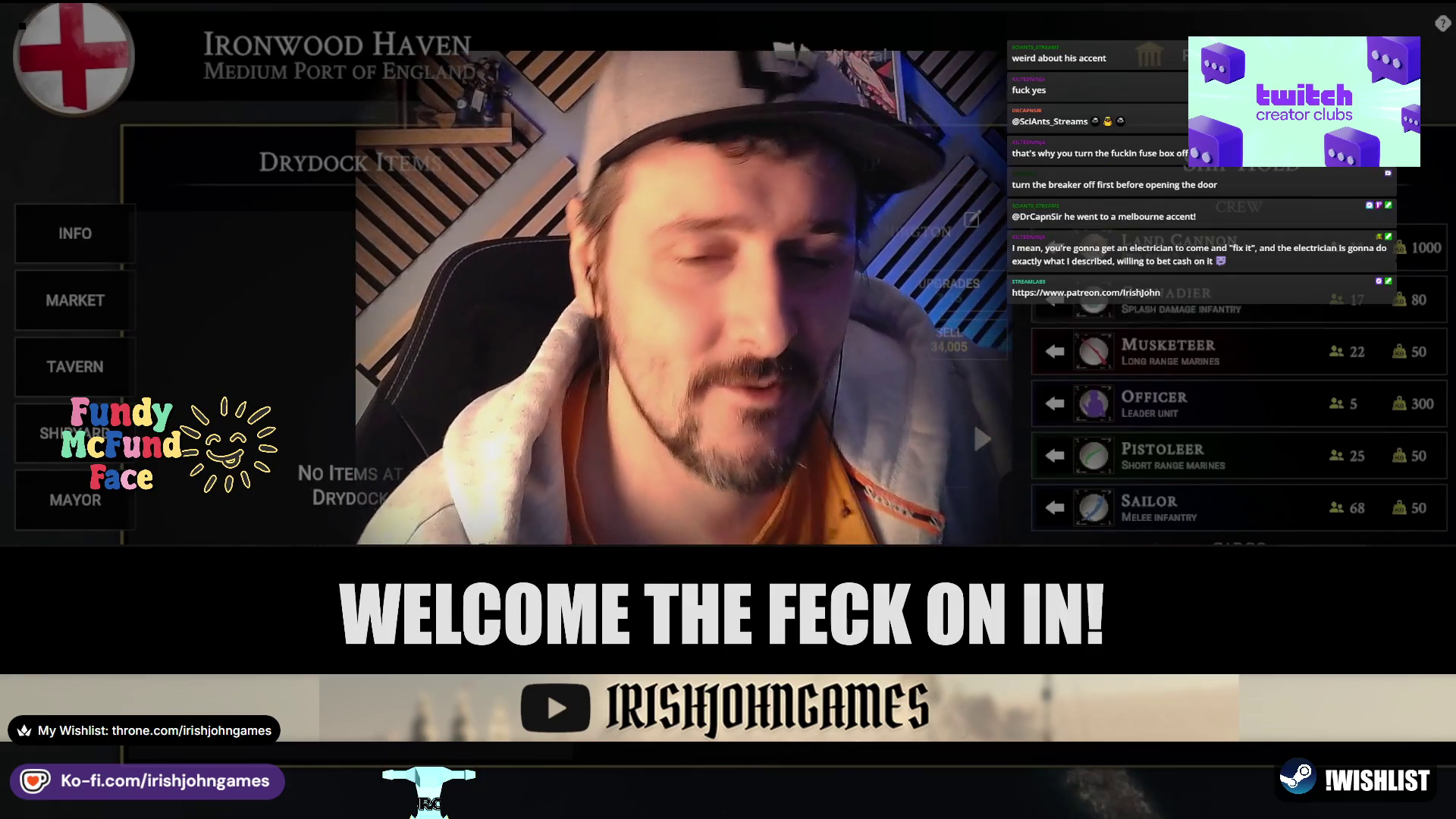
key("Escape")
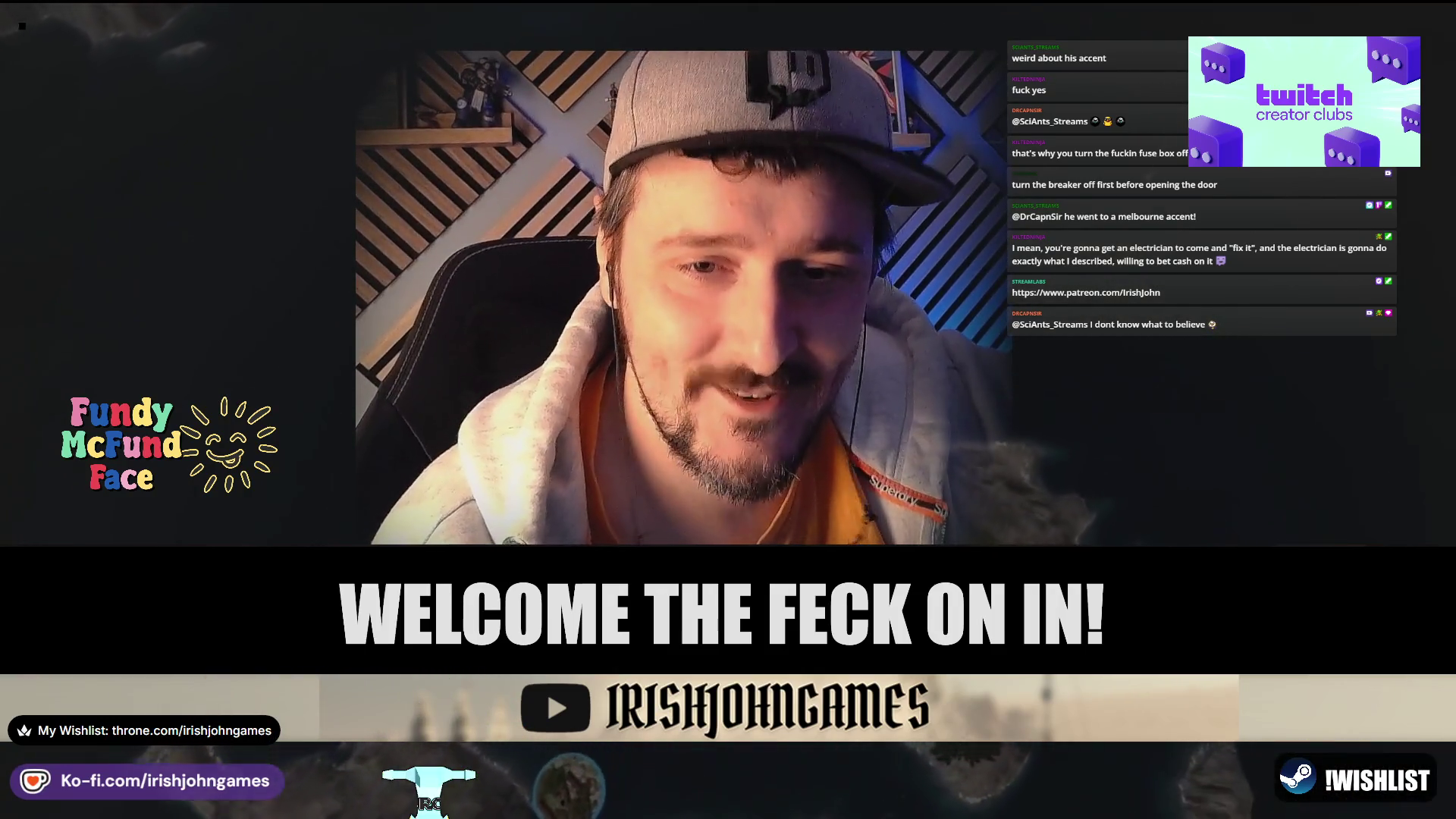
- Check the diplomacy overview of nations and decline the encounter prompt
key("d")
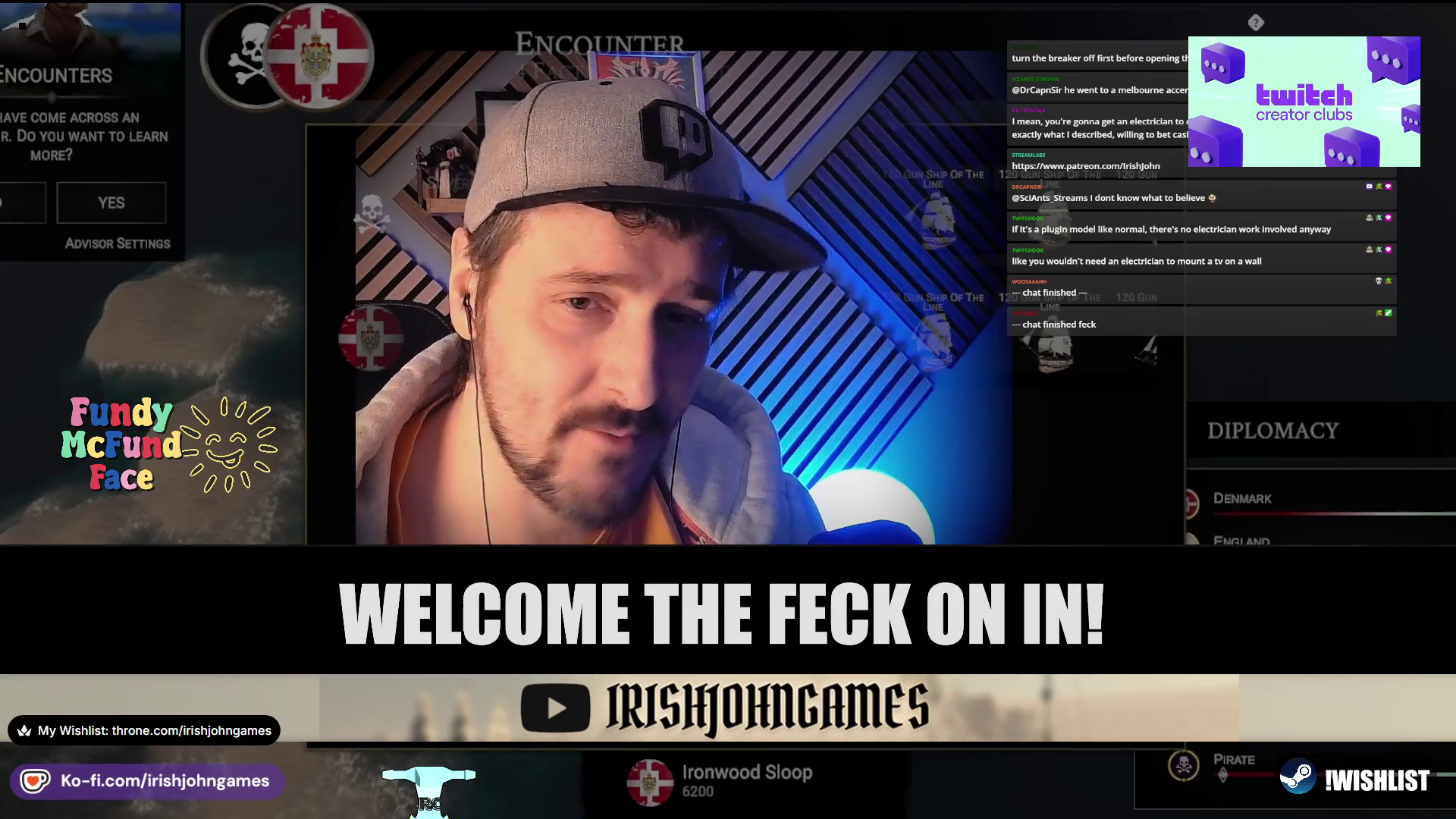
left_click(7, 219)
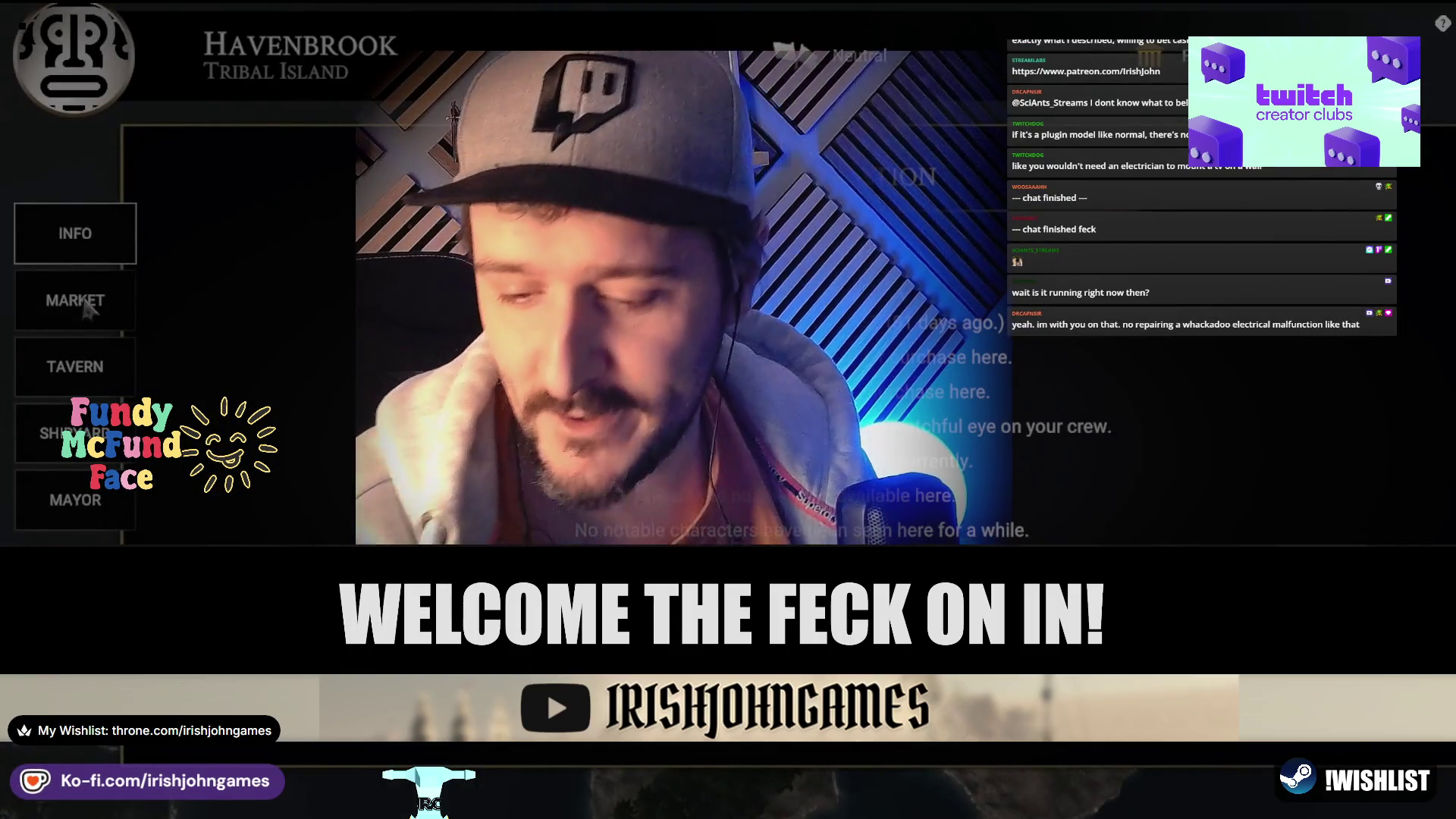
- Set 58 Barrel of Potash in Havenbrook's market, then check another drydock ship's crew upgrades
left_click(84, 302)
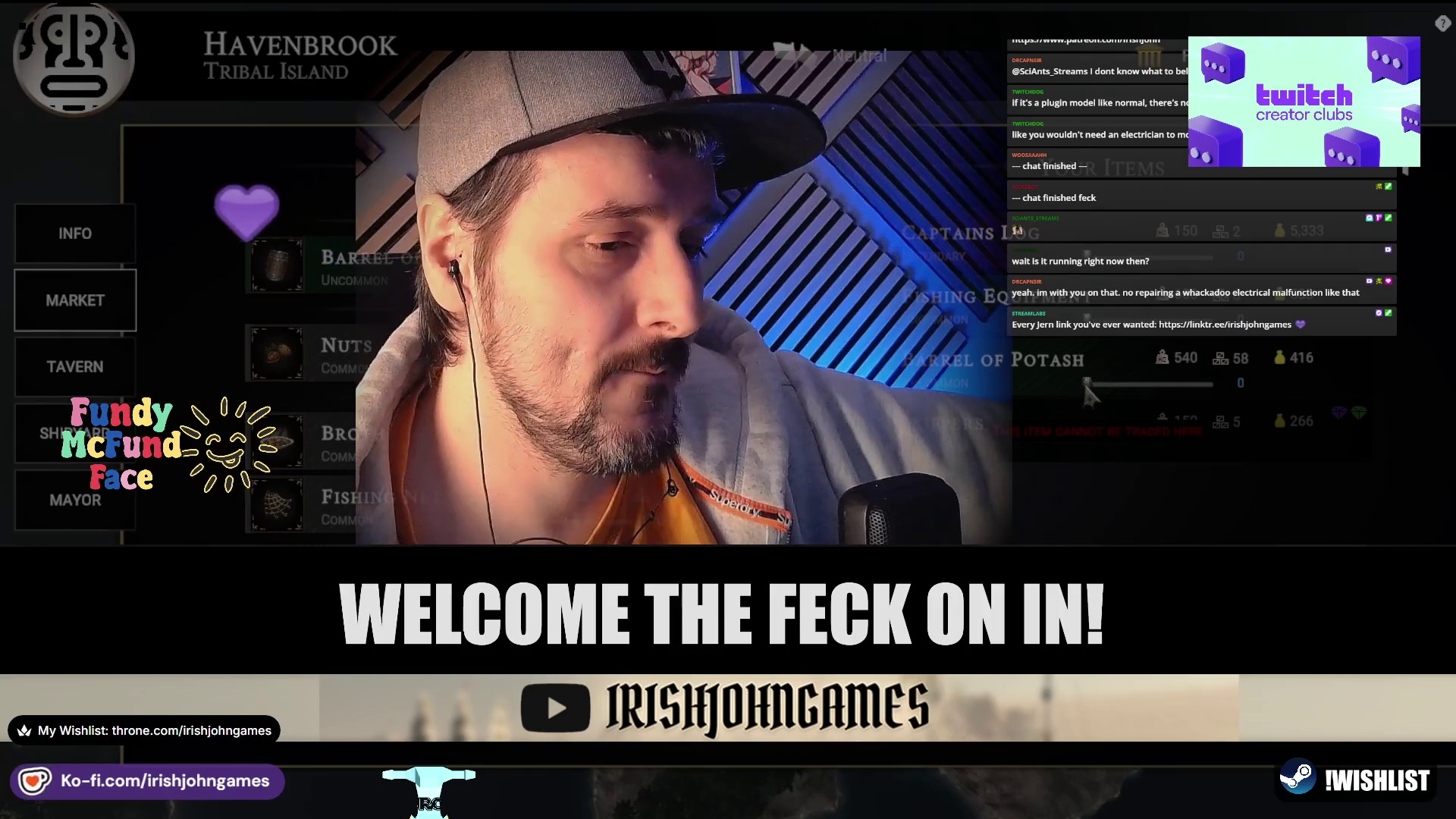
left_click_drag(1086, 382, 1240, 392)
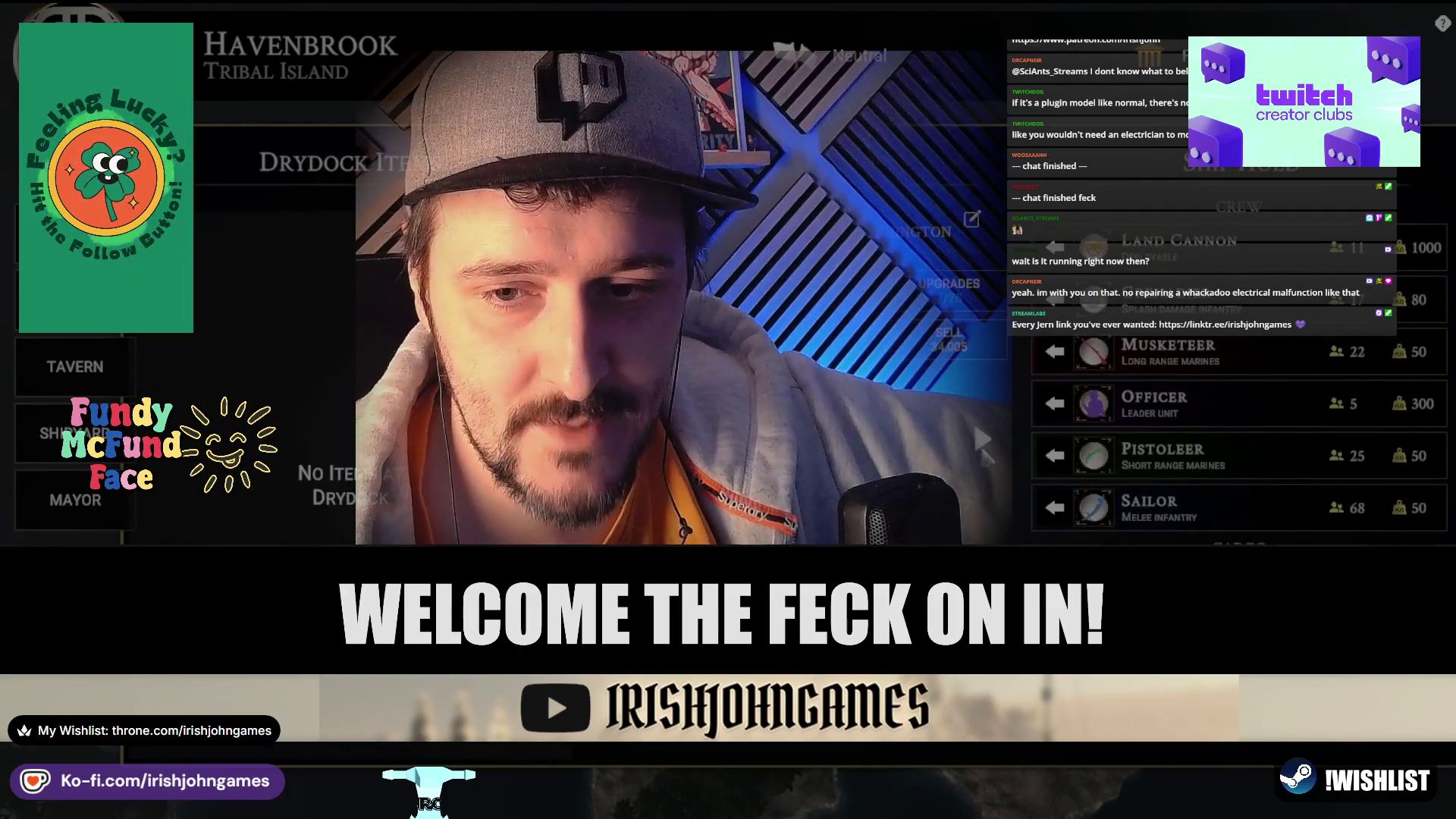
left_click(981, 439)
left_click(949, 283)
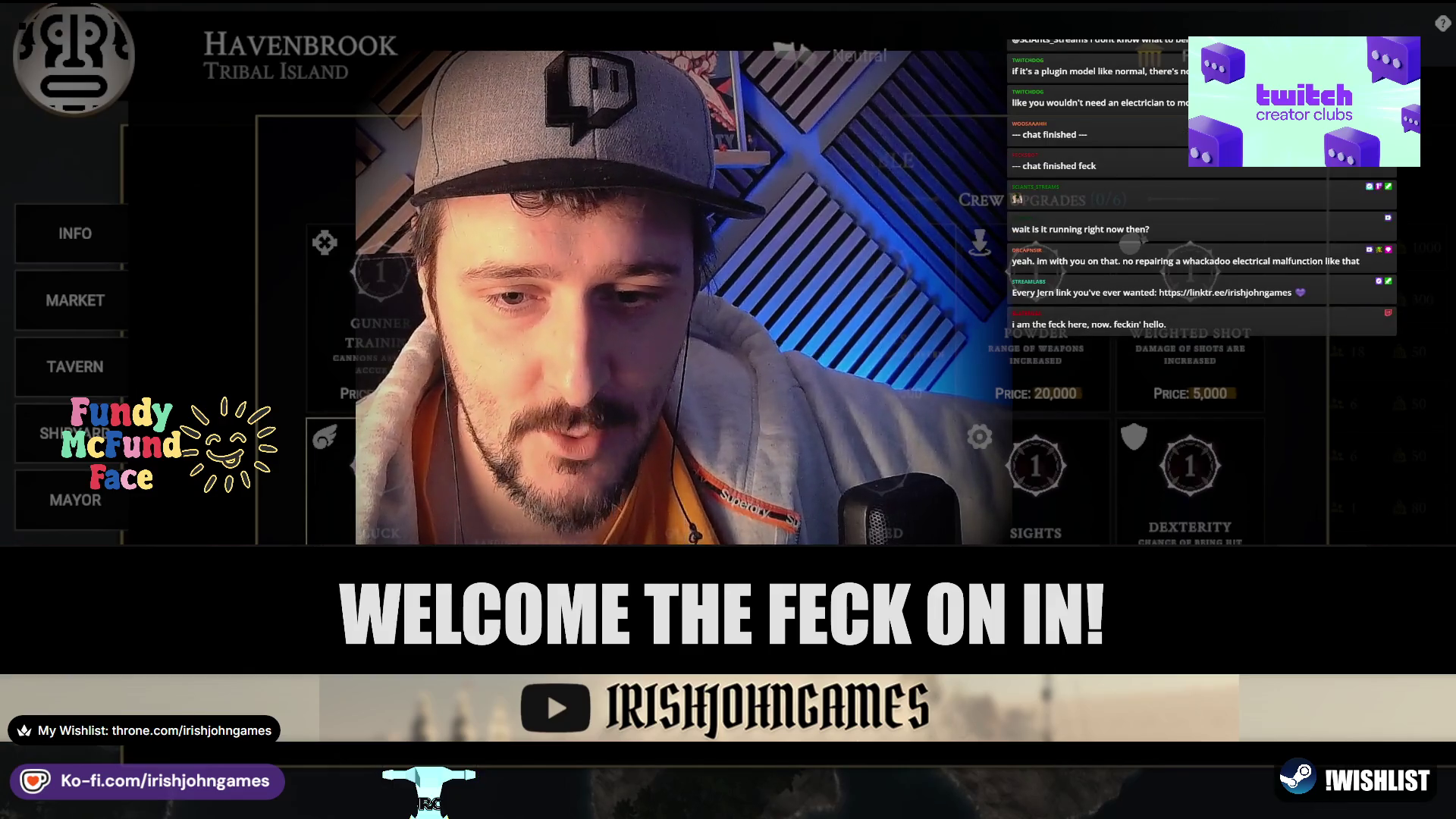
key("Escape")
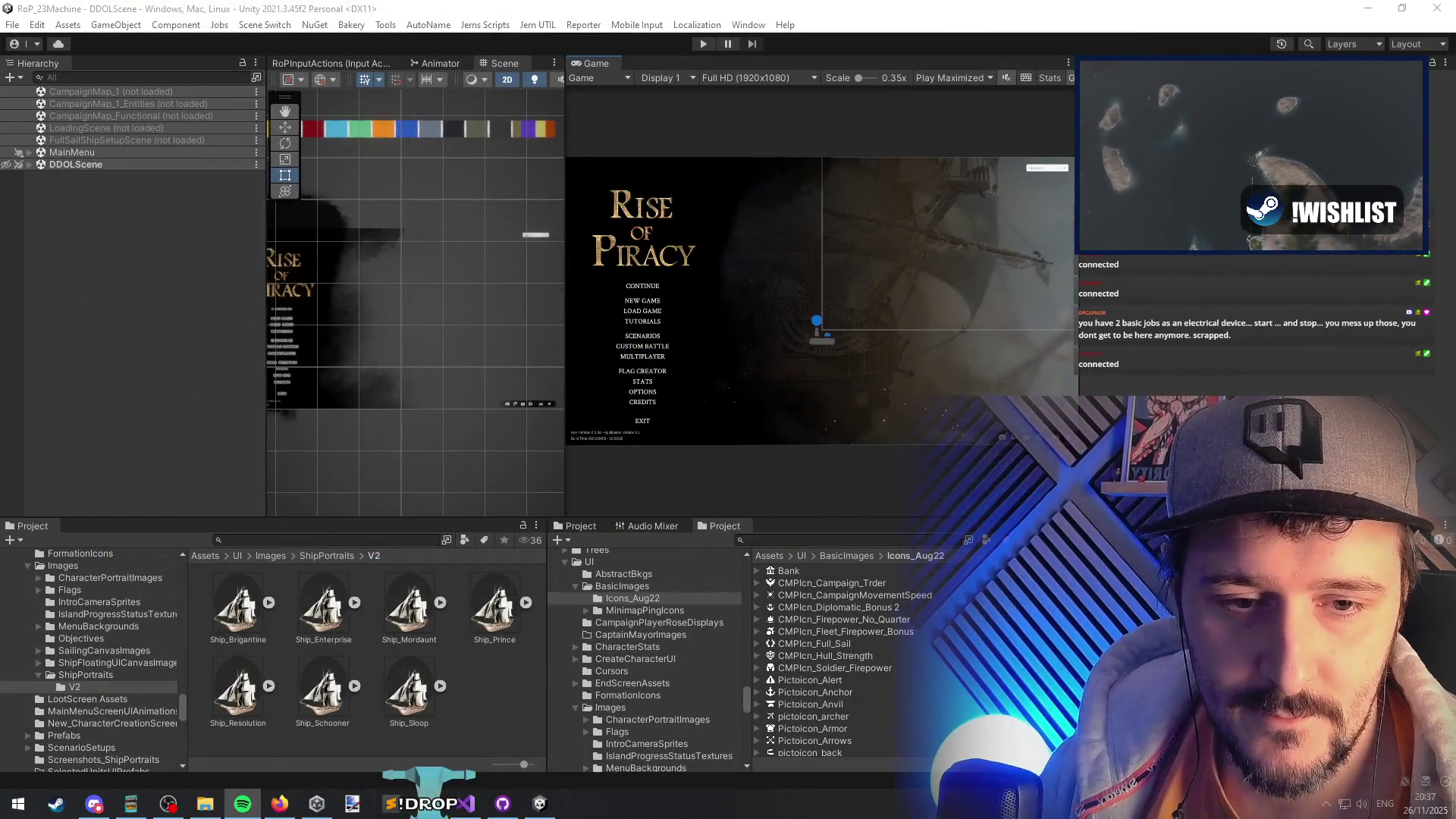
- Raise the music volume slightly, then go to FixedUpdate's DistanceToTargetDisplay.text line in Visual Studio
key("XF86AudioNext")
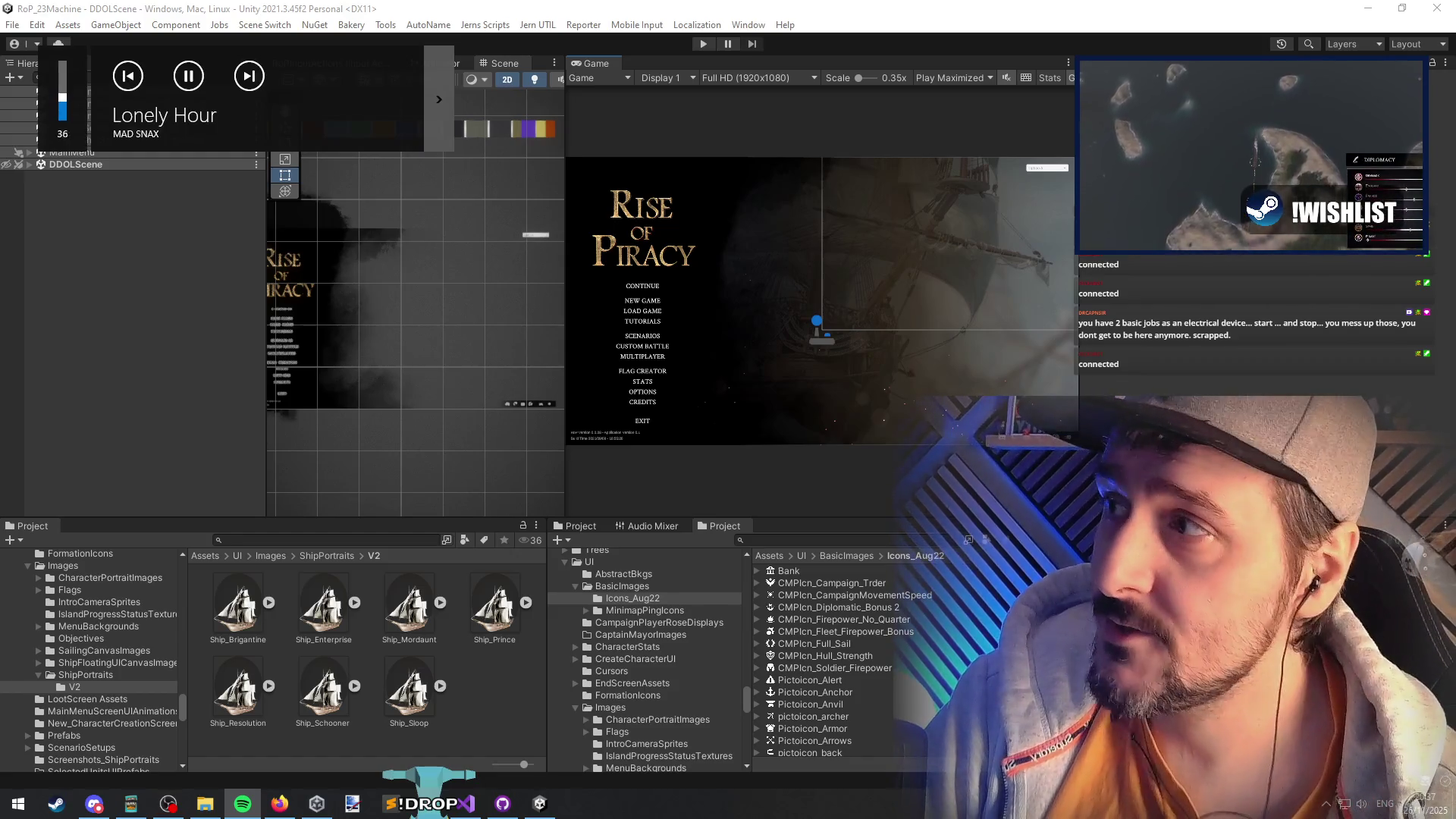
key("XF86AudioRaiseVolume")
key("XF86AudioRaiseVolume")
key("XF86AudioRaiseVolume")
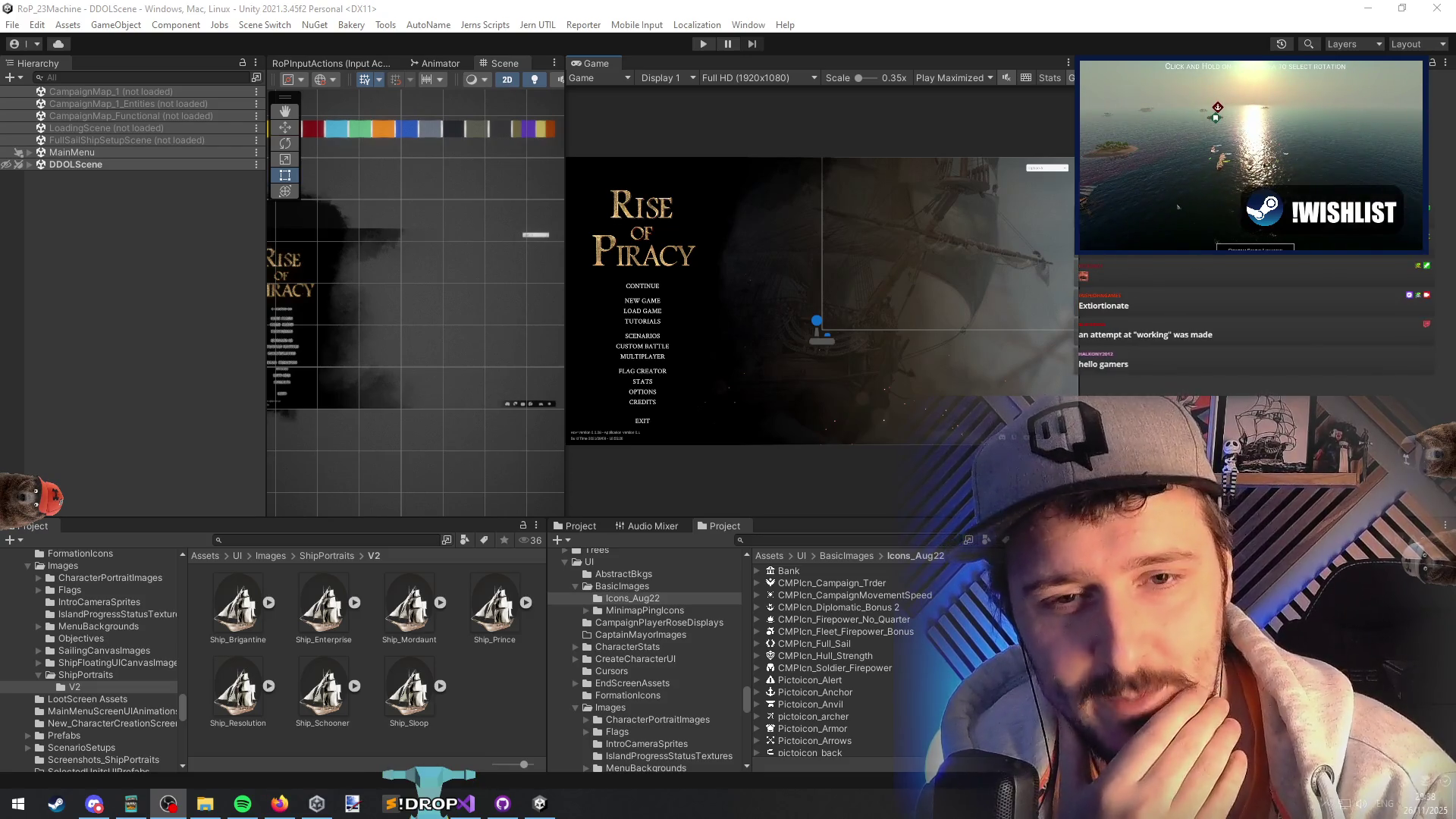
left_click(1209, 355)
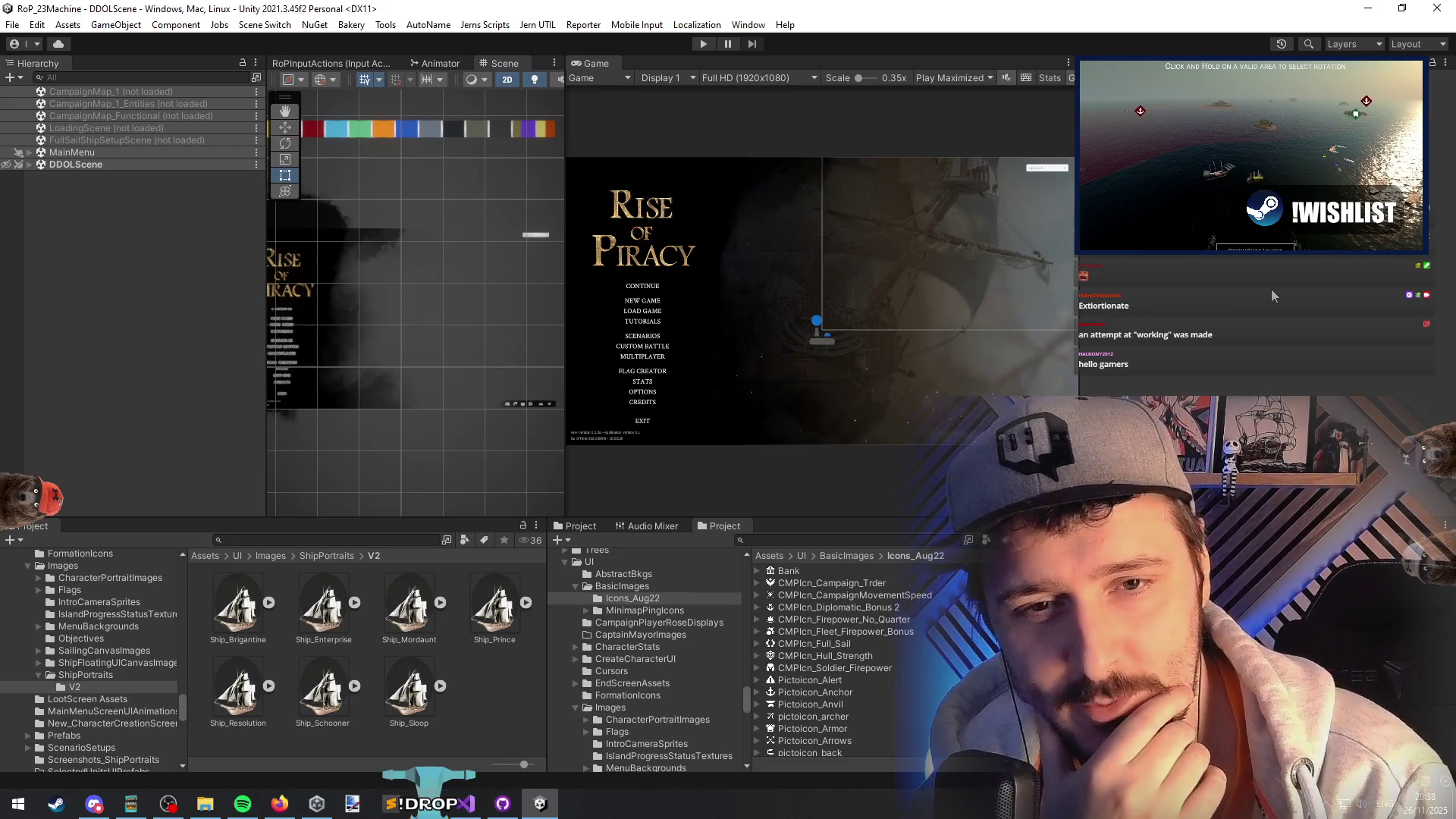
left_click(1255, 316)
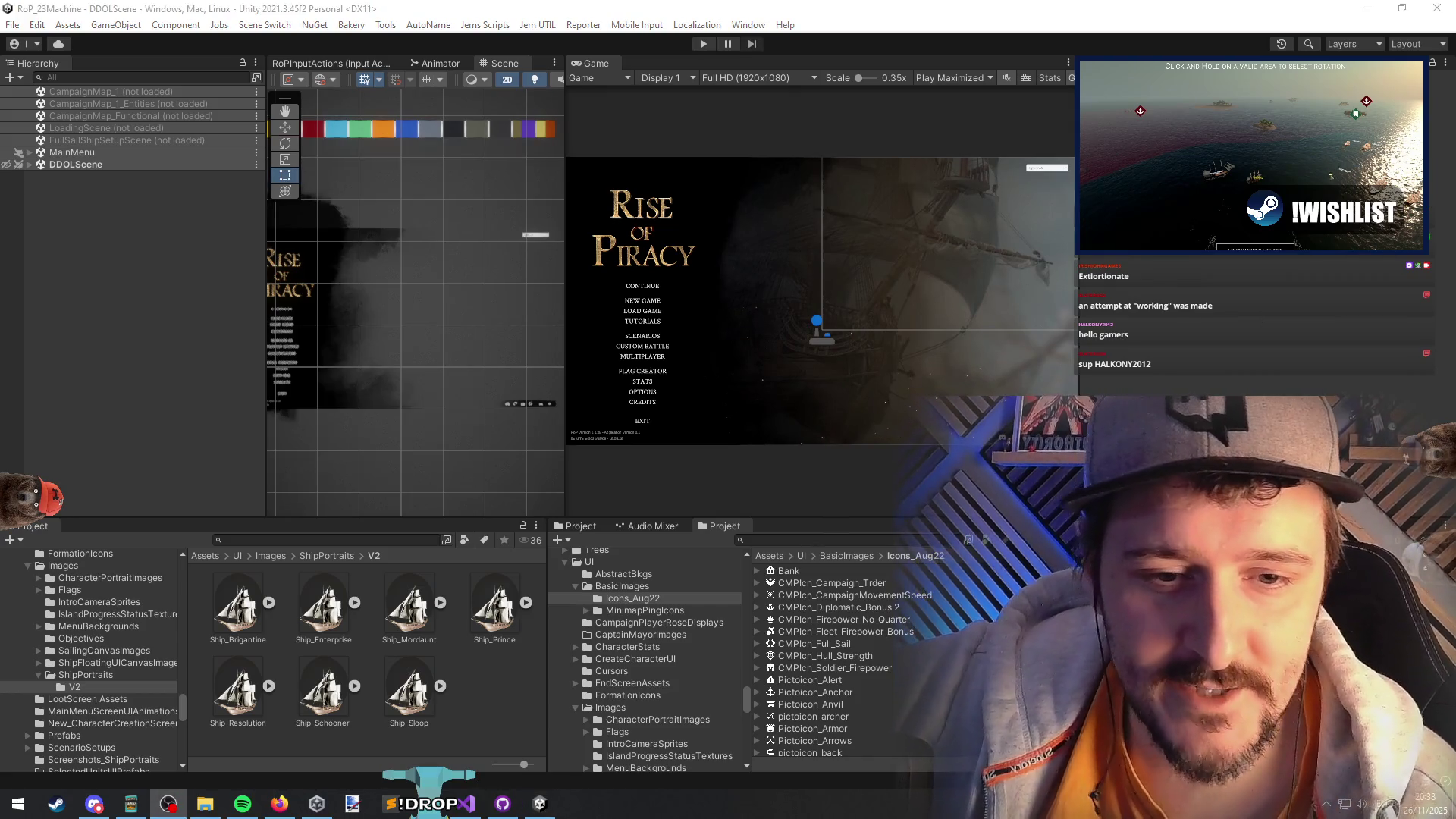
key("alt+Tab")
left_click(771, 289)
left_click(755, 321)
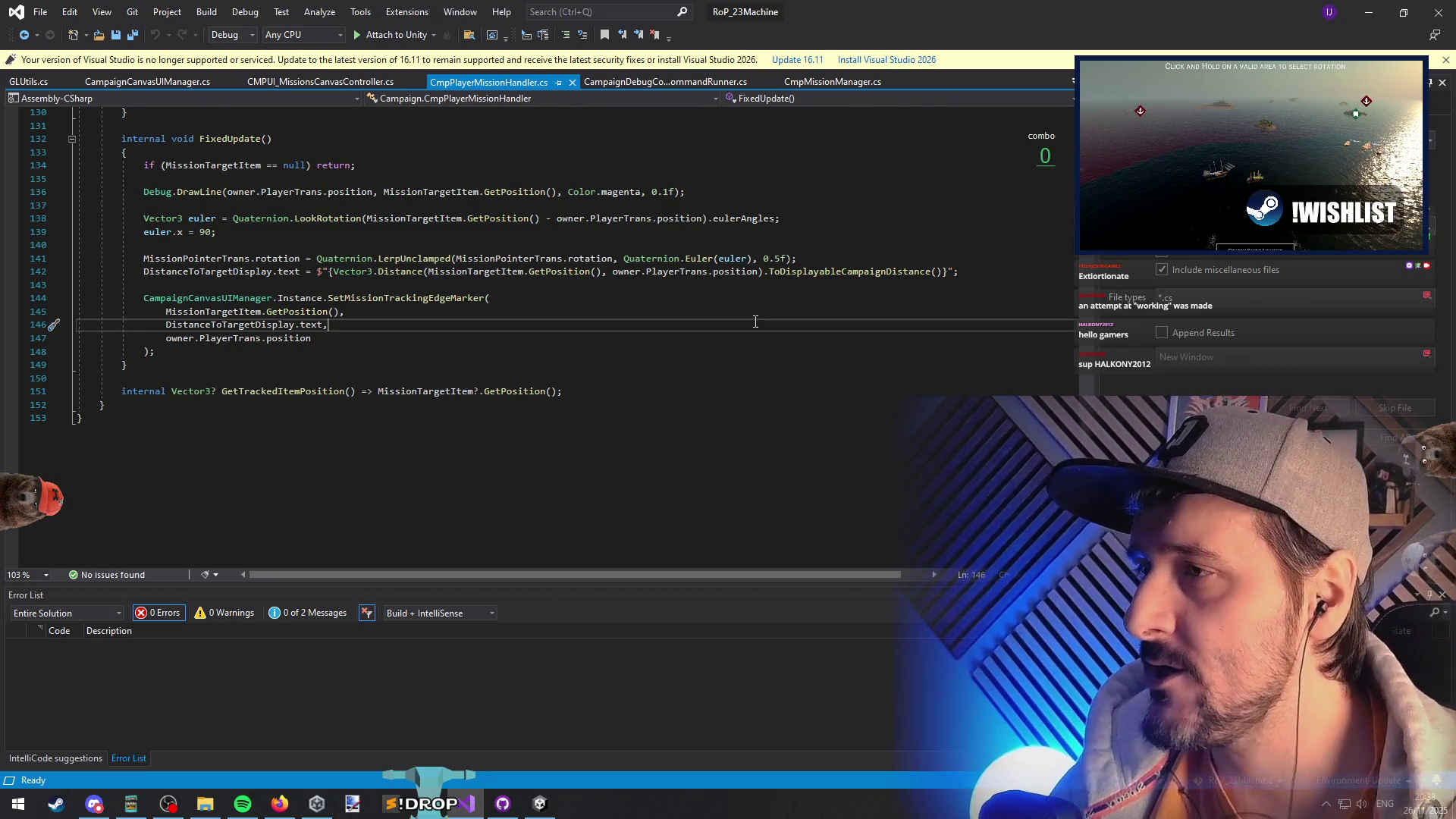
- Go to the SetMissionTrackingEdgeMarker definition in CampaignCanvasUIManager.cs
key("Up")
key("Up")
key("F12")
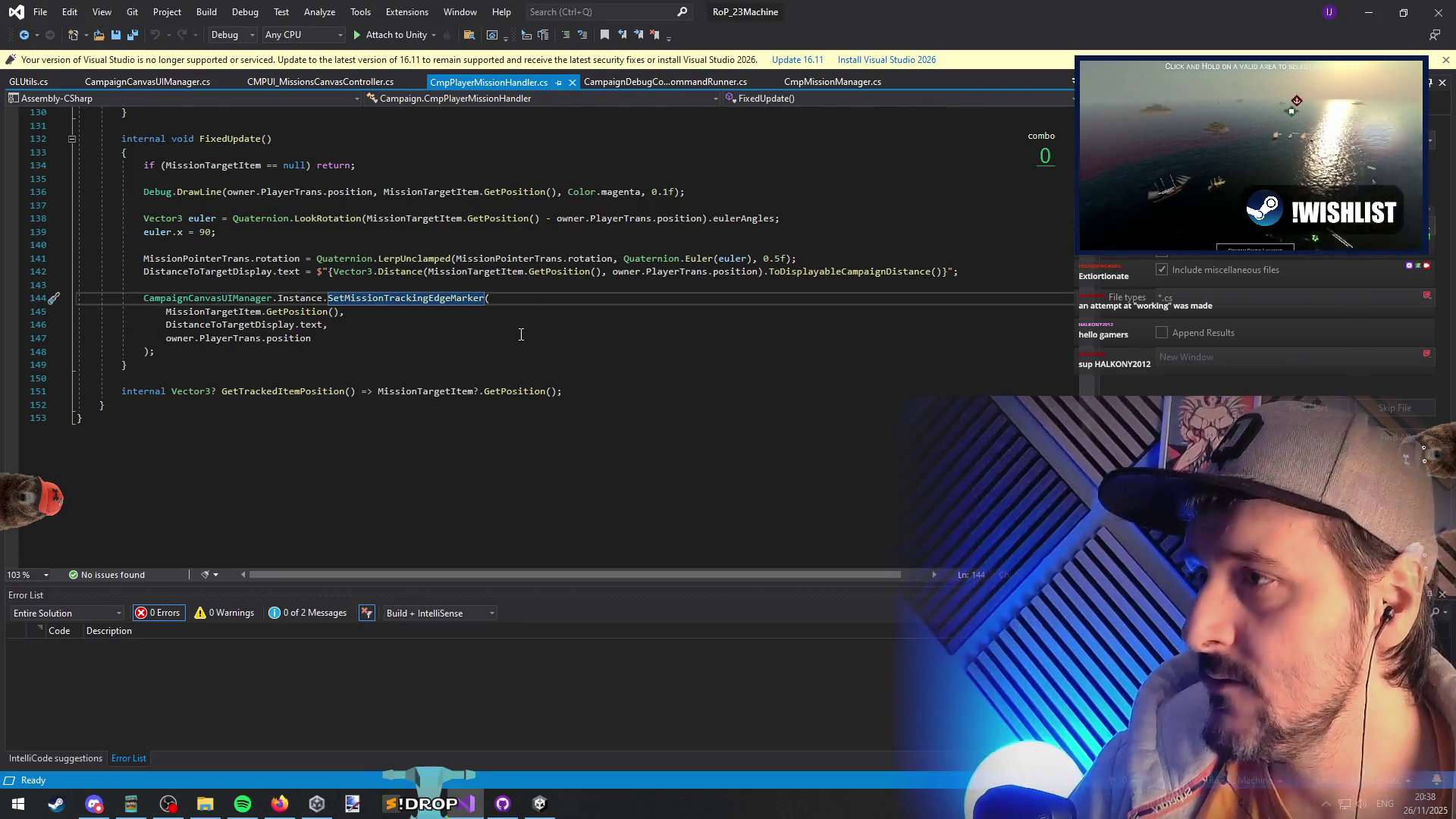
double_click(431, 390)
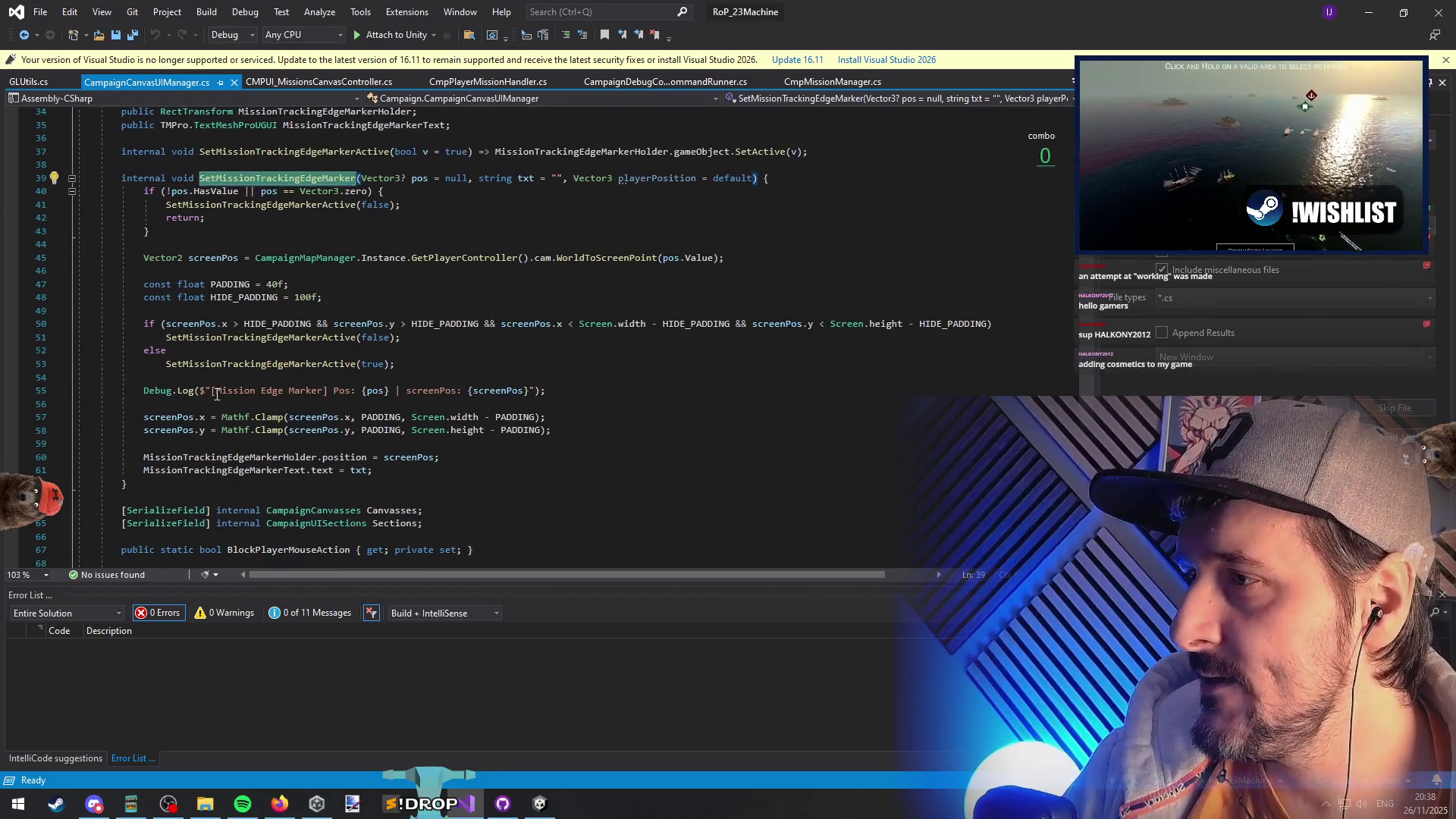
key("End")
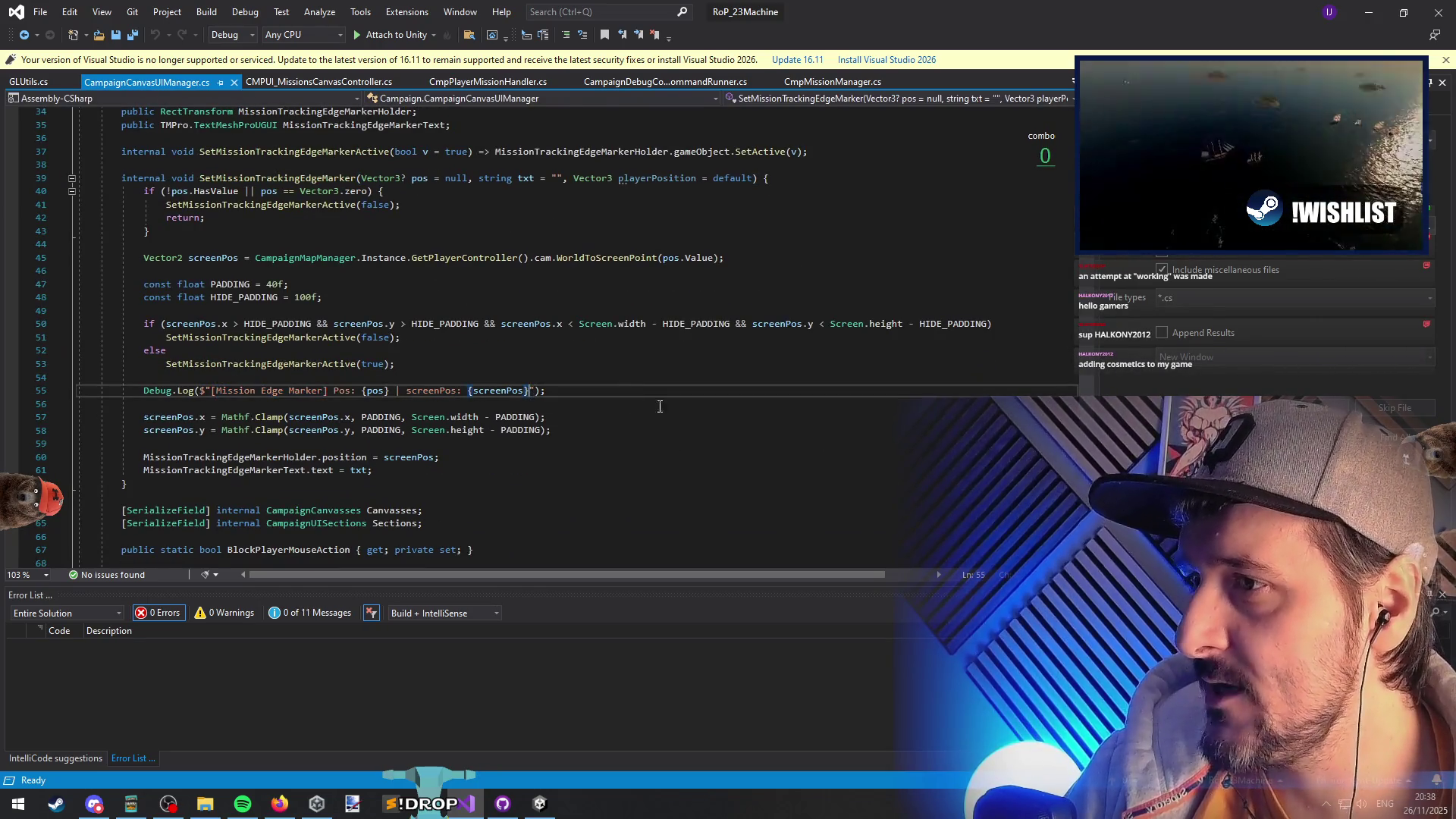
- Start an empty if() statement on a new line after the edge-marker Debug.Log
left_click(474, 310)
scroll(479, 331, "down", 1)
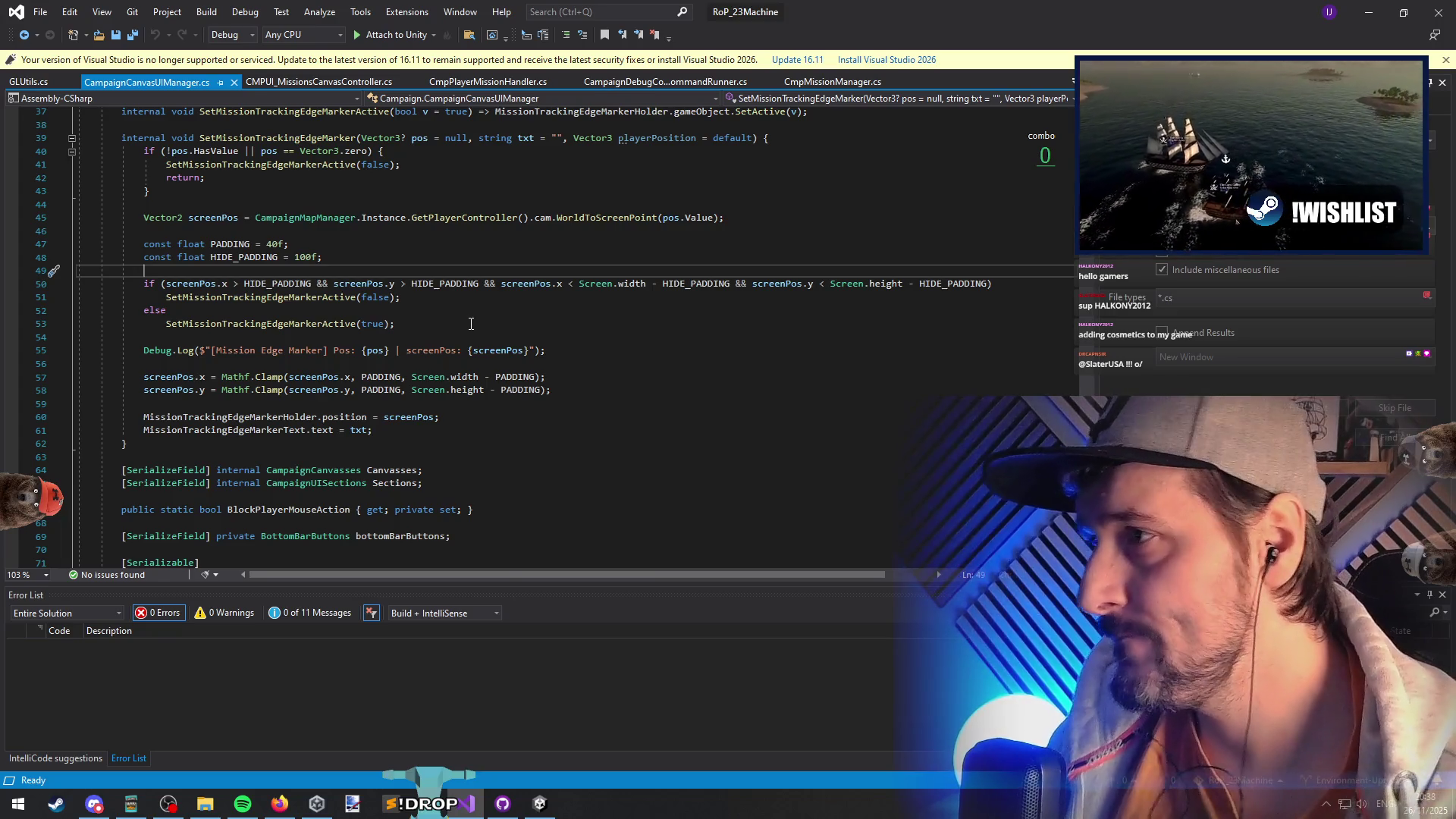
left_click(292, 231)
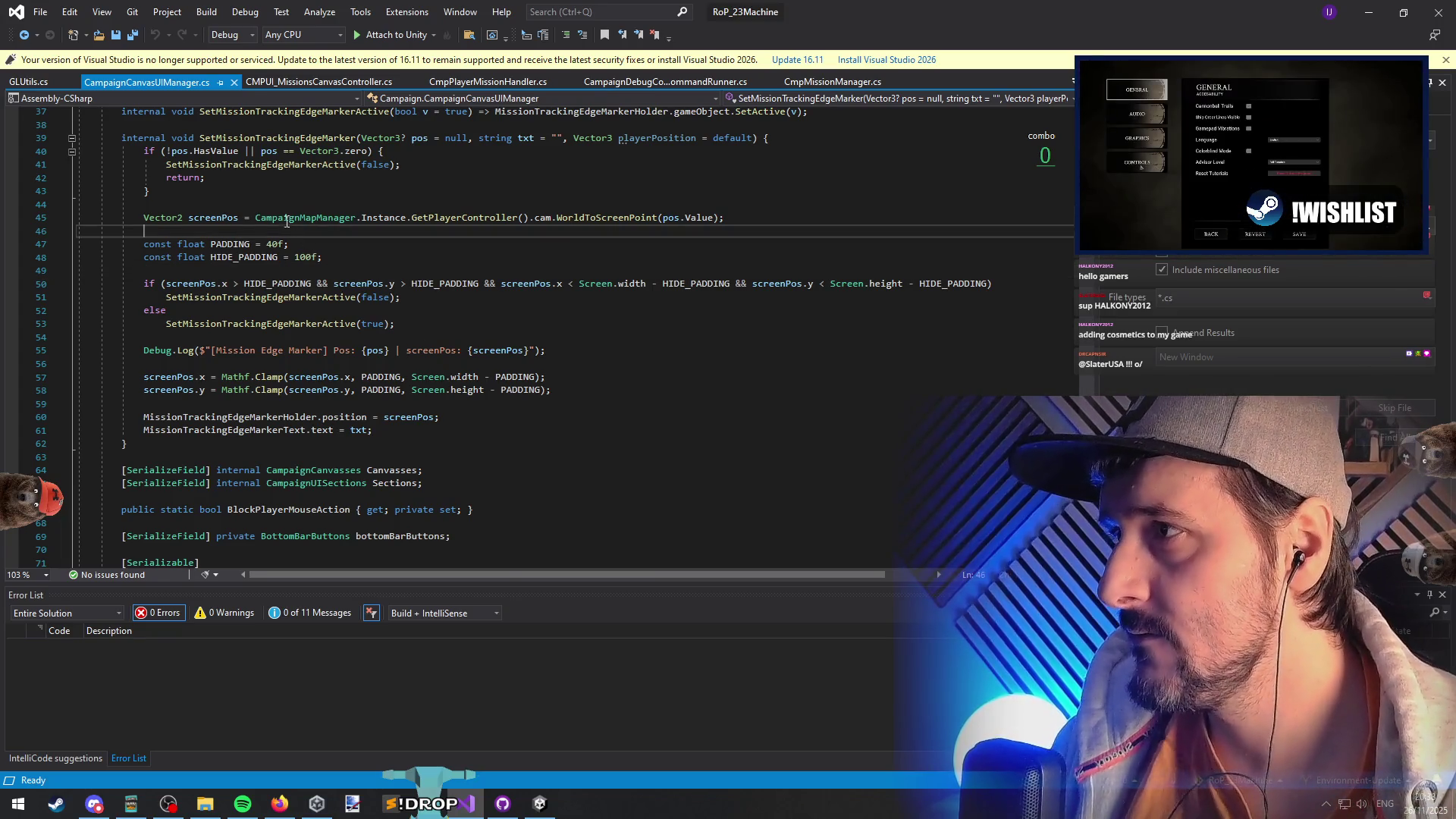
left_click(317, 346)
left_click(396, 366)
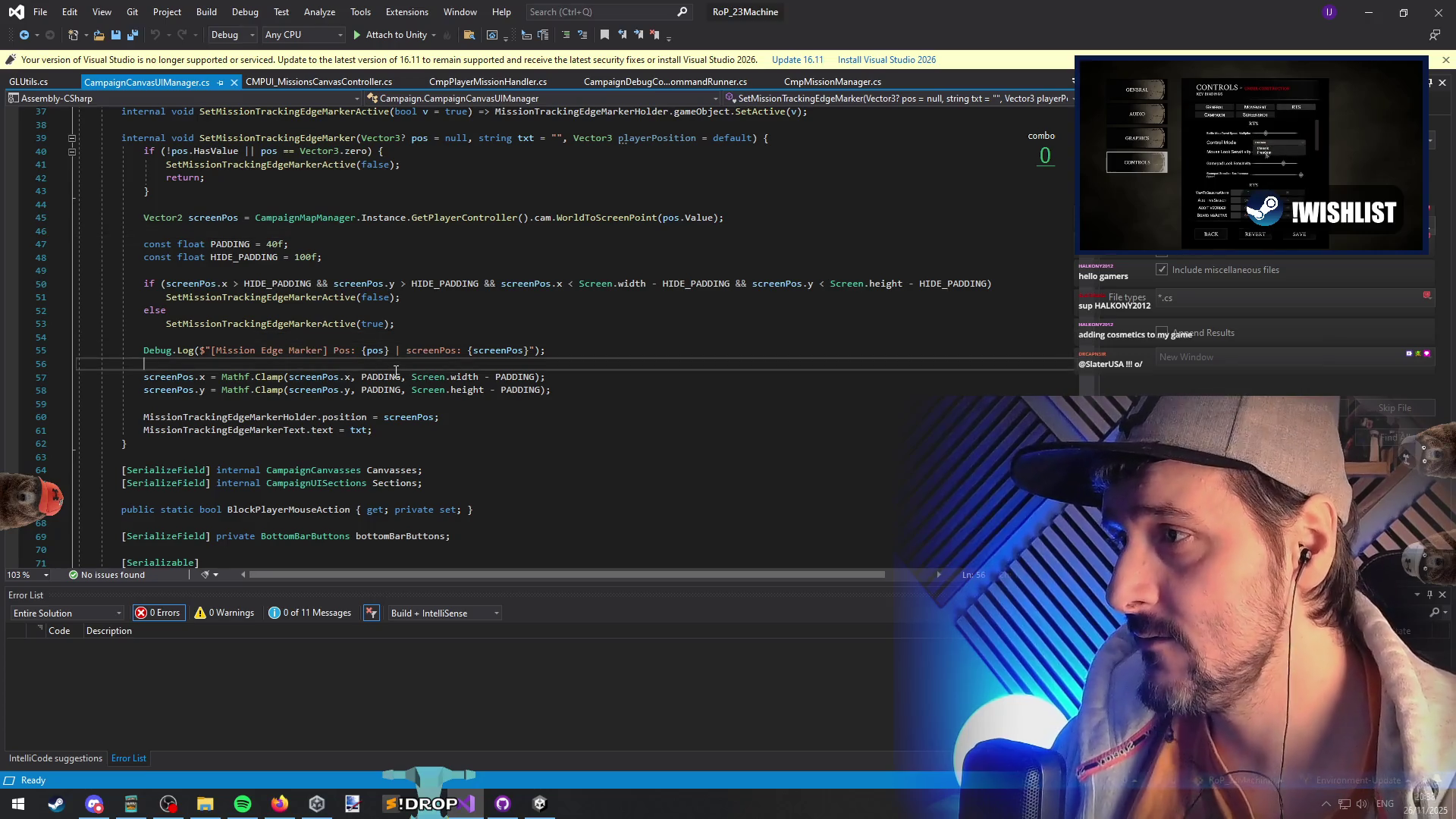
key("Return")
key("Return")
type("if()")
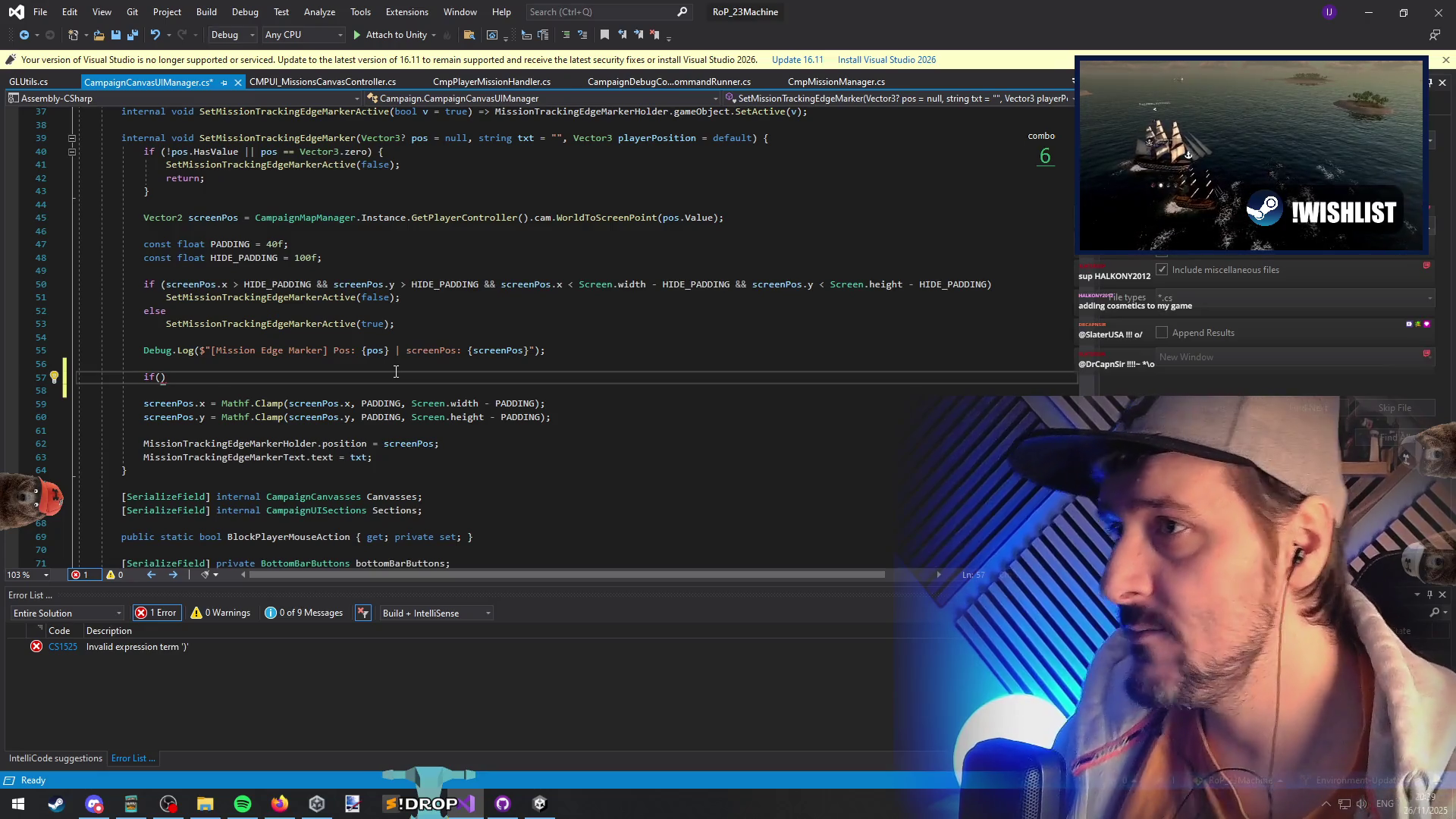
- Change the screenPos declaration from Vector2 to Vector3 and save
left_click(183, 218)
key("BackSpace")
type("3")
key("ctrl+s")
- Give the if the condition screenPos.z < 0 and begin a WrapInColor call on the label text
left_click(251, 377)
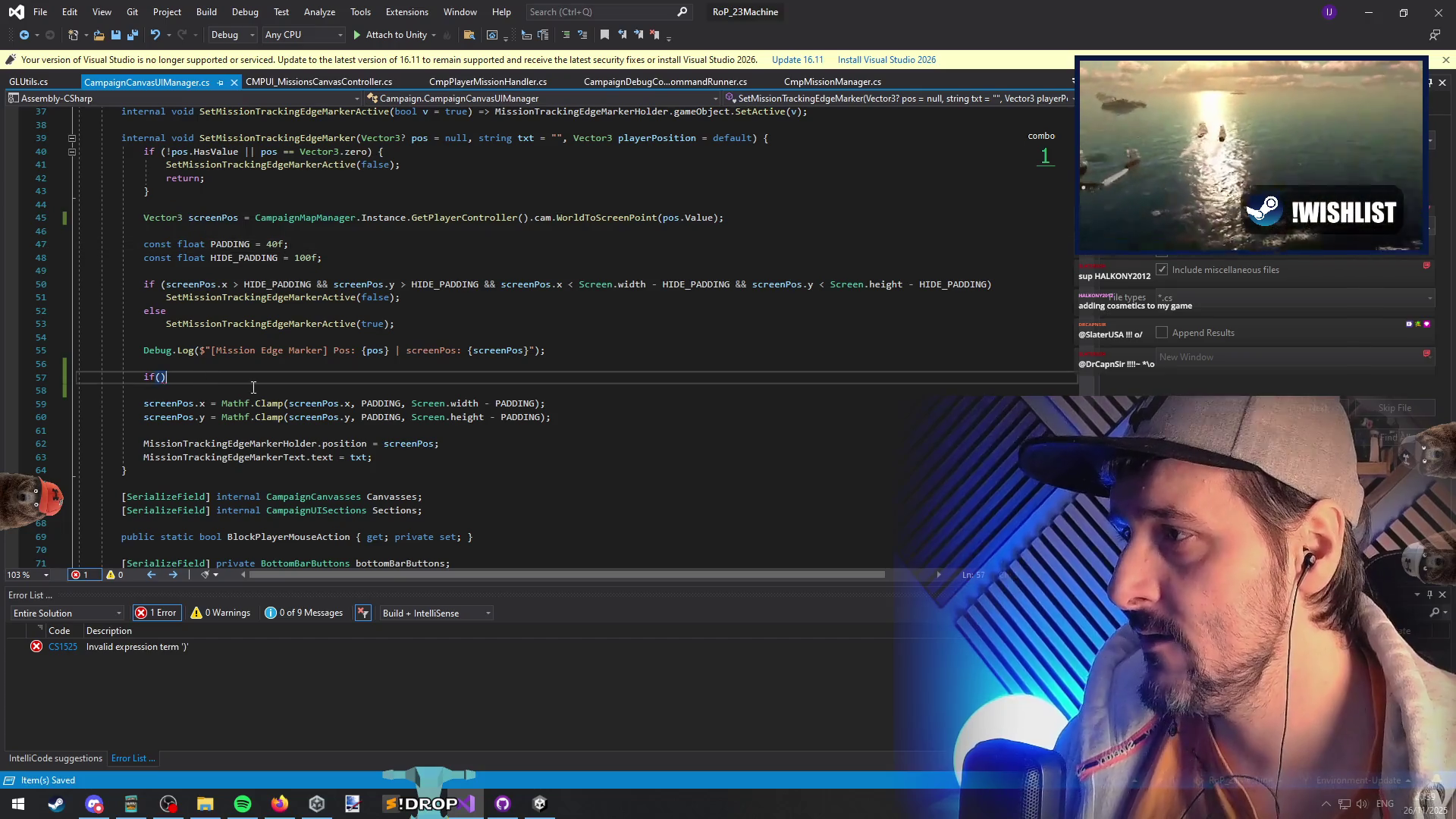
type("screenPos")
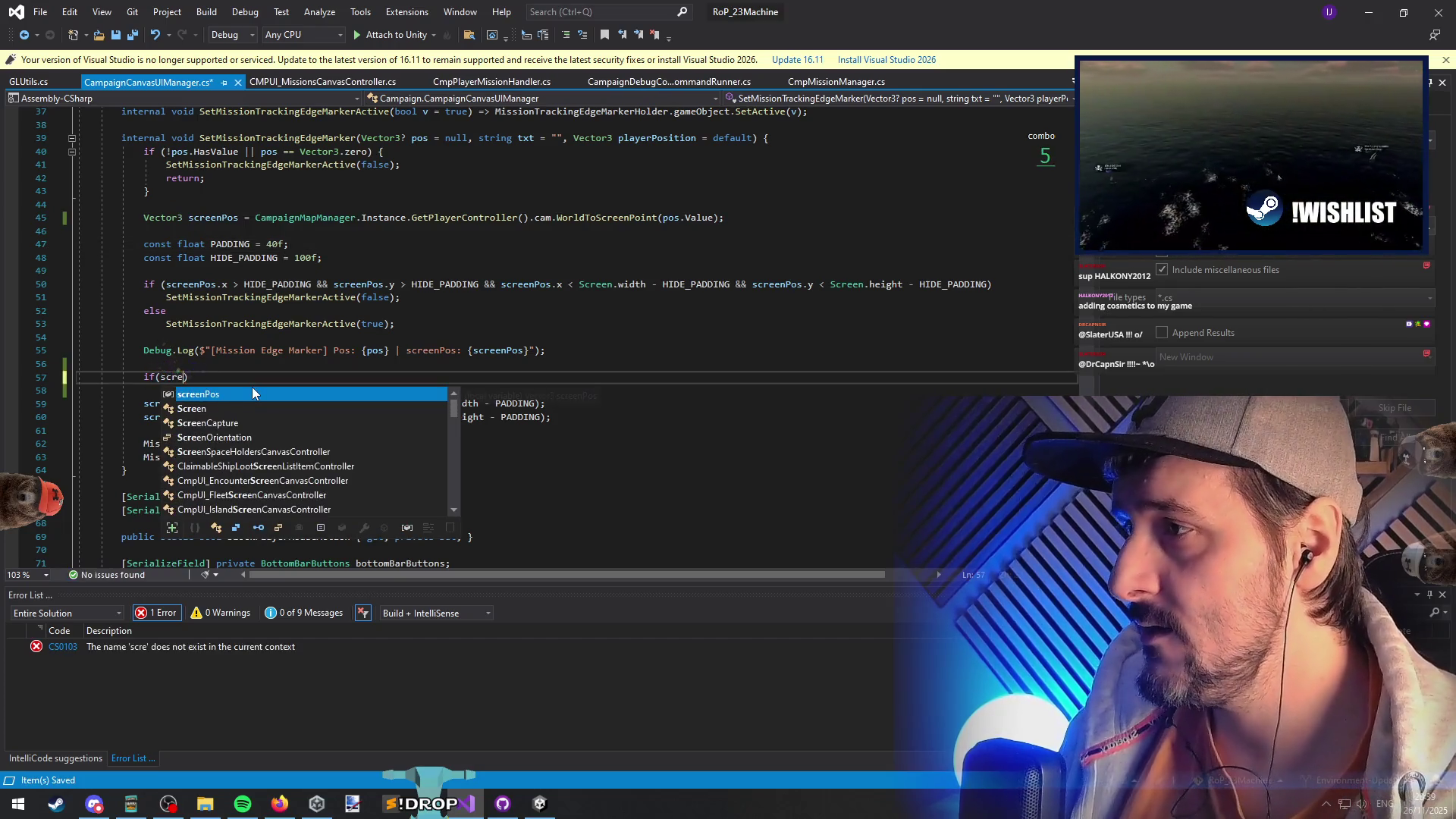
type(".z ")
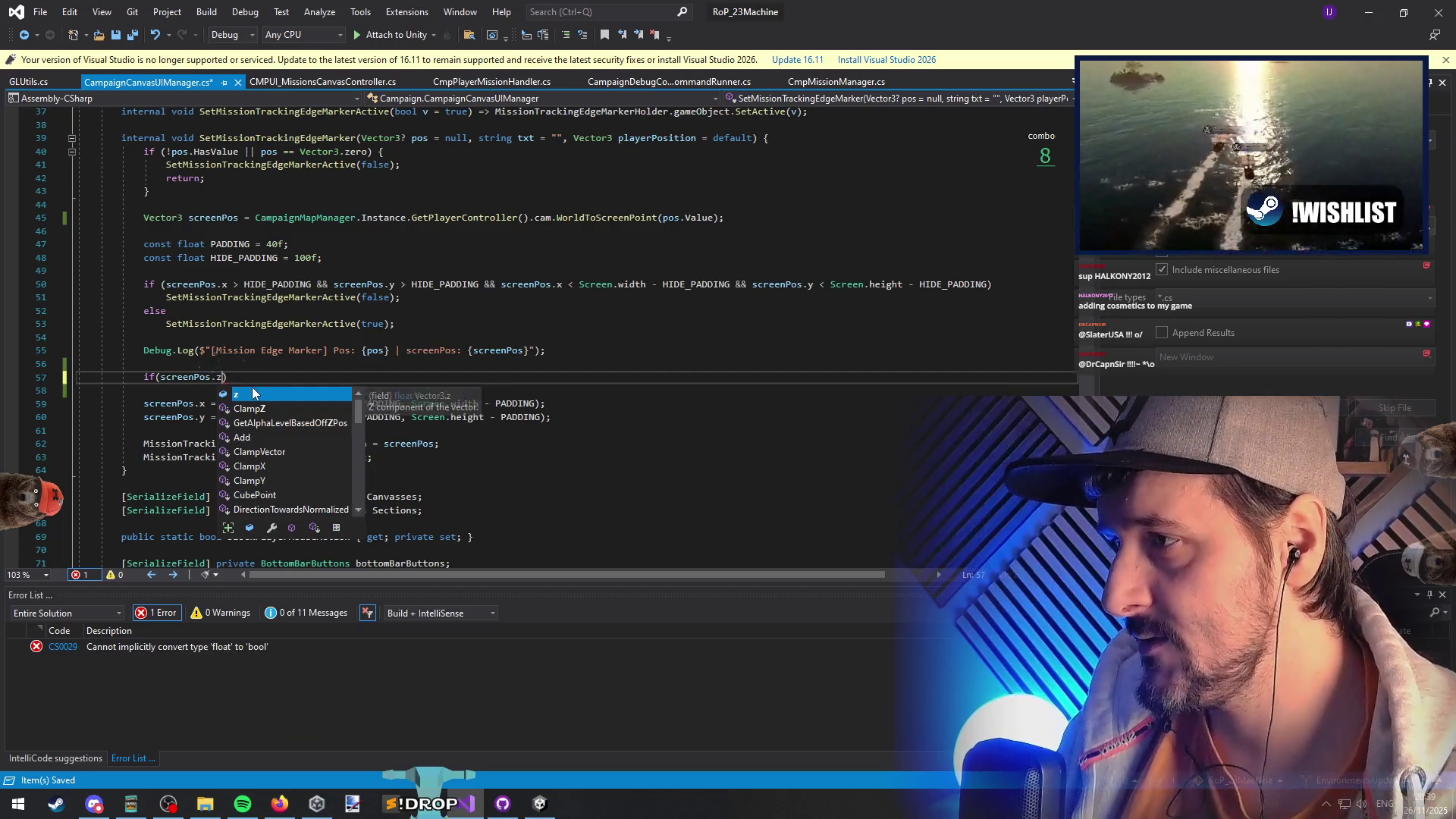
type("< 0)")
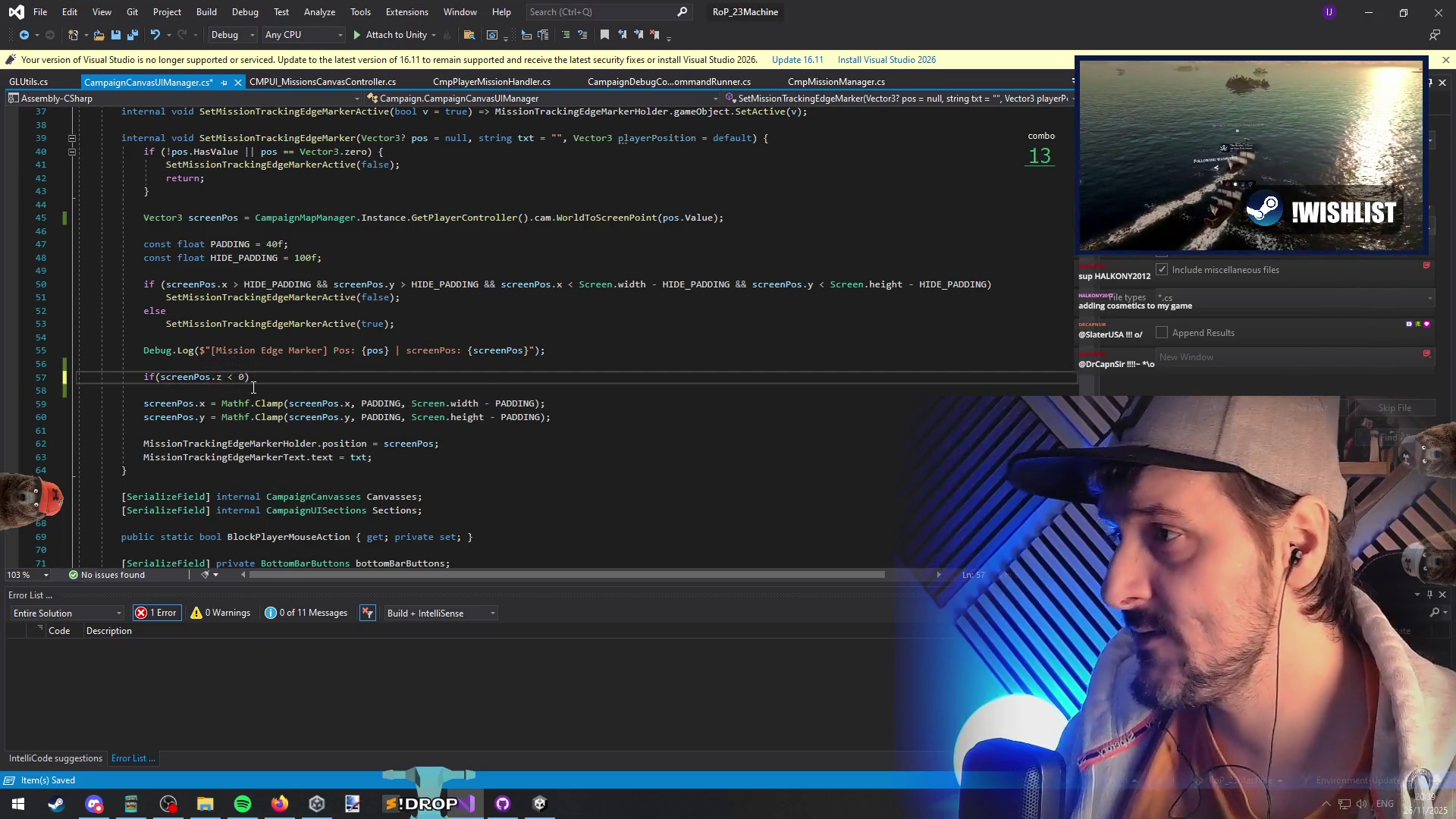
key("Return")
double_click(303, 458)
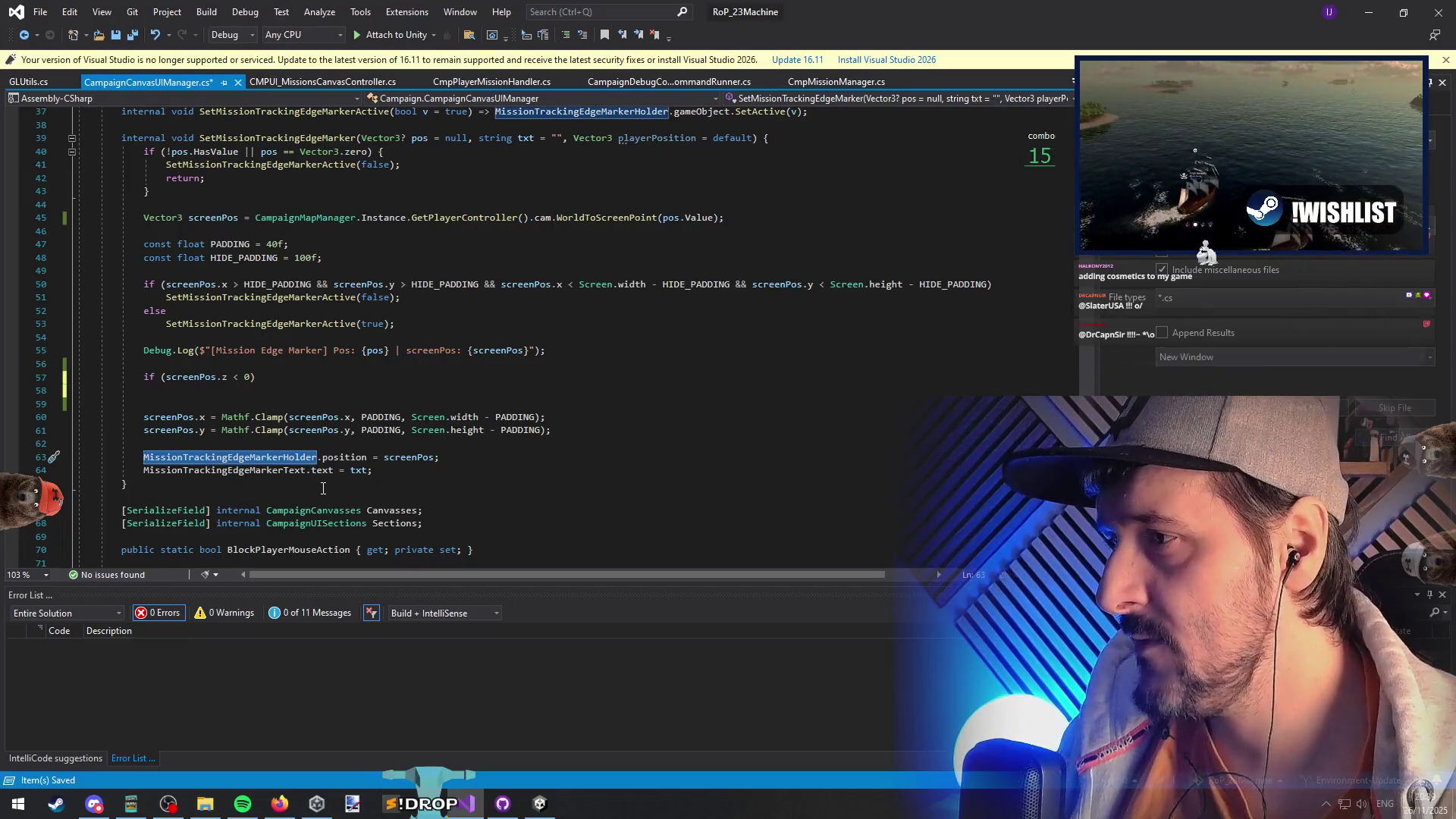
double_click(296, 470)
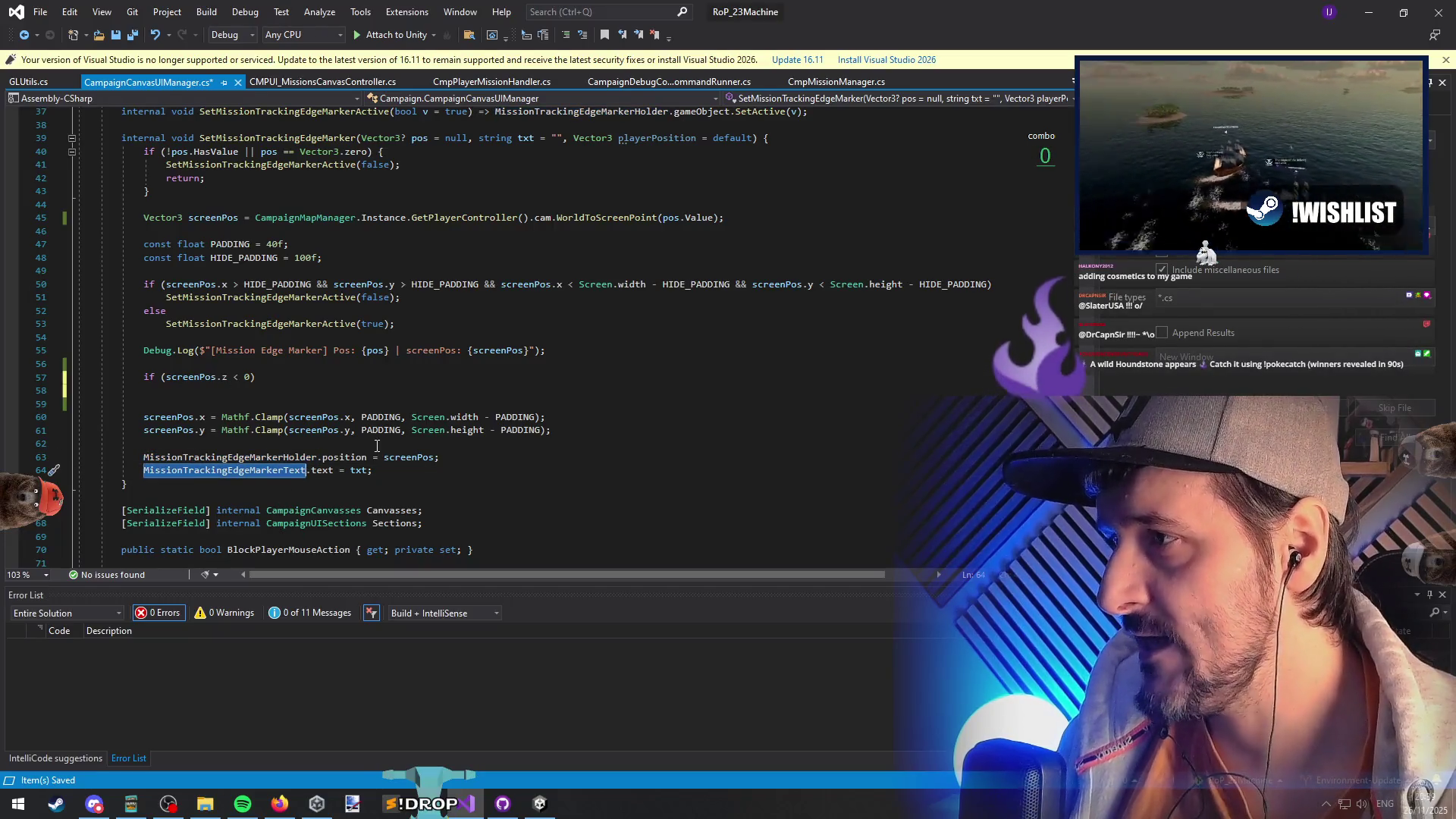
left_click(369, 470)
type(".wrapInC(")
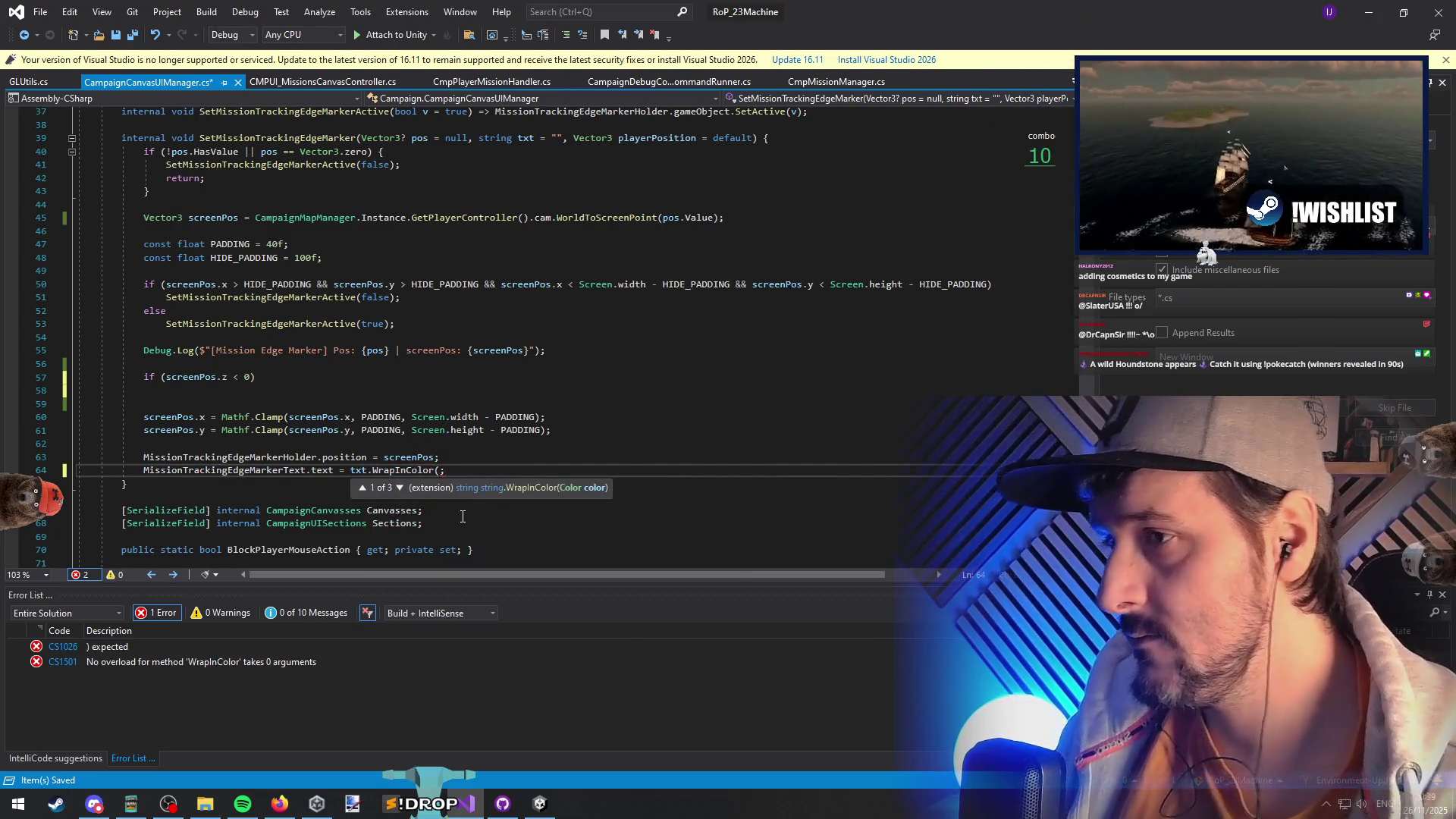
- Drop the if and color the label with screenPos.z < 0 ? Color.red : Color.white
key("Escape")
key("Up")
key("Up")
key("Up")
key("Up")
key("Up")
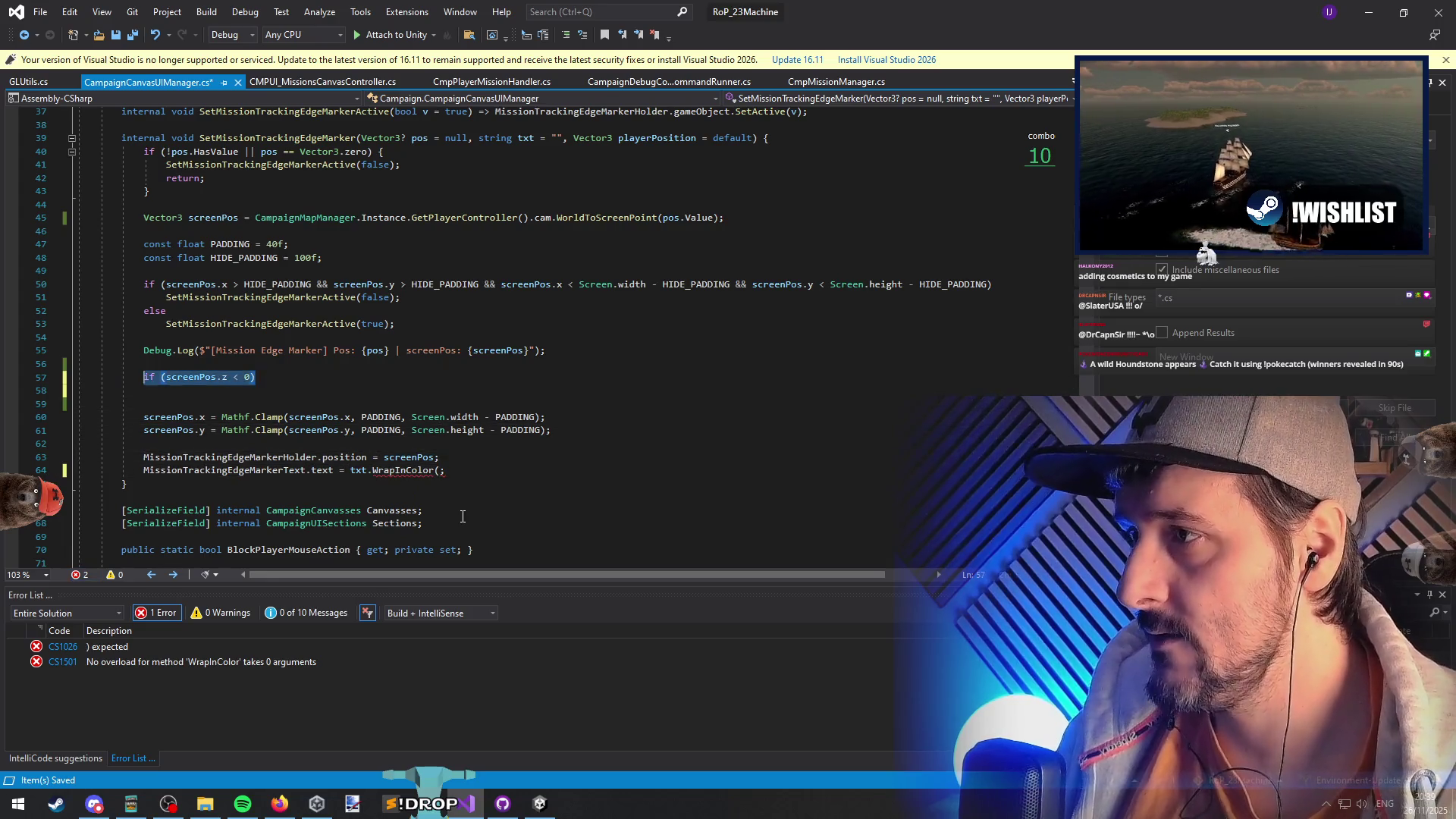
key("ctrl+BackSpace")
key("ctrl+BackSpace")
key("ctrl+BackSpace")
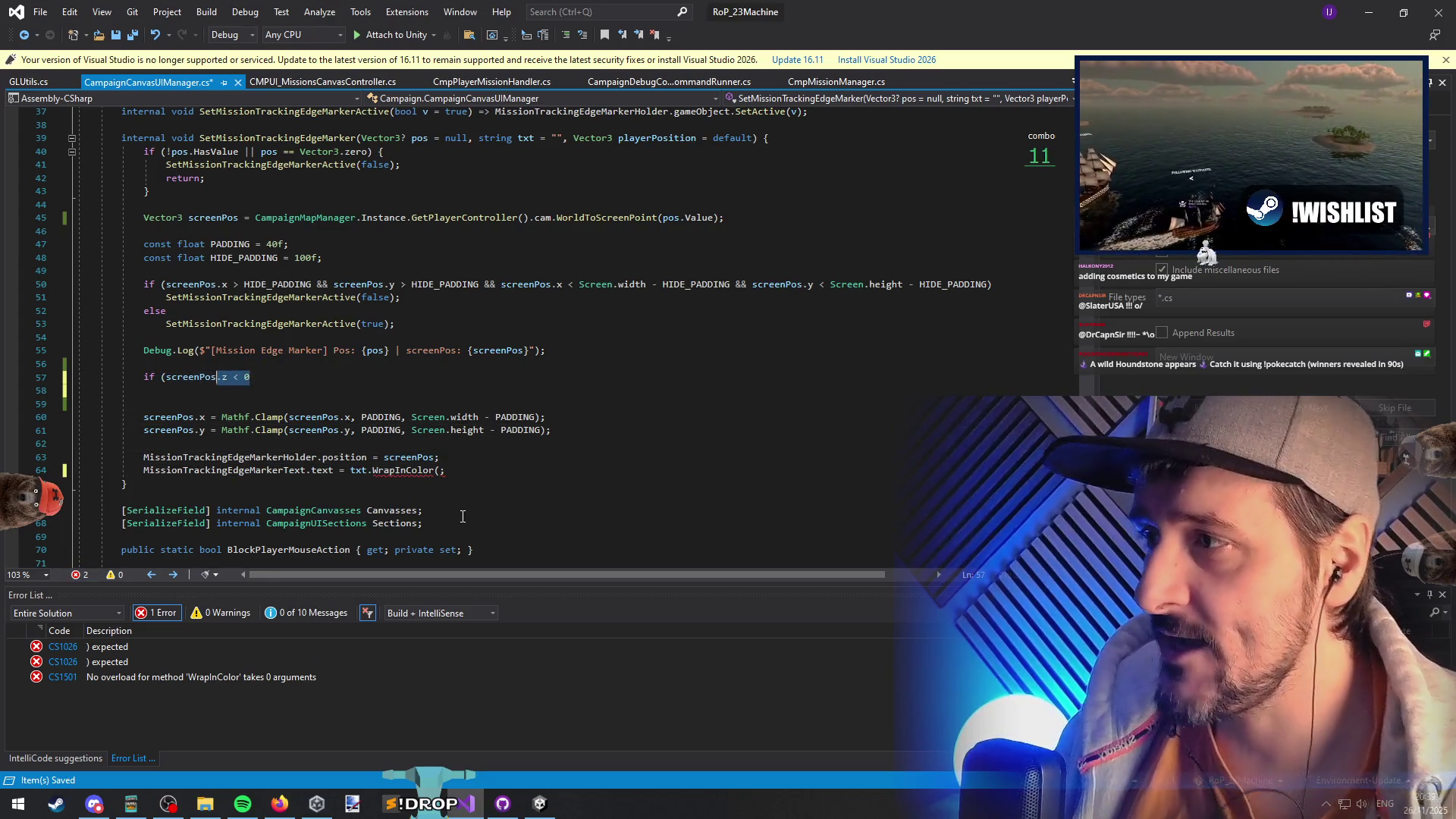
key("shift+Delete")
key("shift+Delete")
key("shift+Delete")
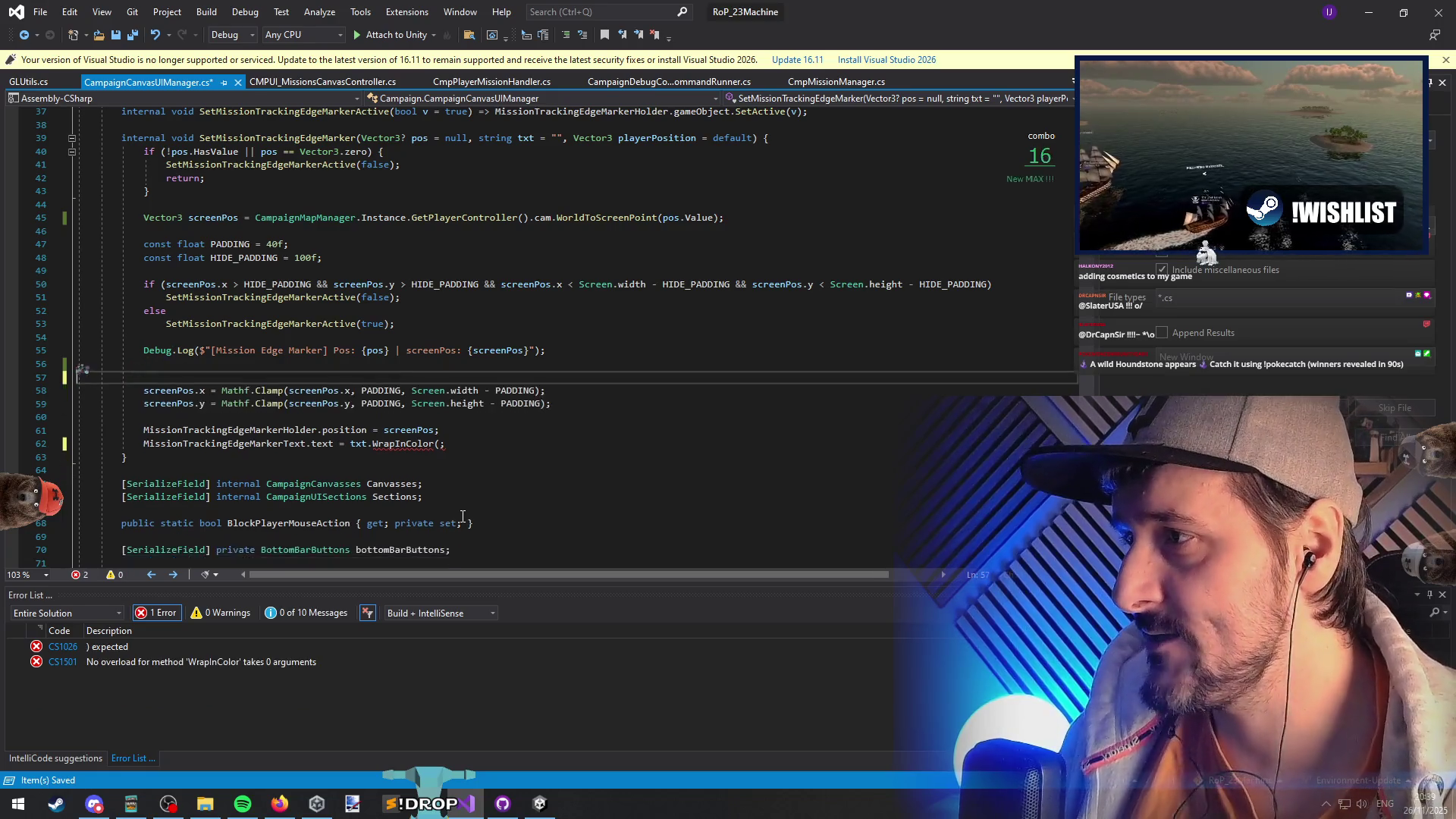
key("Down")
key("Down")
key("Down")
type("screenPos.z < 0 ? ")
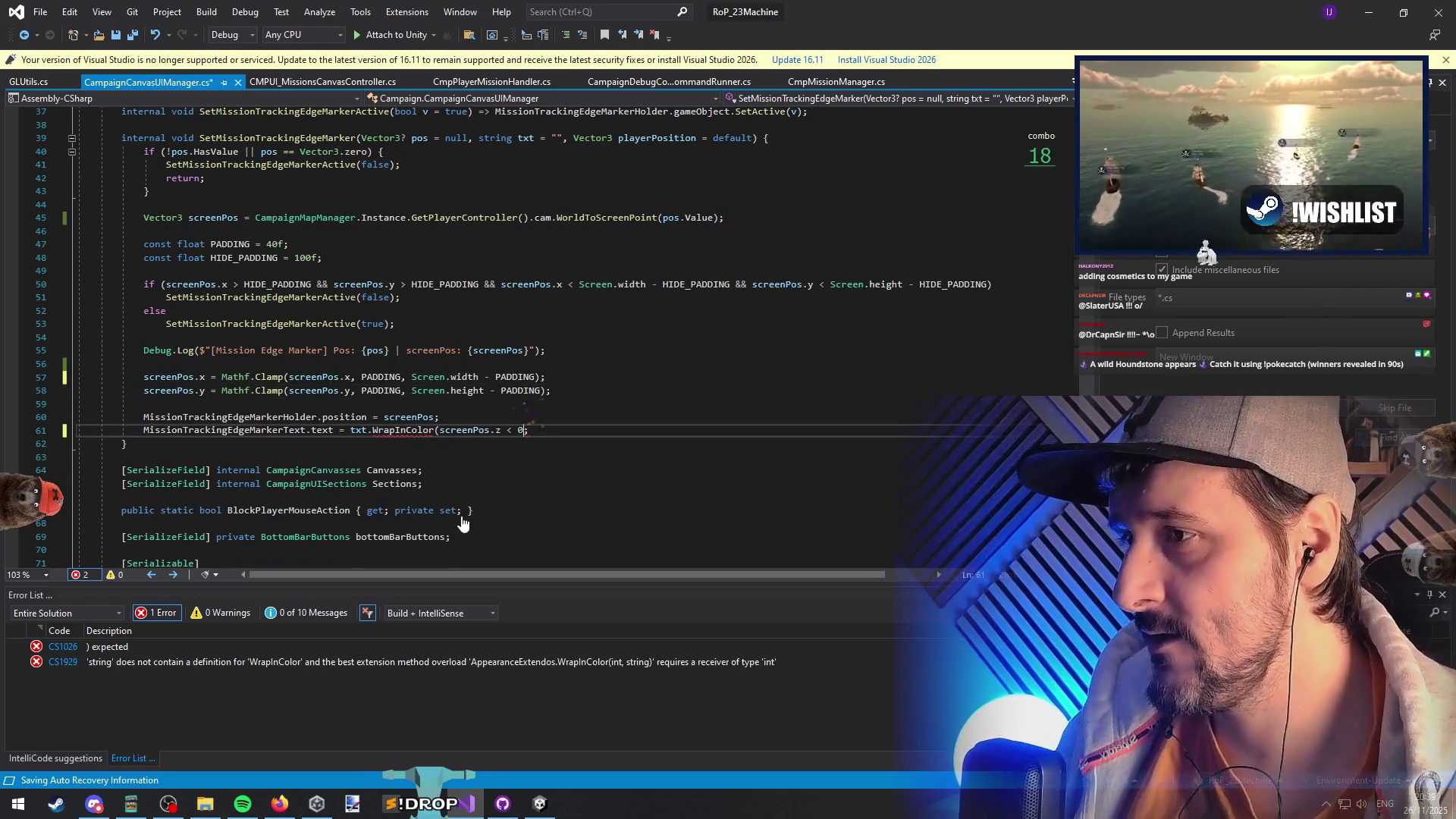
type("Color.red :")
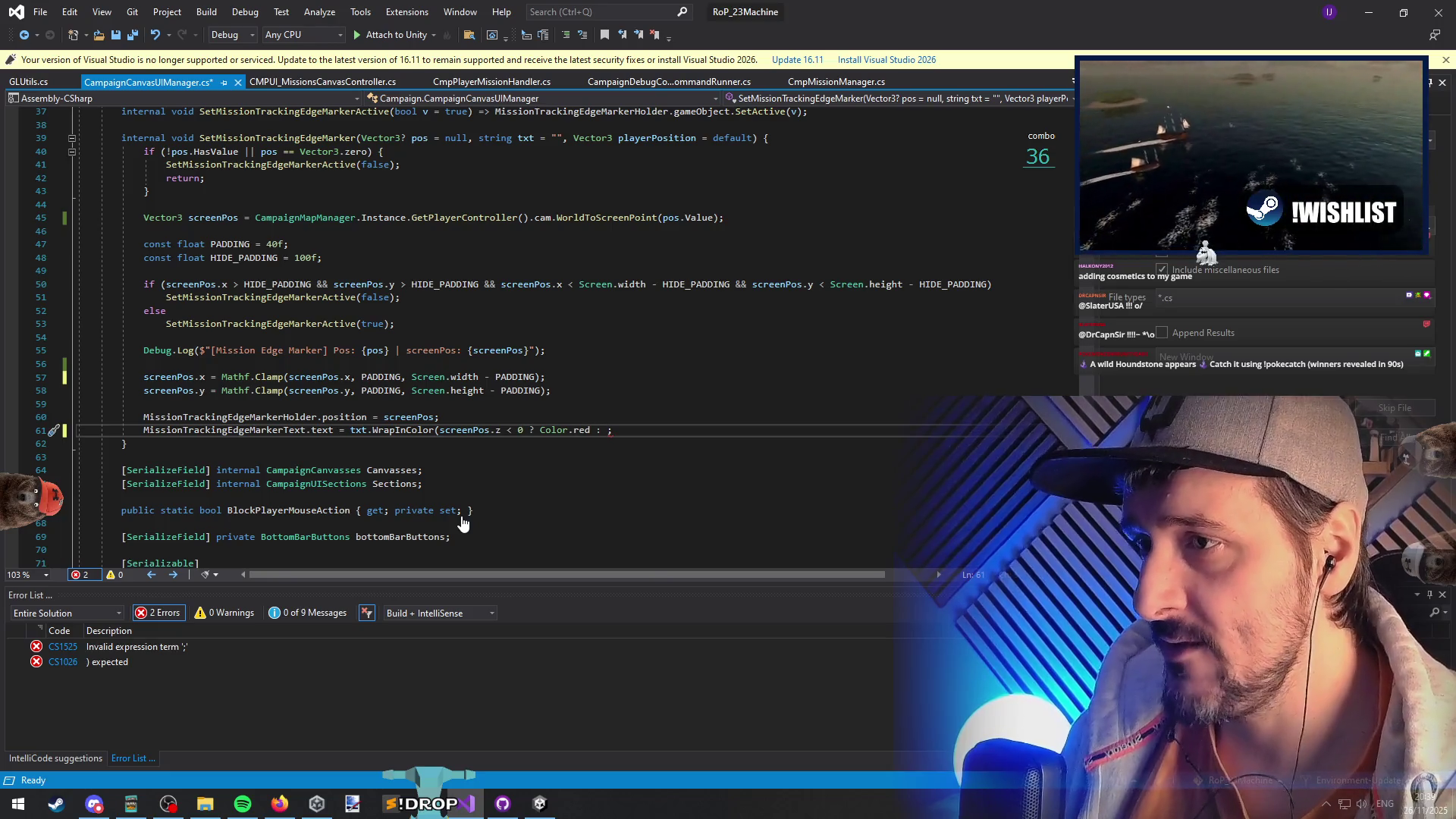
type("Color.white")
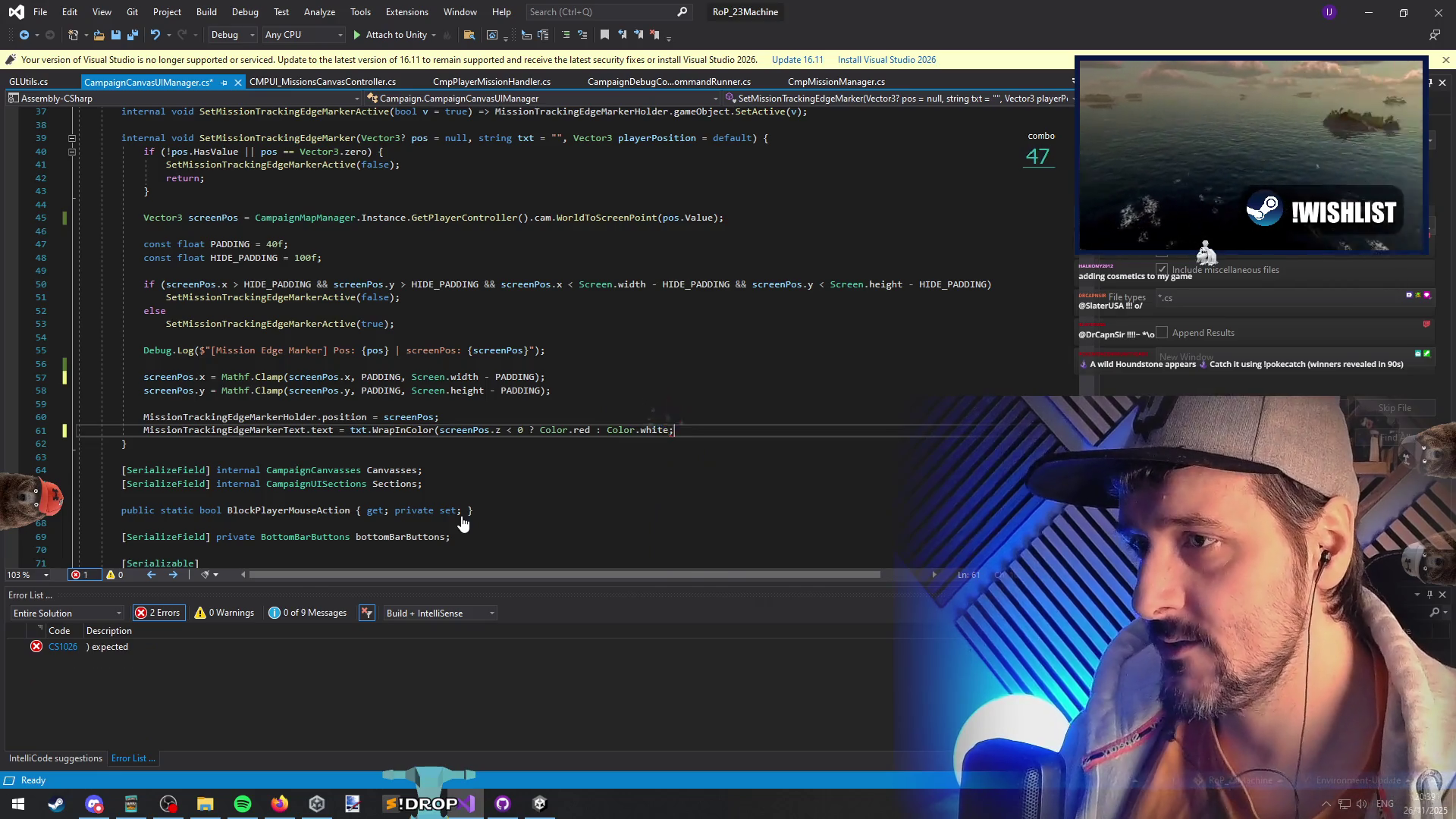
type(")")
- Close the WrapInColor call on line 61, save, and switch to Unity
key("Down")
key("ctrl+s")
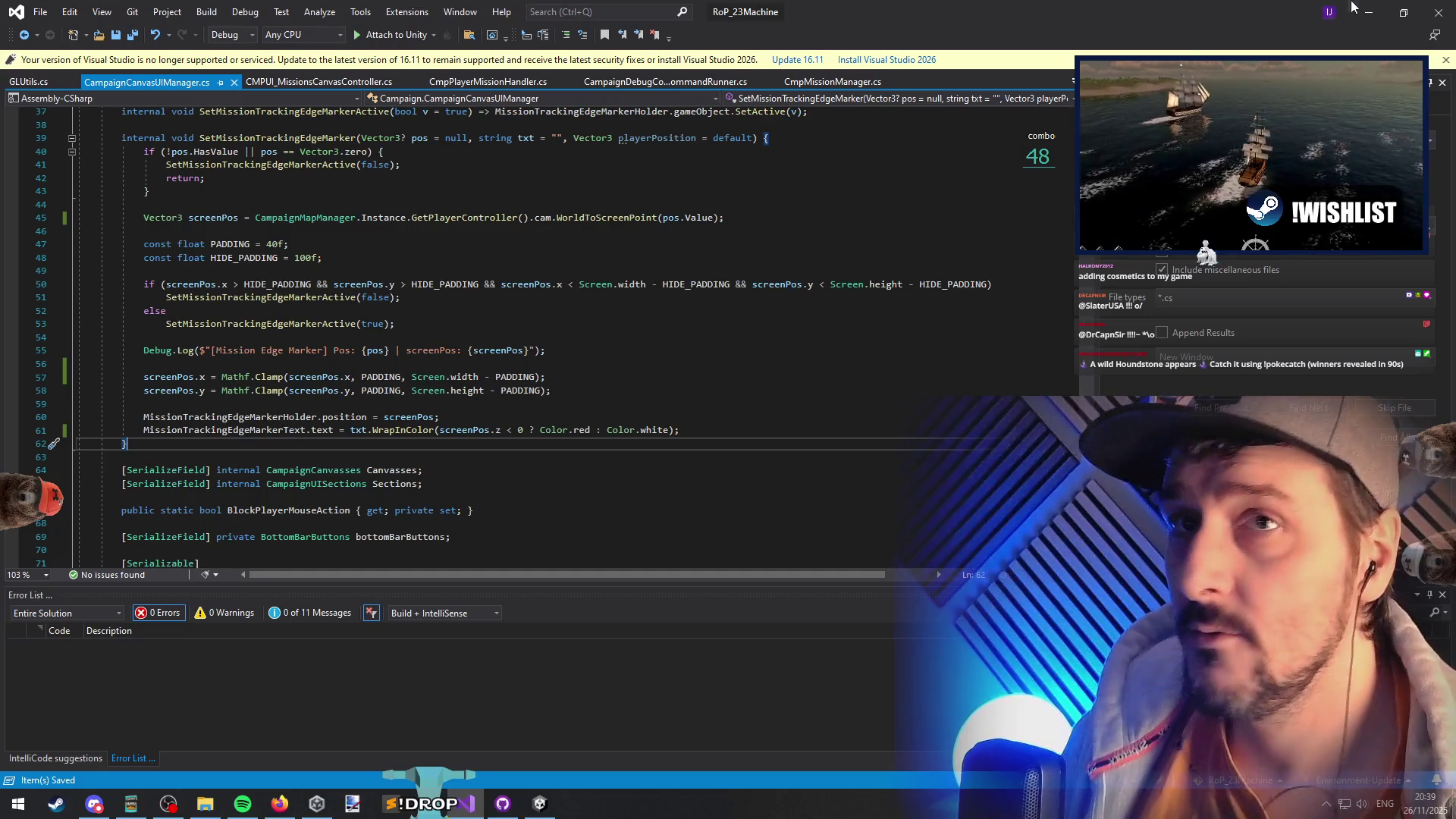
key("alt+Tab")
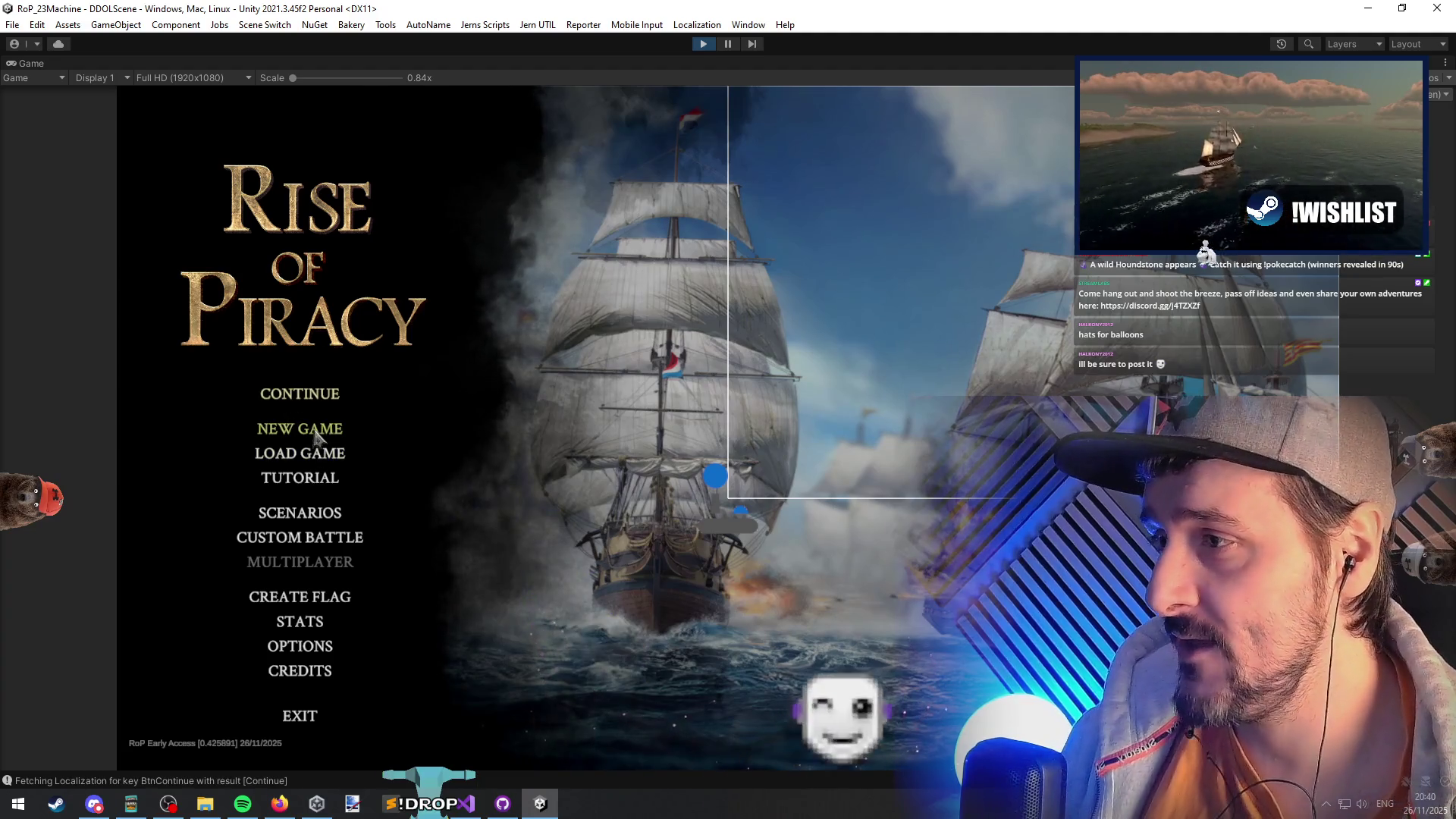
- Load a game from the Rise of Piracy main menu and bring Visual Studio back
left_click(311, 401)
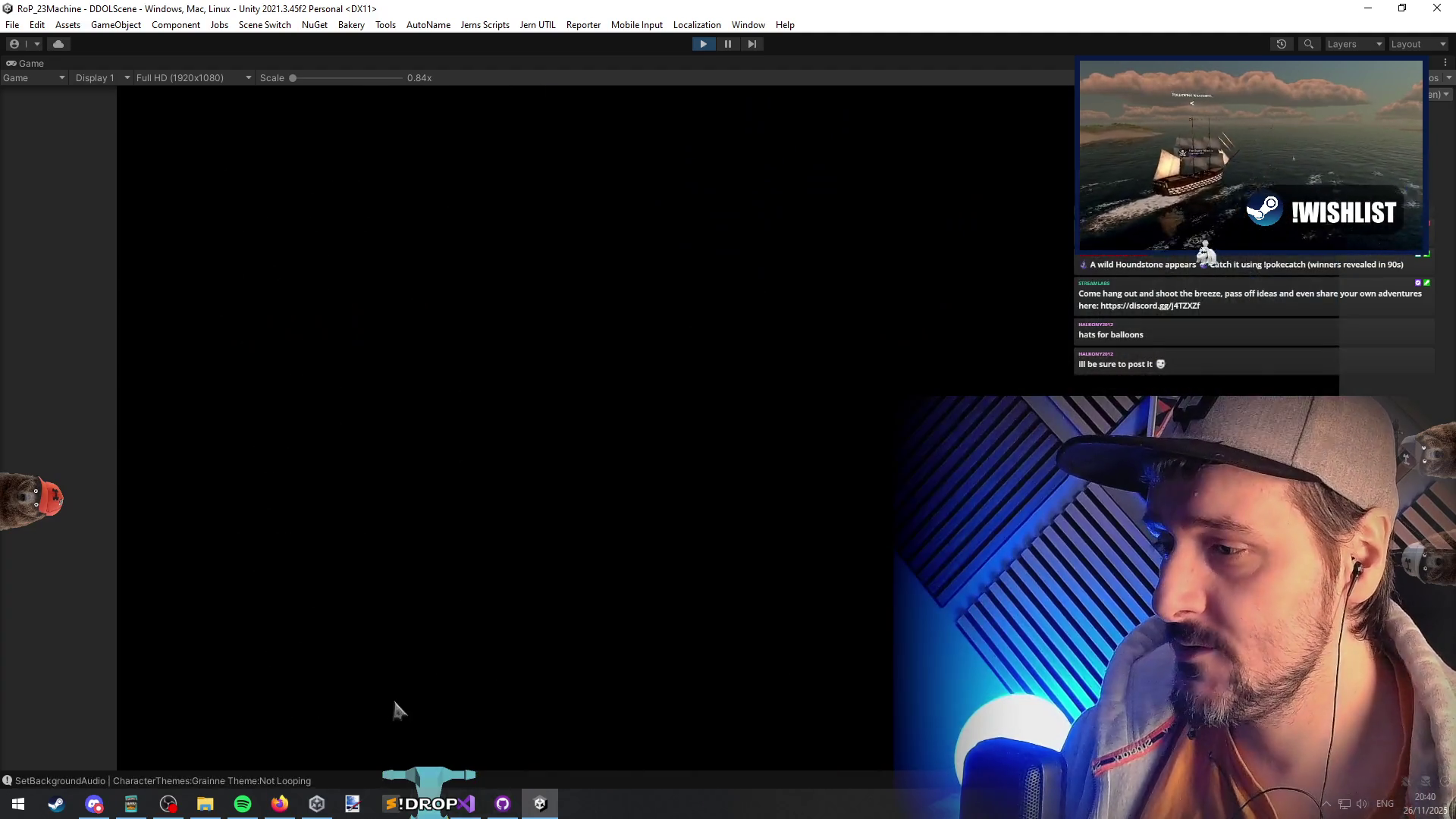
left_click(464, 804)
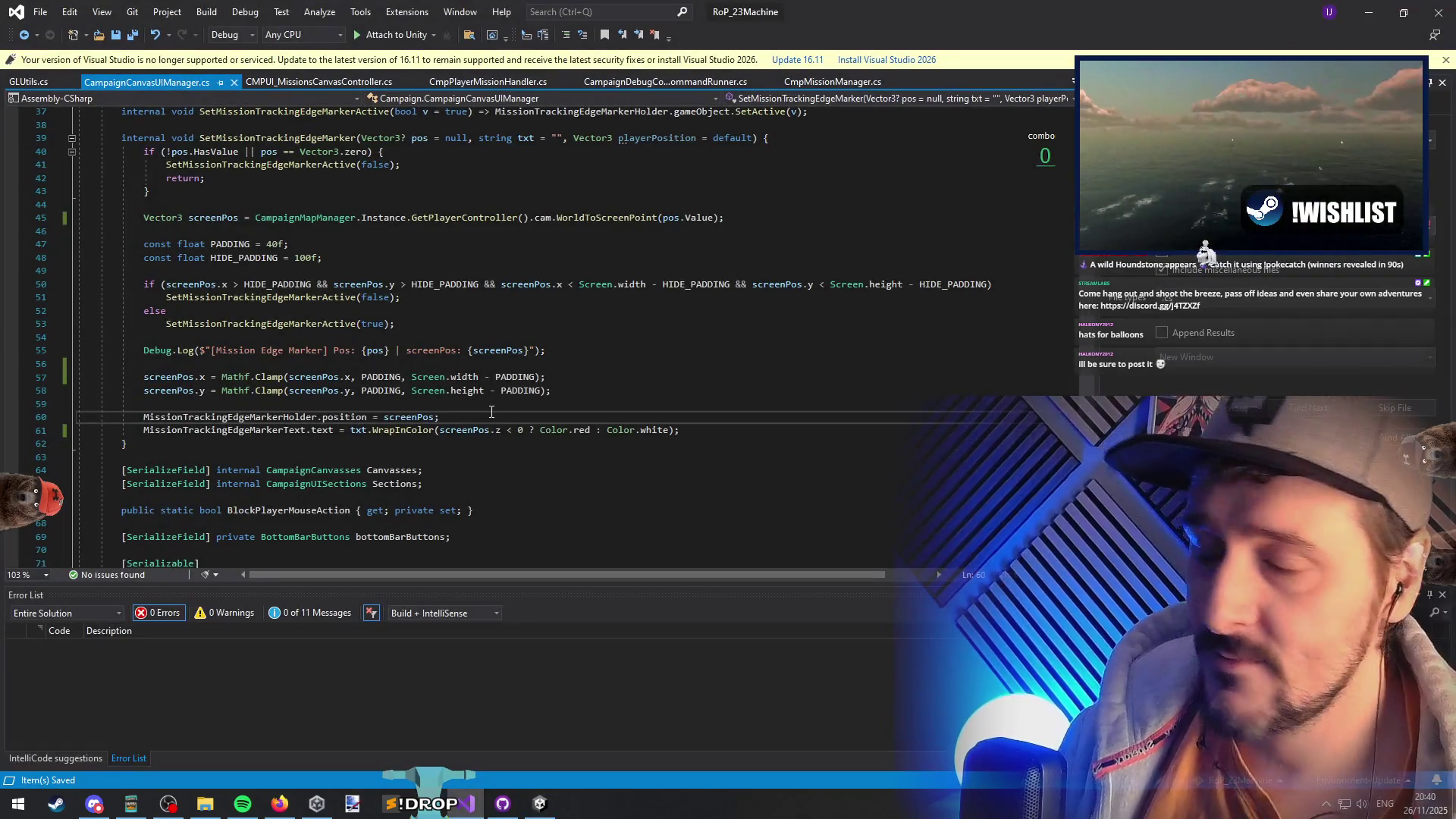
- Step through lines 55–61 of the screenPos clamping code in SetMissionTrackingEdgeMarker
left_click(479, 411)
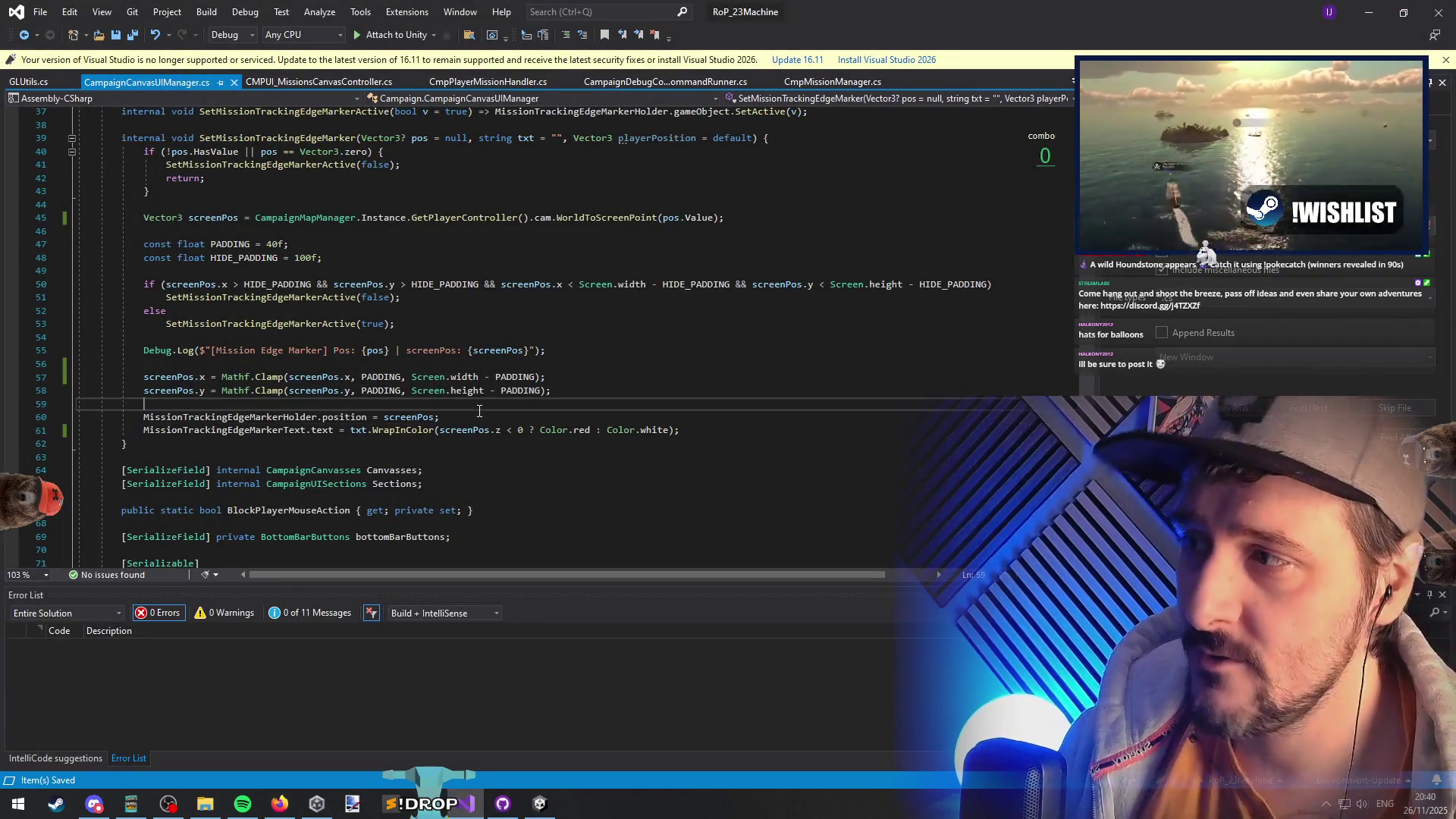
left_click(490, 429)
key("Down")
key("End")
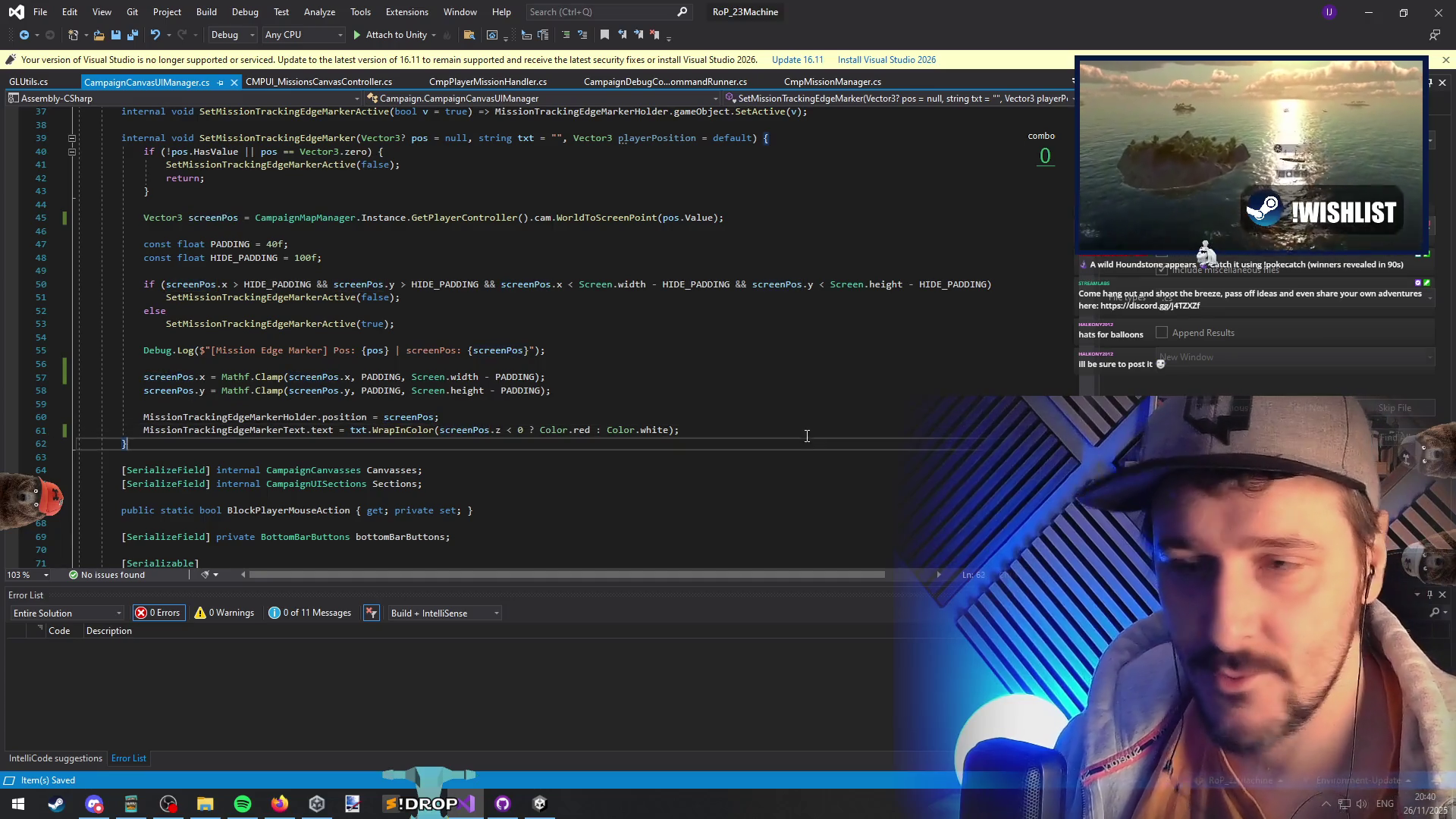
key("Up")
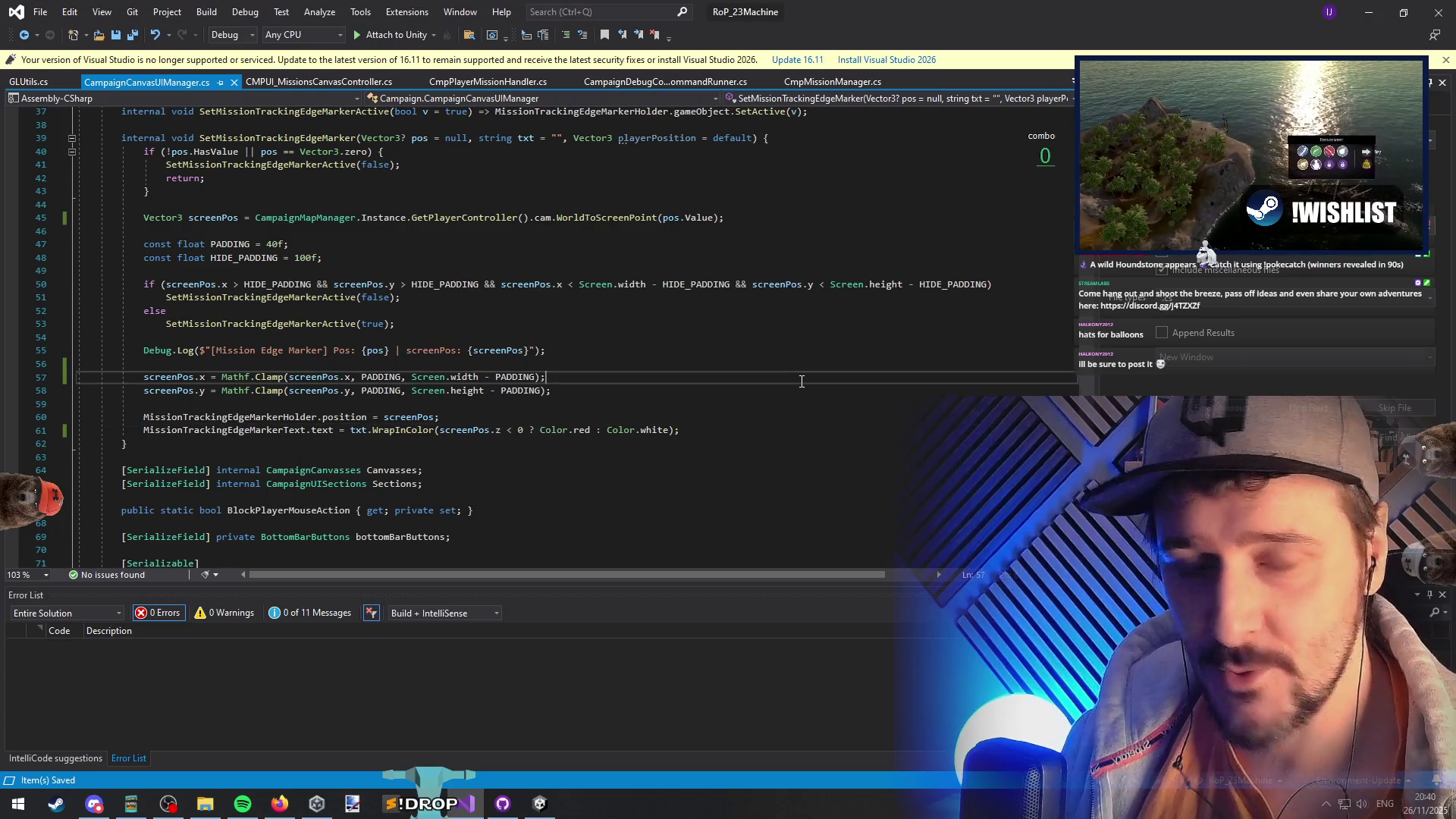
left_click(803, 387)
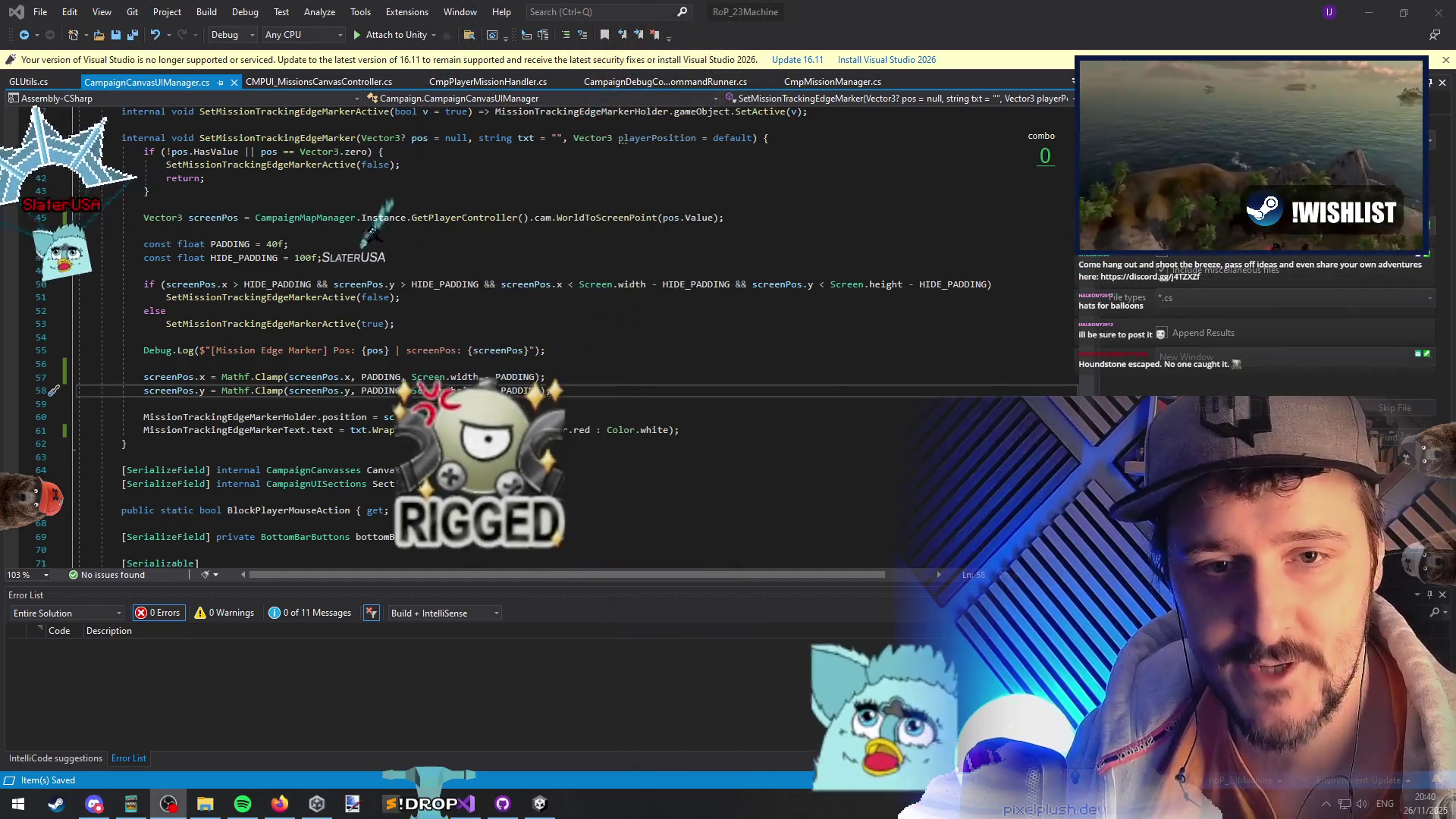
right_click(839, 444)
left_click(475, 377)
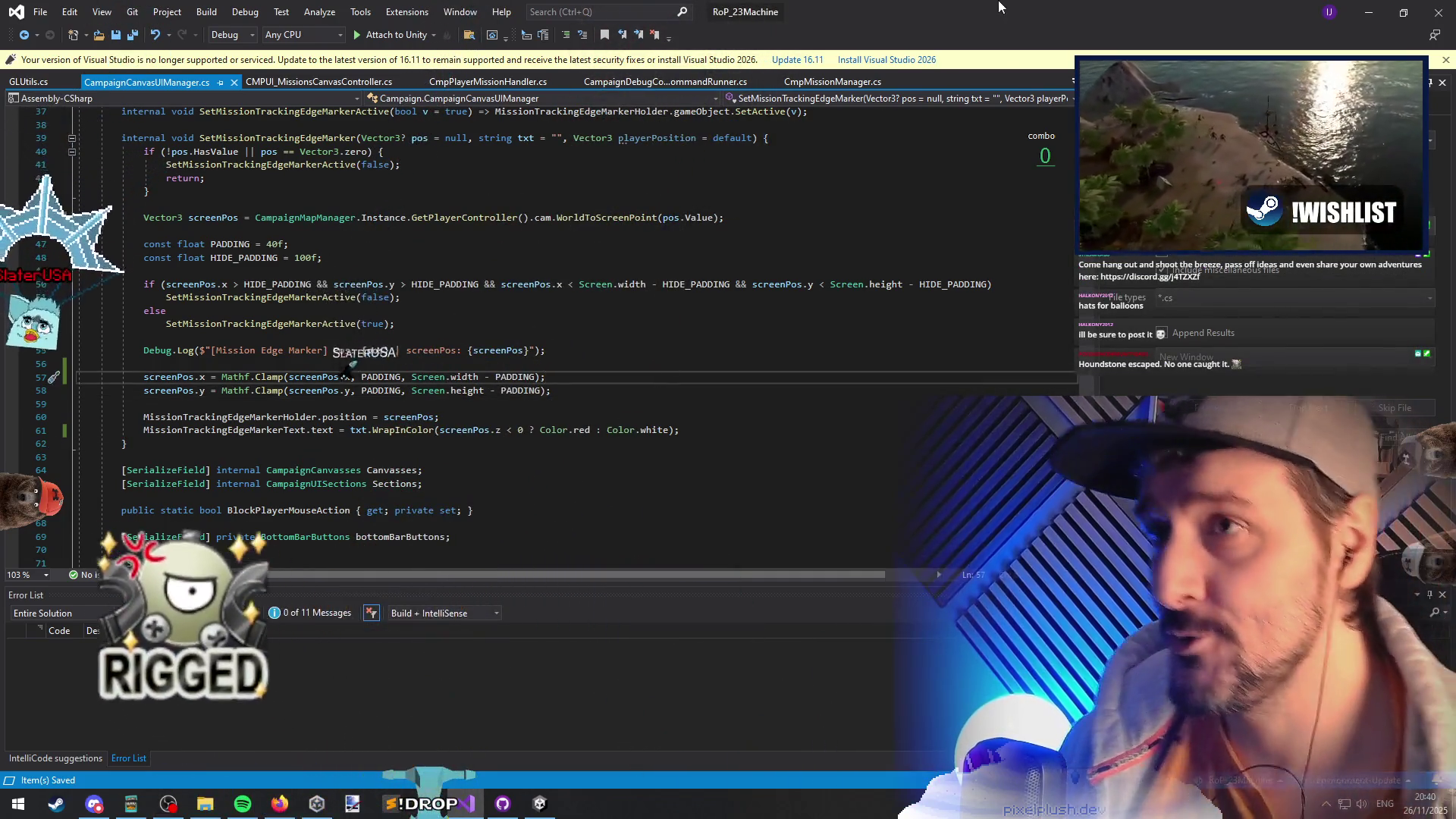
- Open The Windless Haven's island information in the game, recheck lines 55–56, then close the panel
key("alt+Tab")
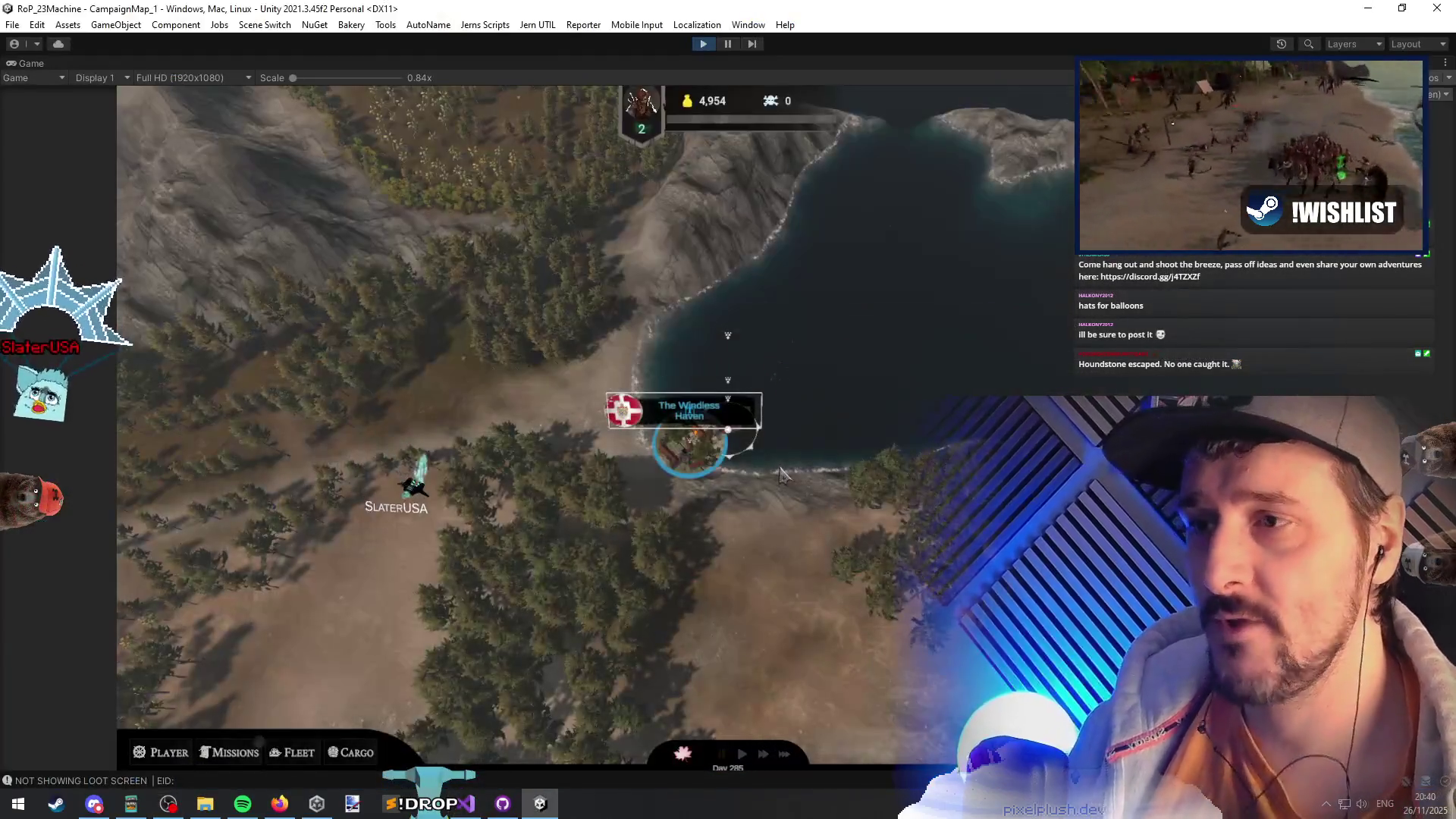
left_click(625, 410)
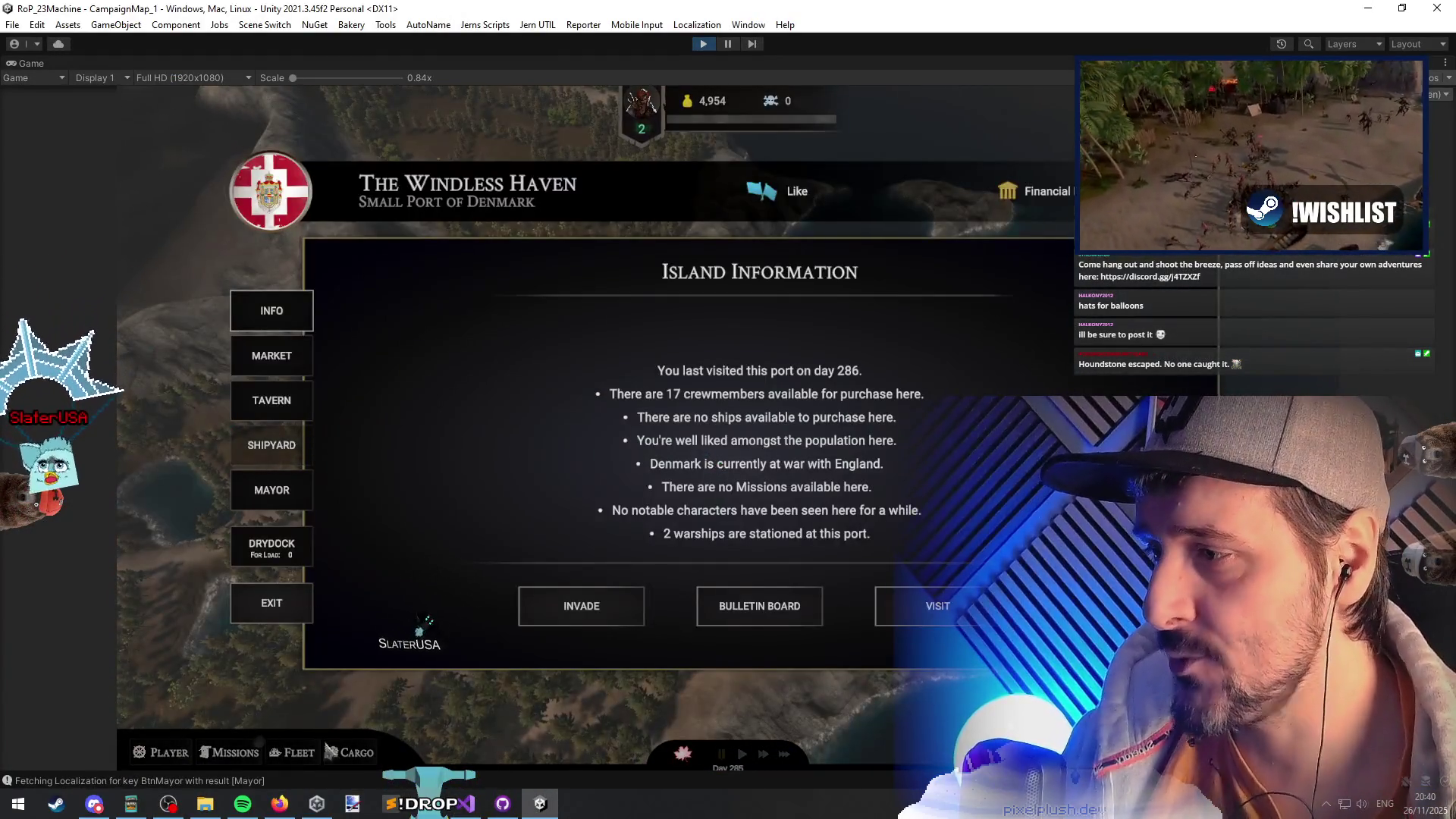
key("alt+Tab")
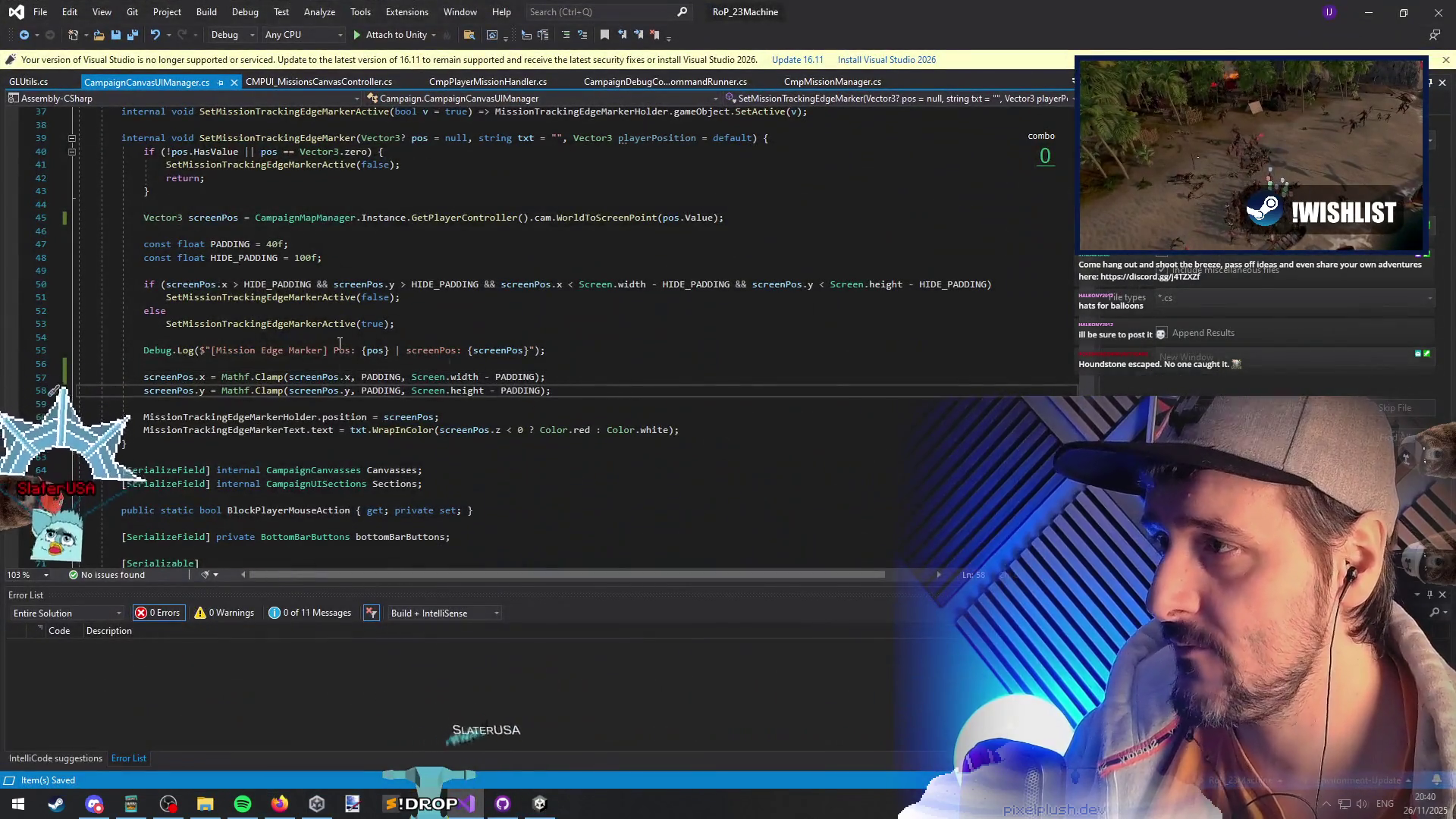
left_click(334, 352)
left_click(333, 365)
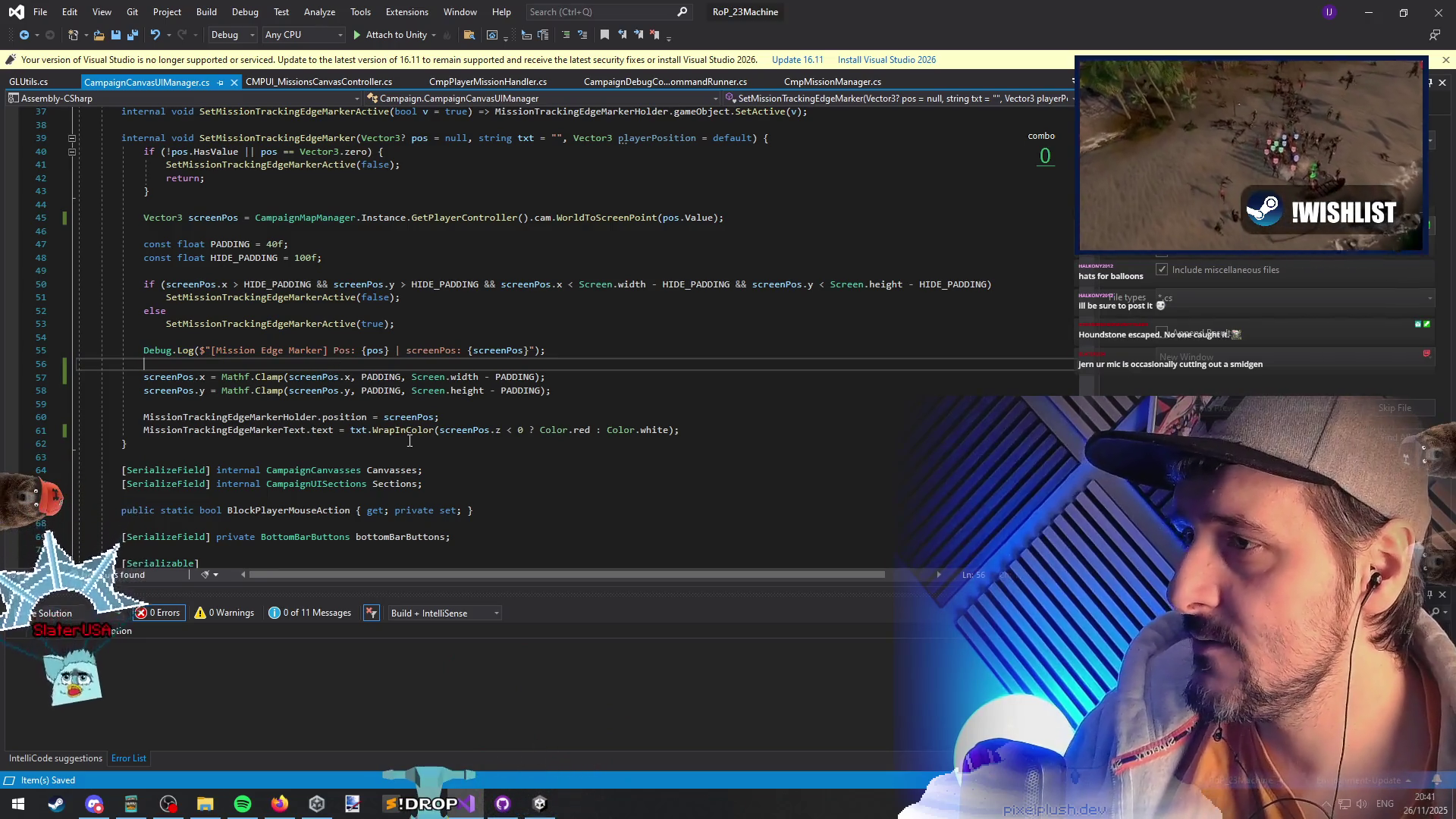
left_click(1373, 8)
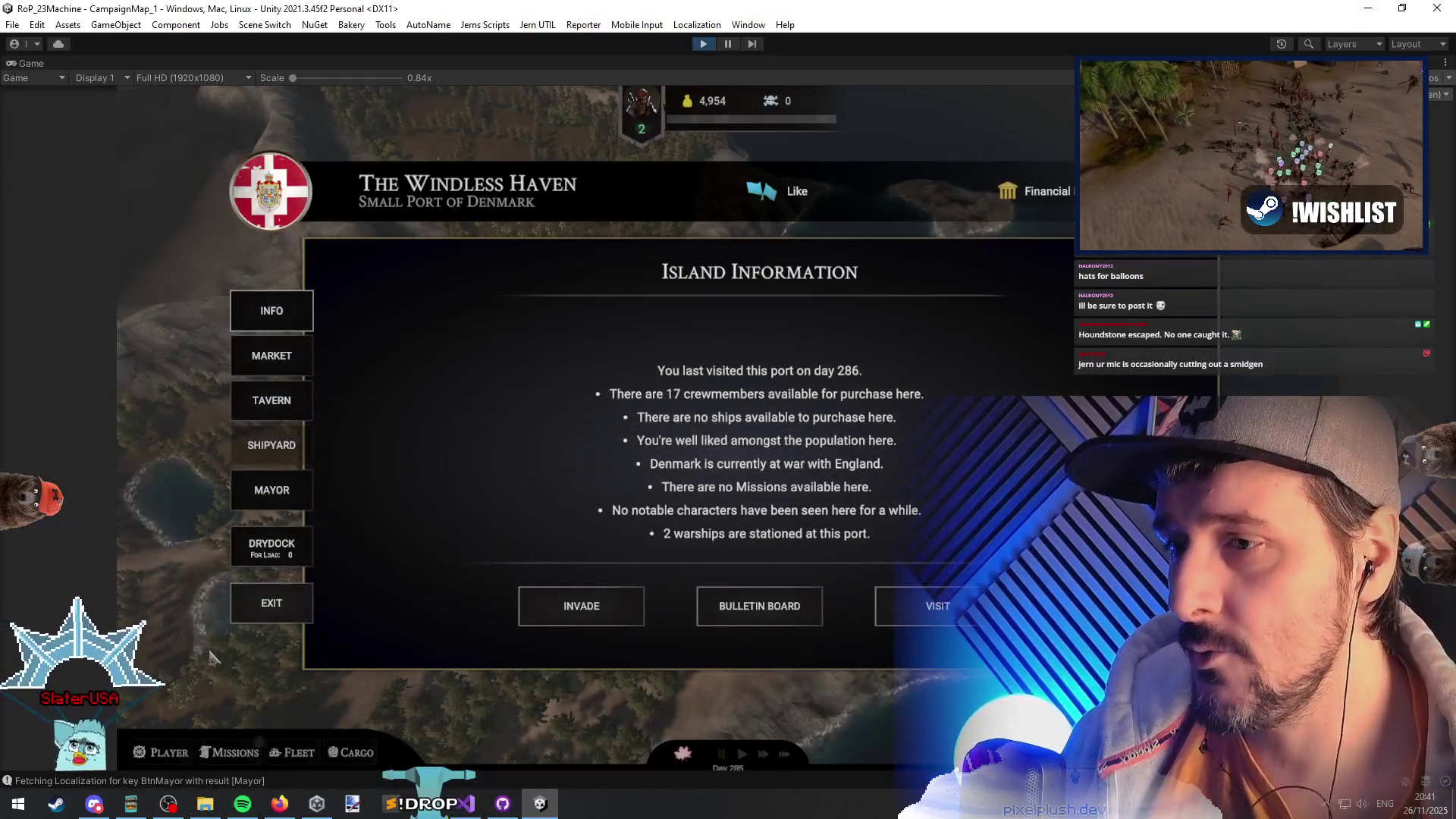
left_click(267, 603)
- Run TrackRandomUnclaimedMission from the debug console and close the Torstall port map
left_click(241, 753)
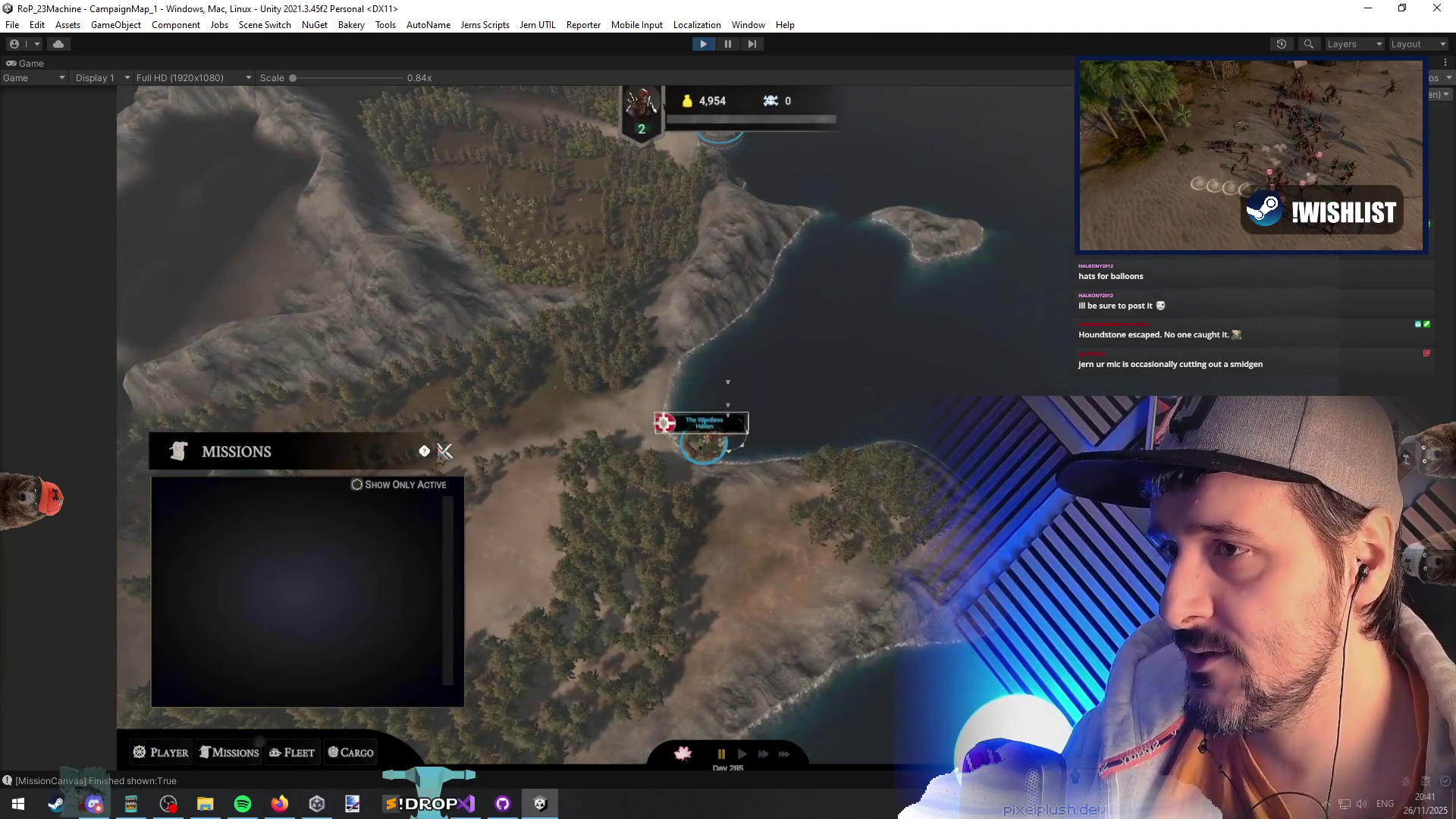
left_click(444, 455)
key("grave")
type("mission")
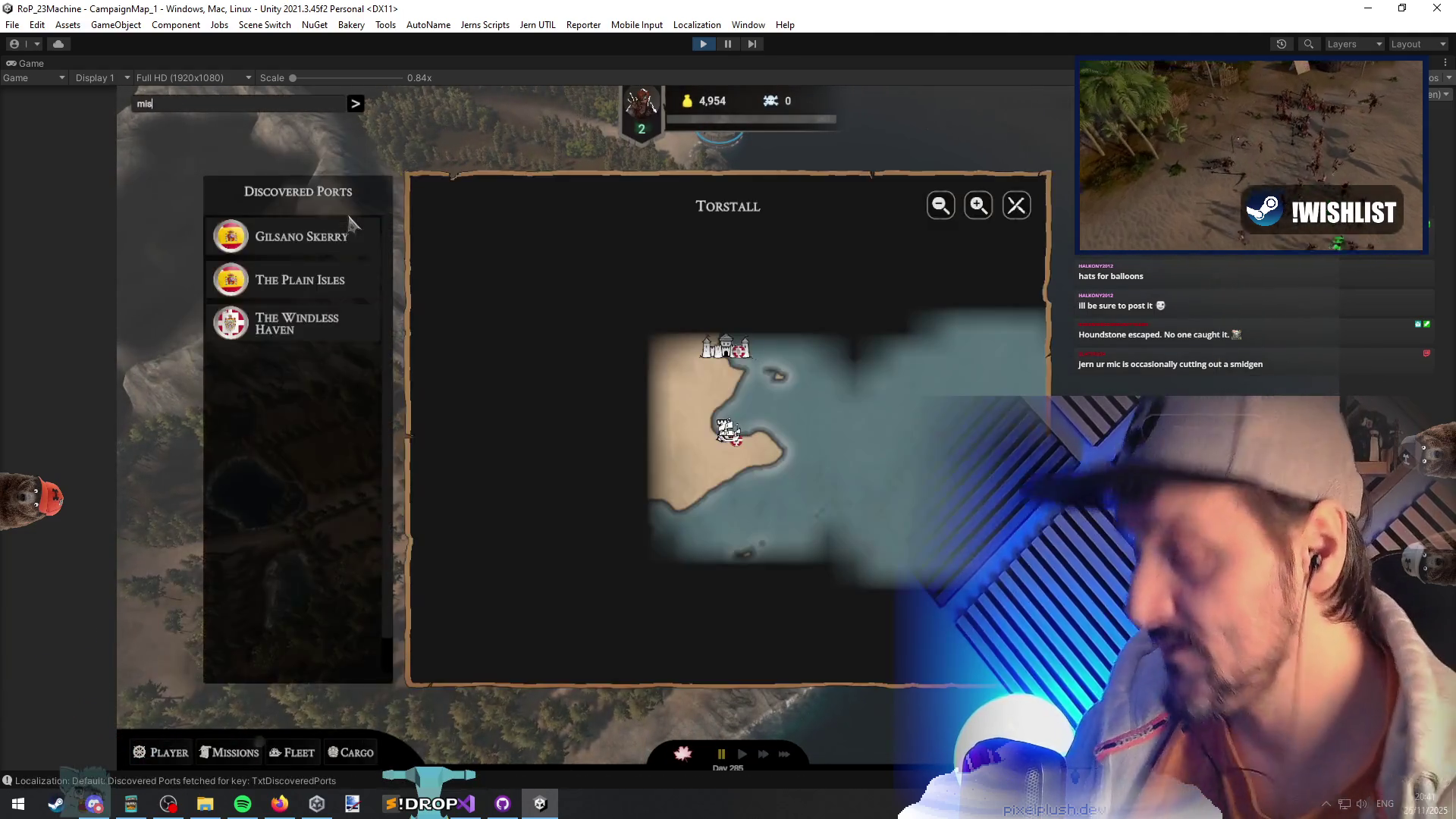
left_click(275, 258)
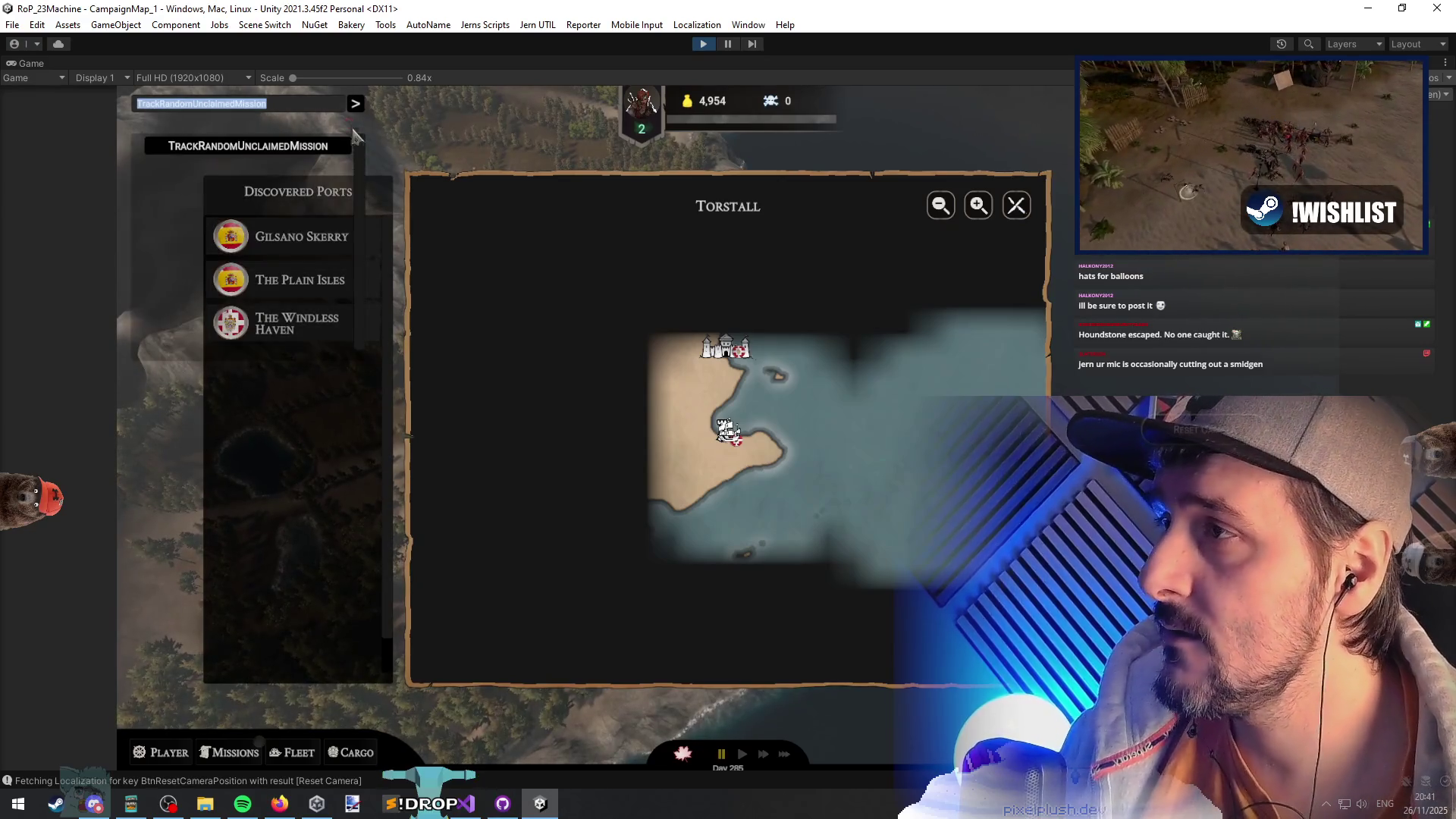
key("grave")
left_click(1017, 206)
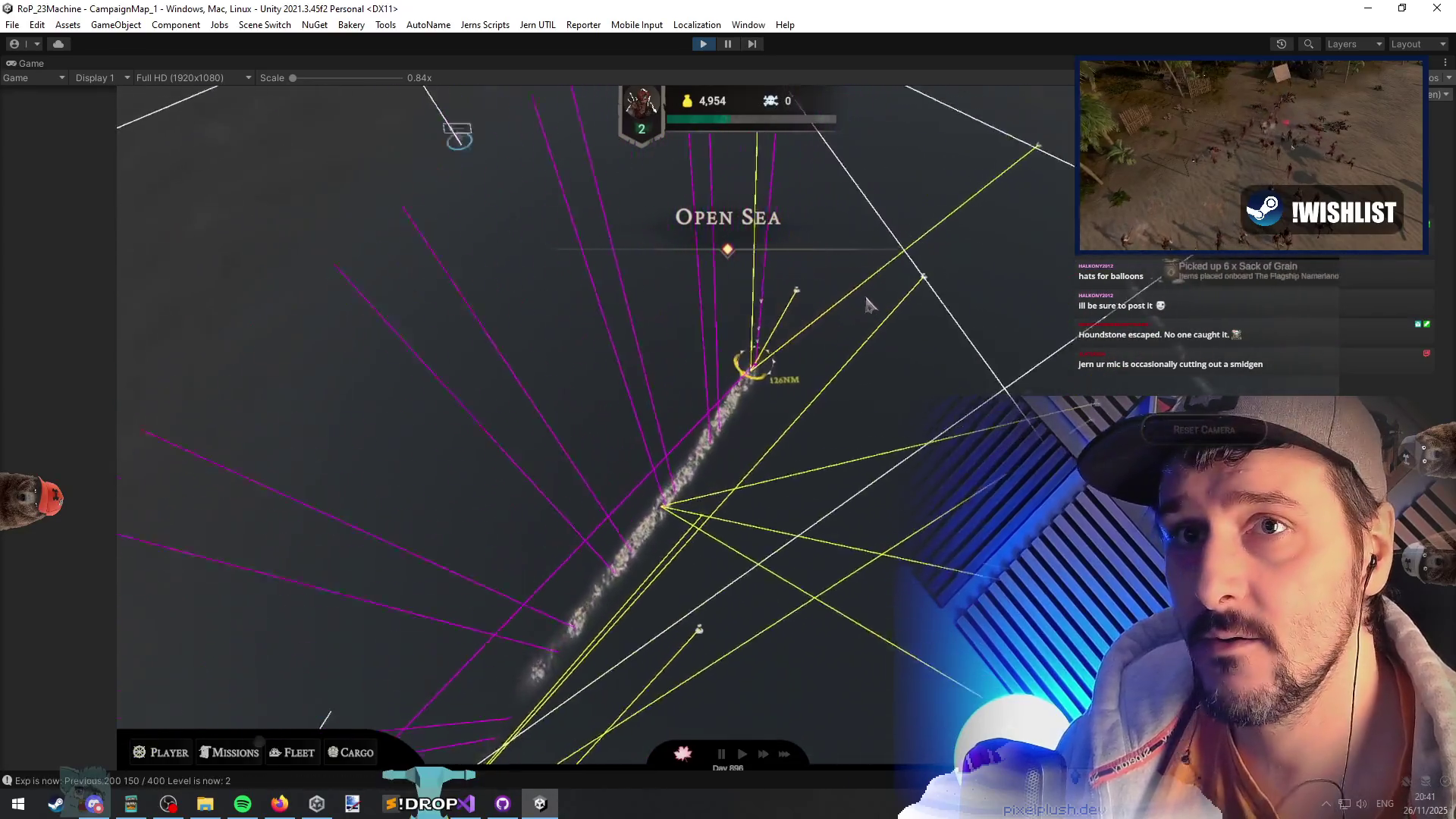
- Sail the ship across the open sea, then return to the screenPos.x clamp on line 57
left_click(613, 535)
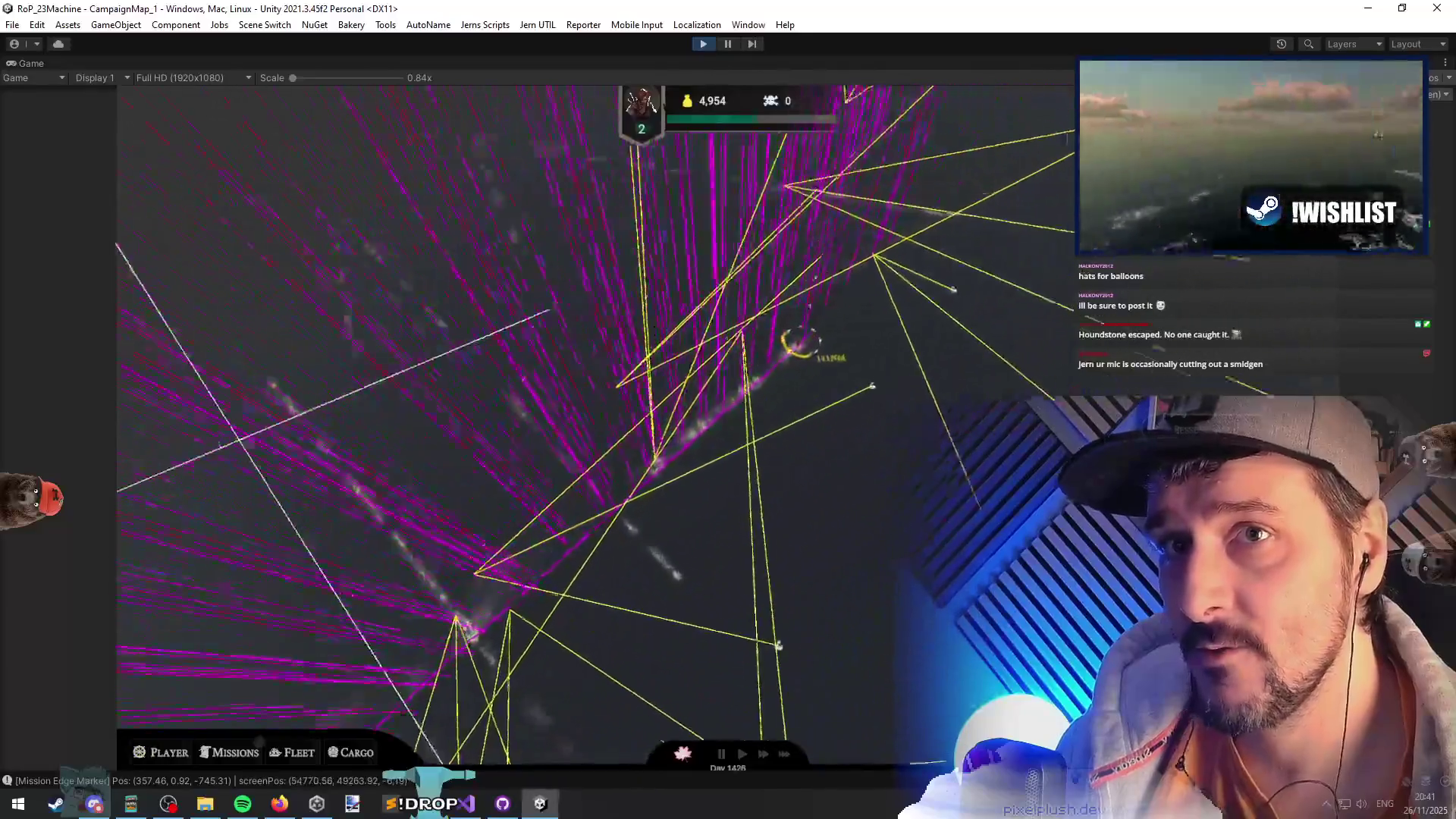
key("super+Down")
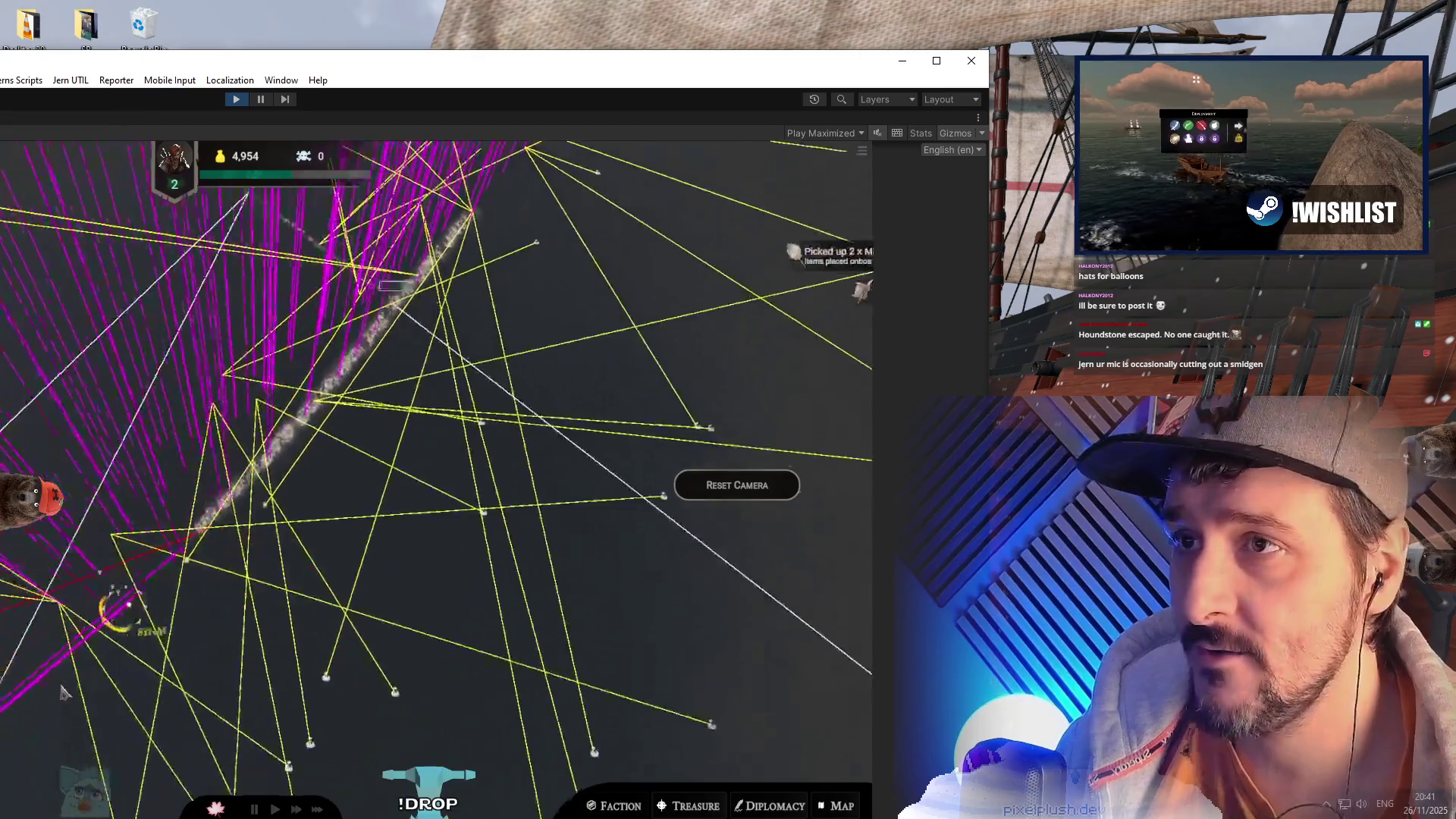
key("super+Up")
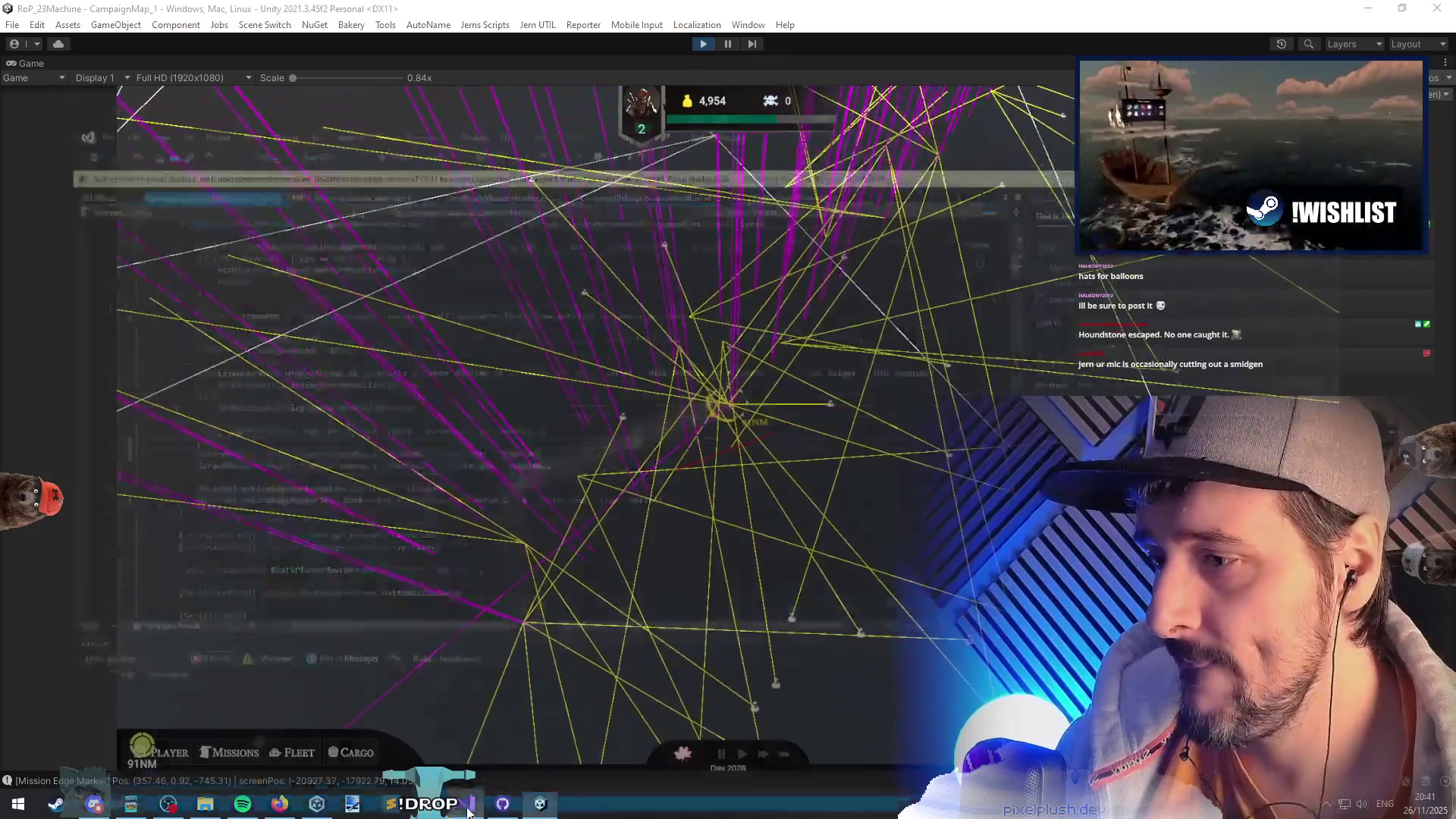
key("alt+Tab")
left_click(535, 377)
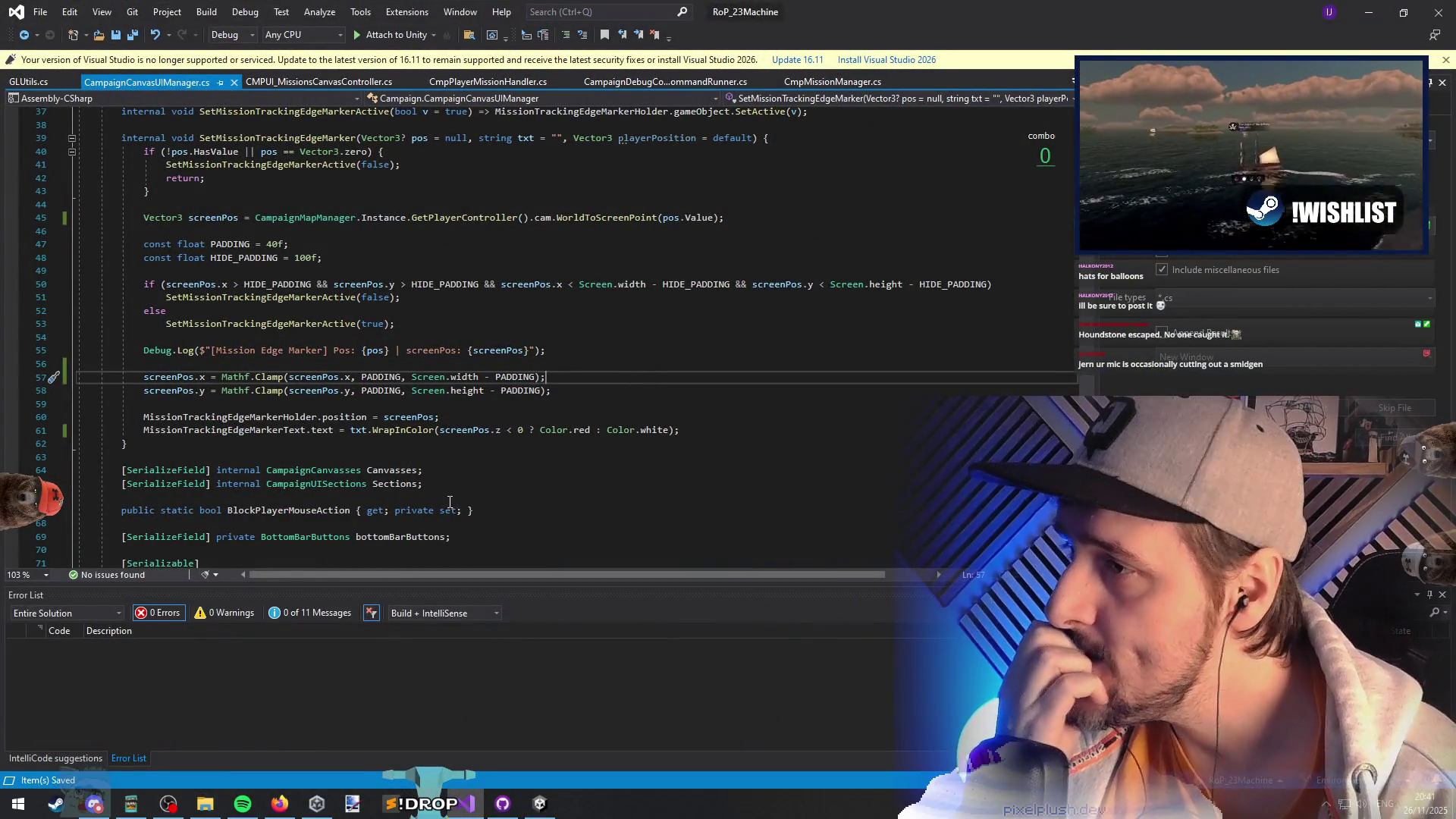
left_click(436, 430)
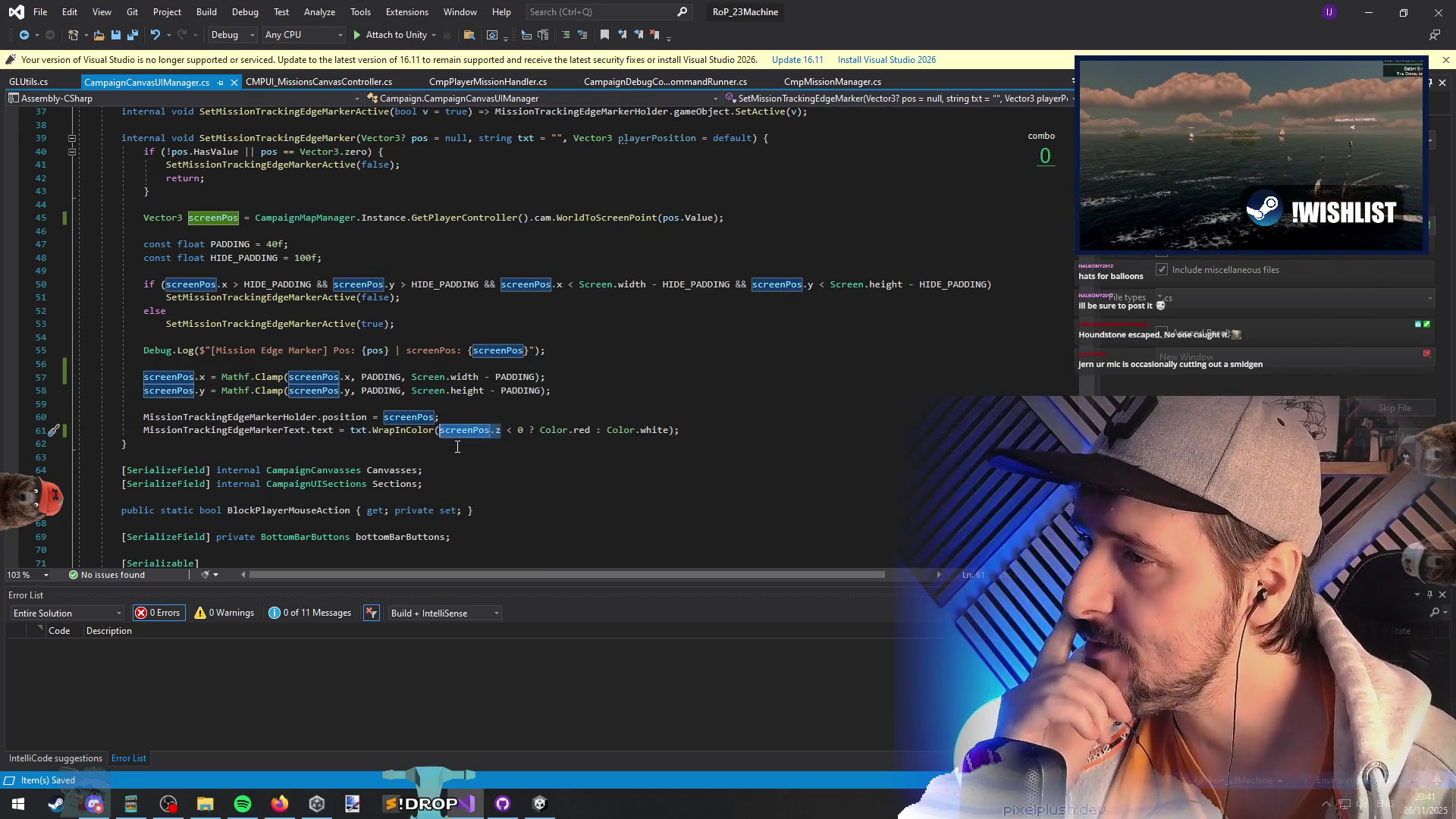
left_click_drag(890, 11, 889, 613)
double_click(890, 621)
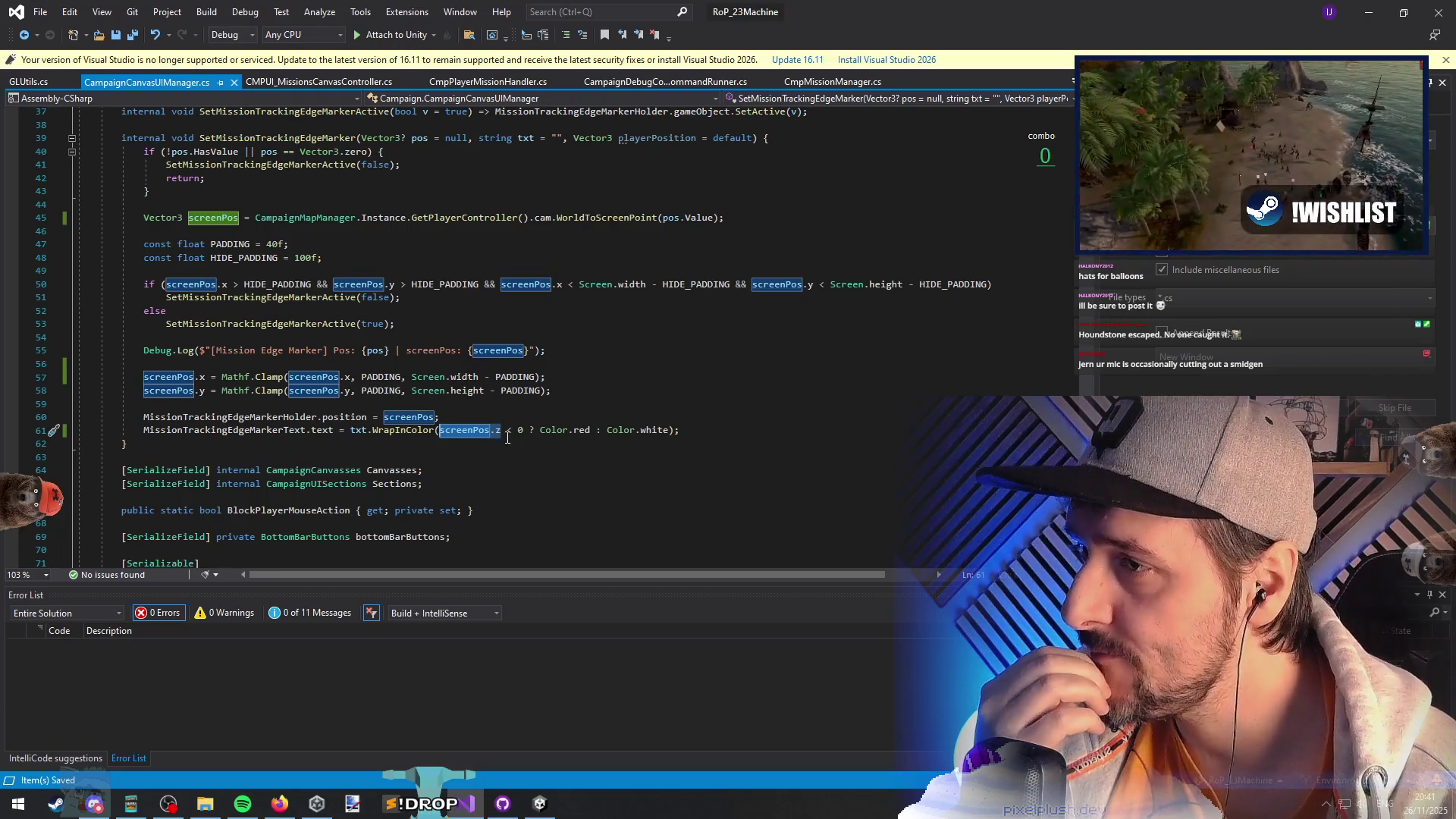
left_click_drag(440, 430, 524, 430)
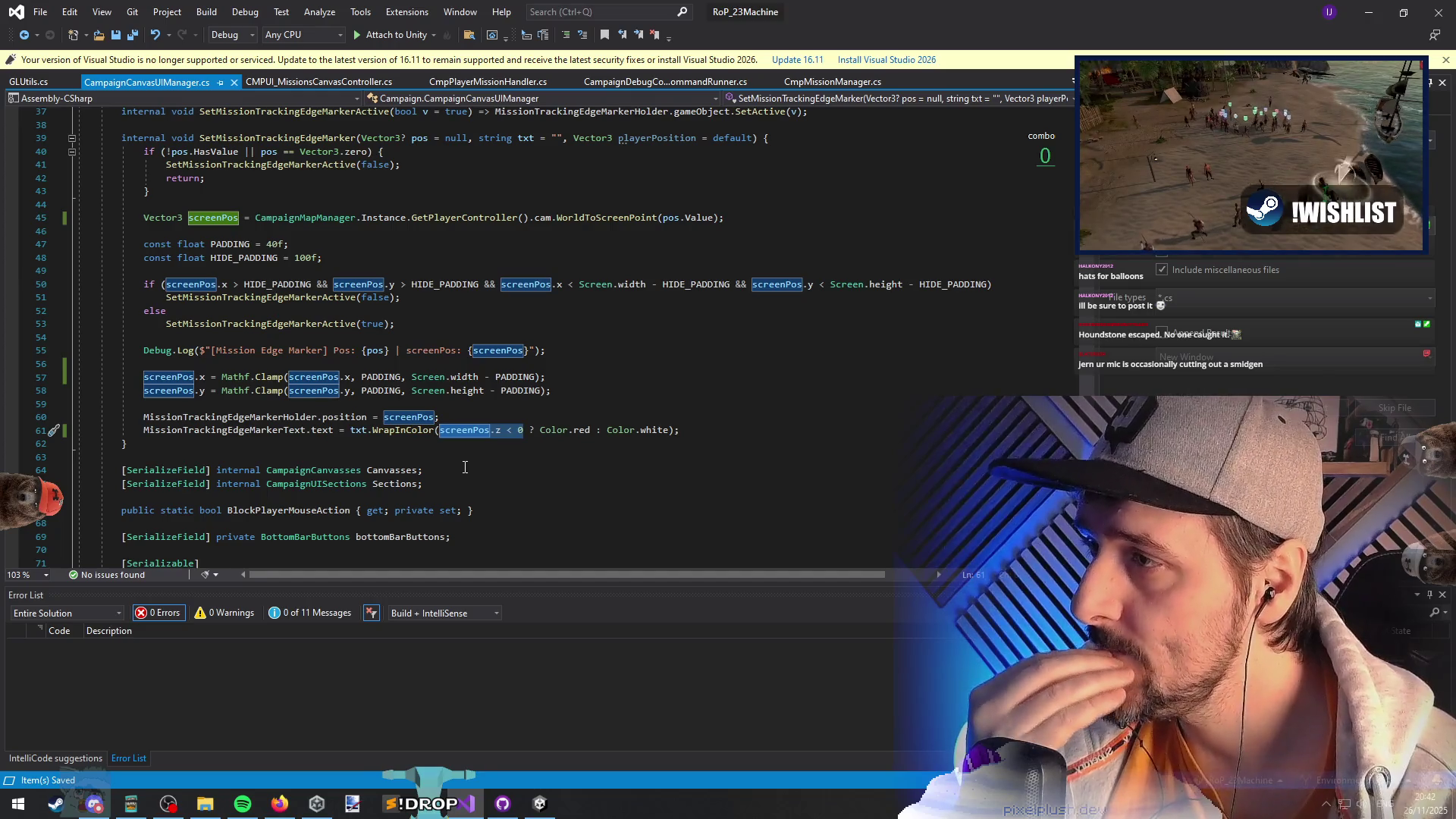
key("Home")
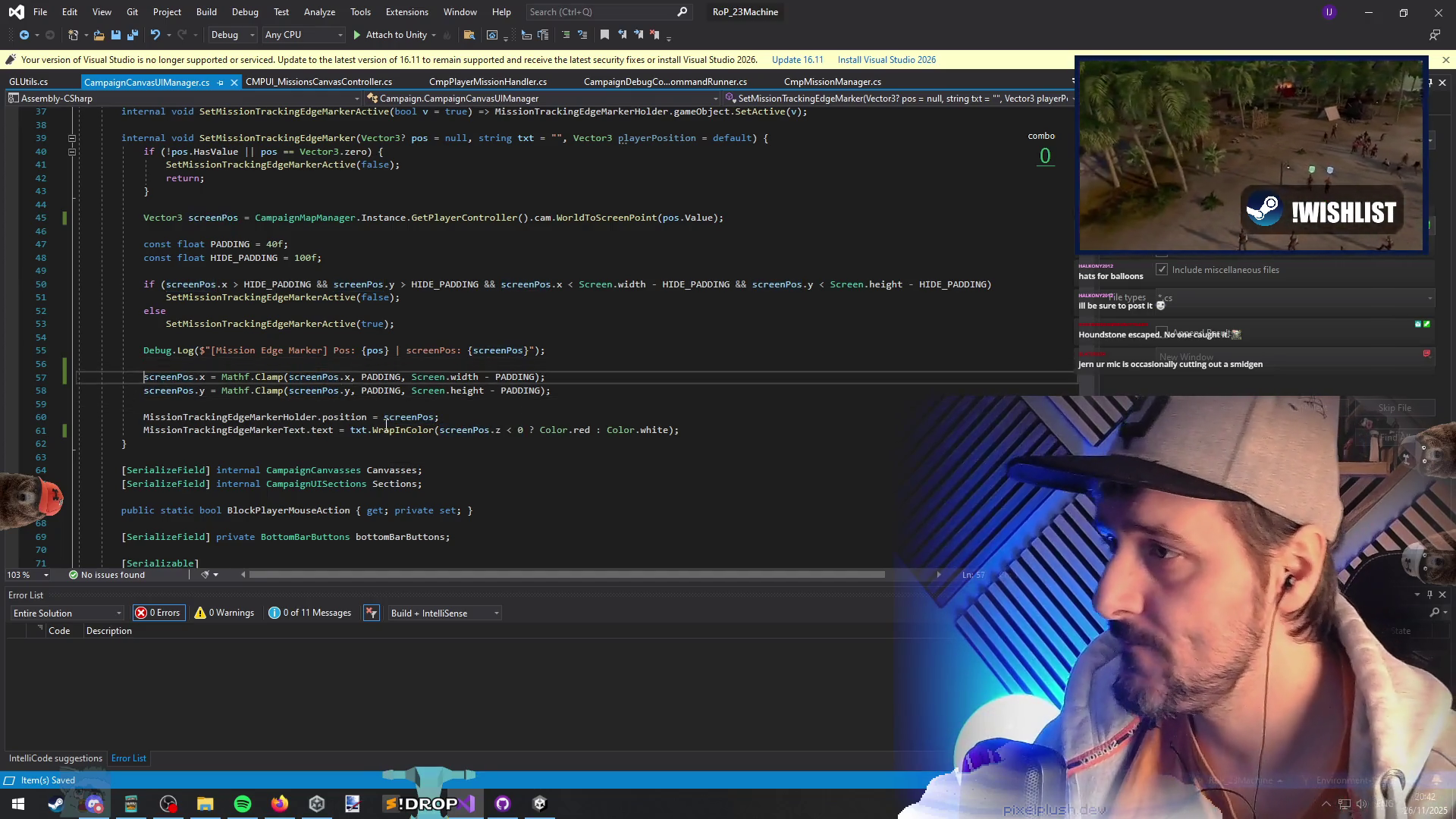
left_click_drag(351, 430, 675, 430)
- Show the label as plain txt and add an if (screenPos.z < 0) line below the clamps
type("txt")
left_click(216, 354)
key("Down")
key("Down")
key("Down")
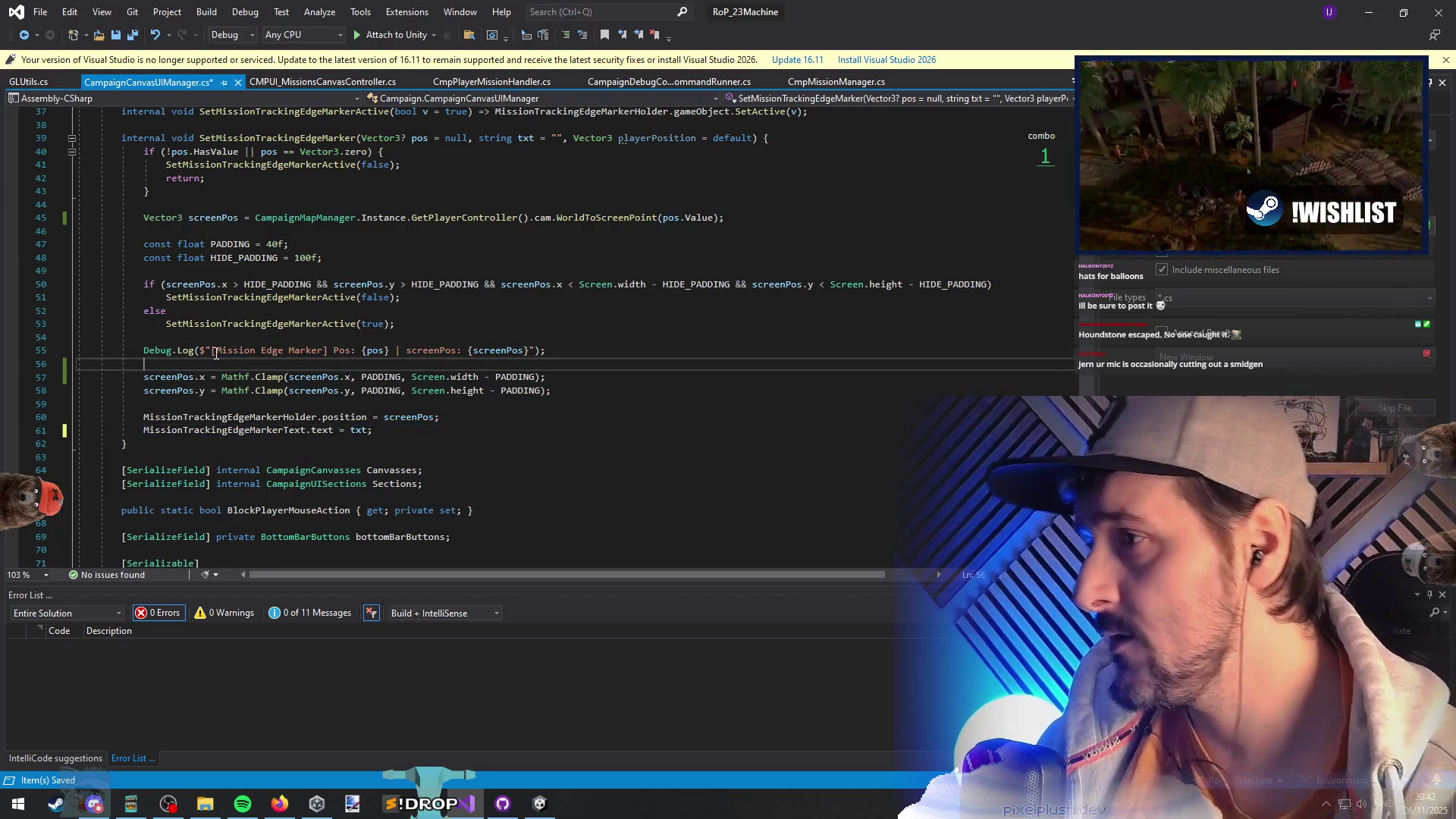
key("Return")
key("Return")
key("Up")
type("if(scree")
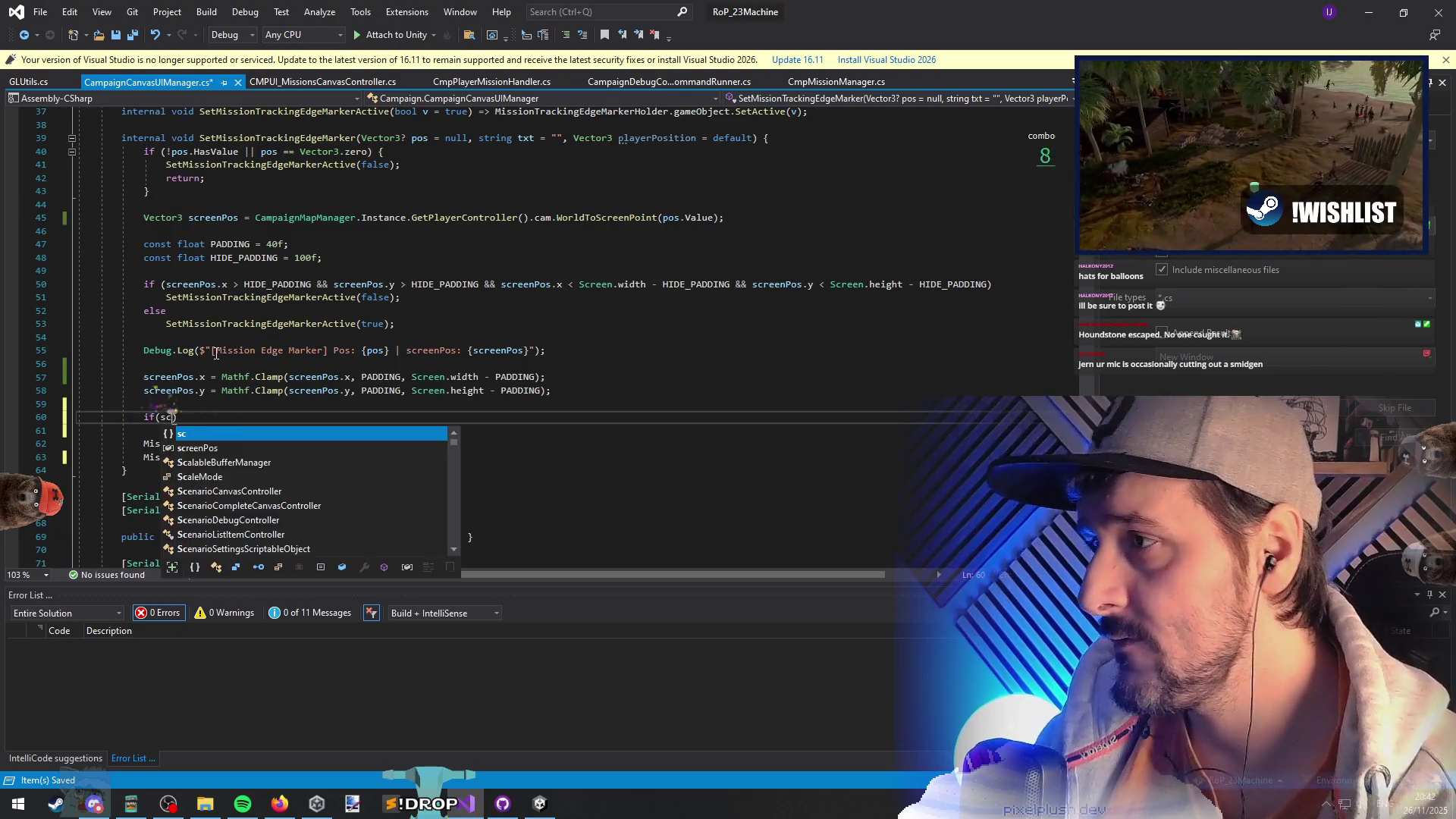
type("nPos.z")
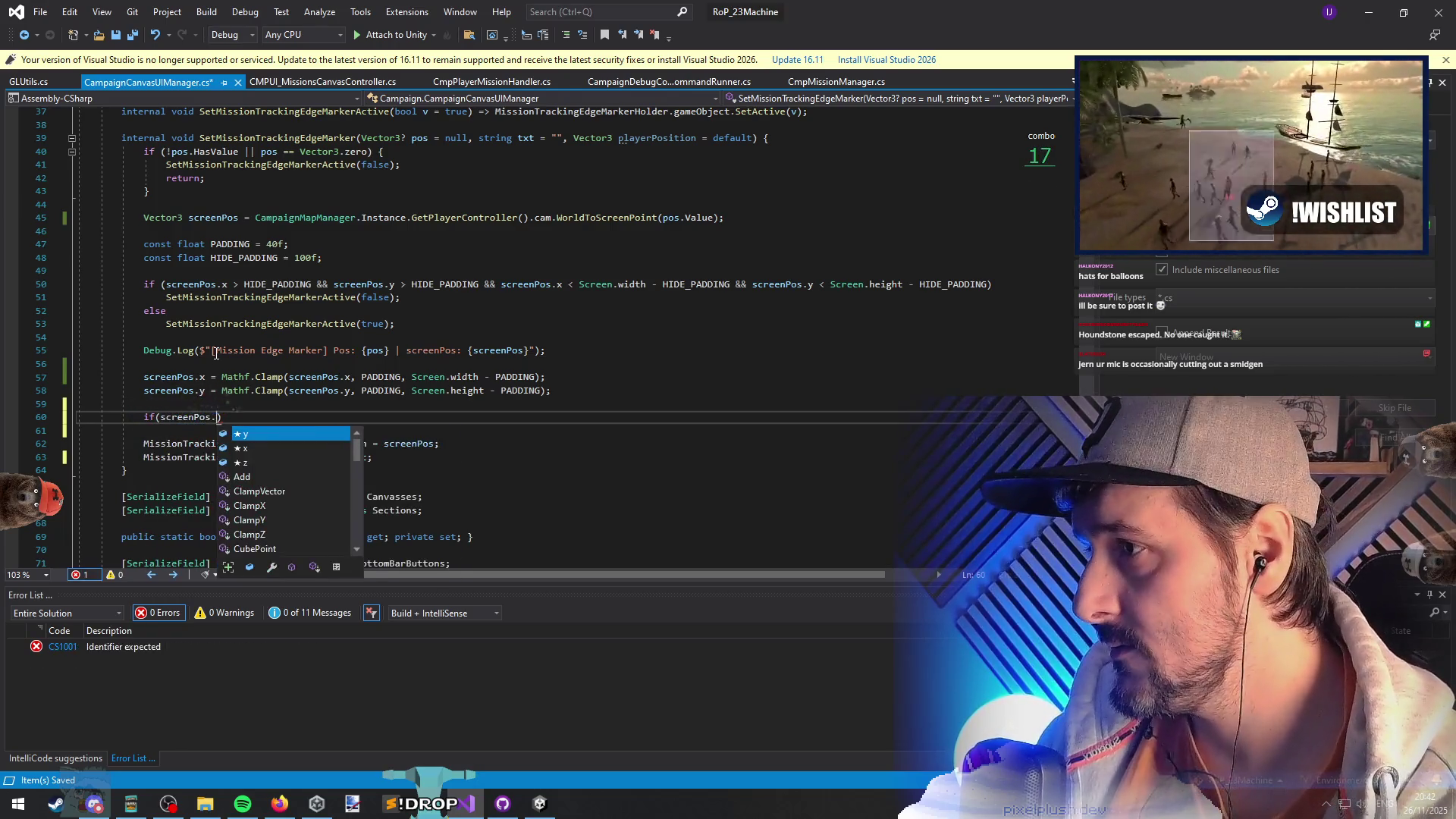
type(" < 0")
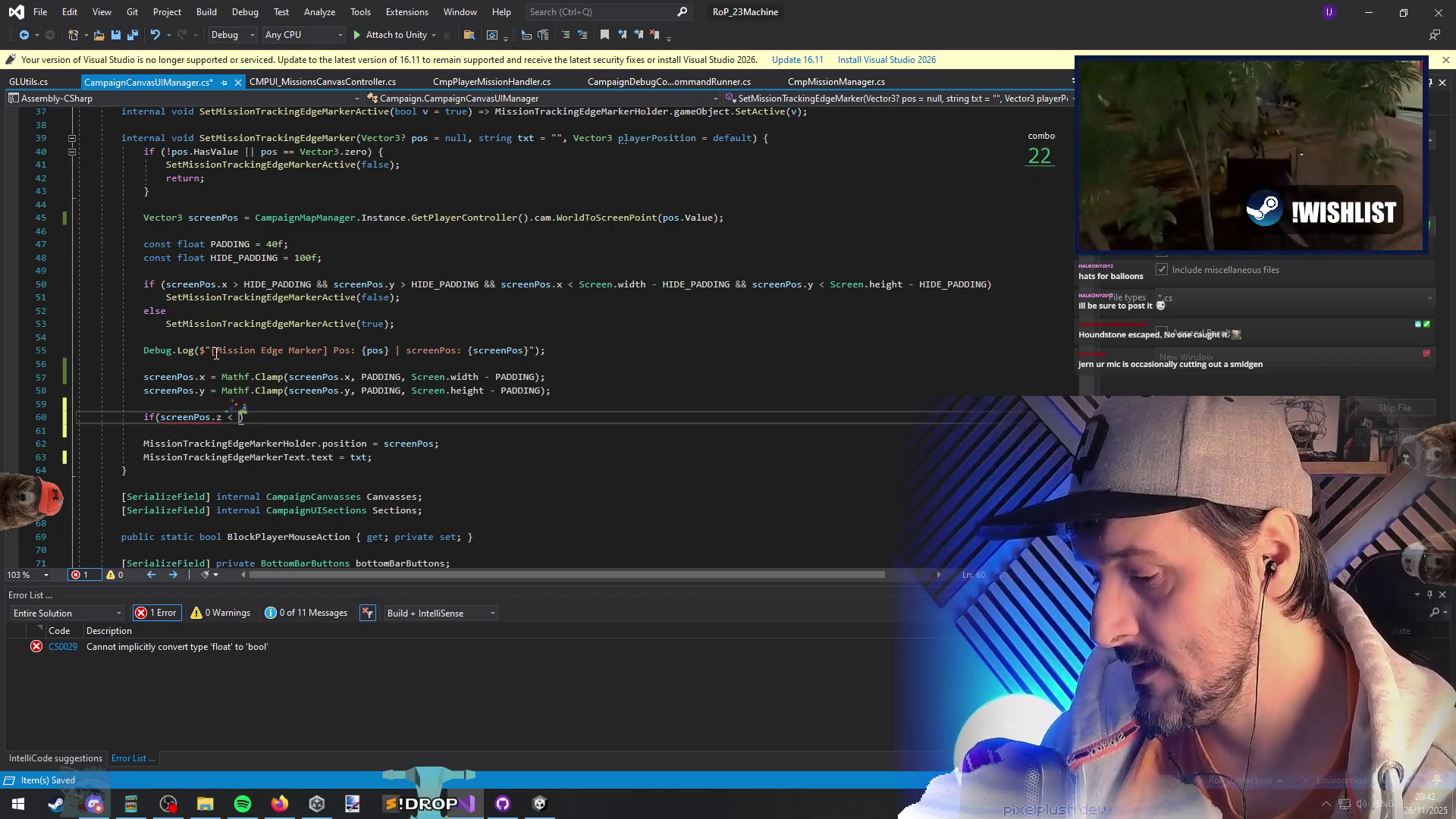
key("Return")
key("Up")
key("Up")
key("Up")
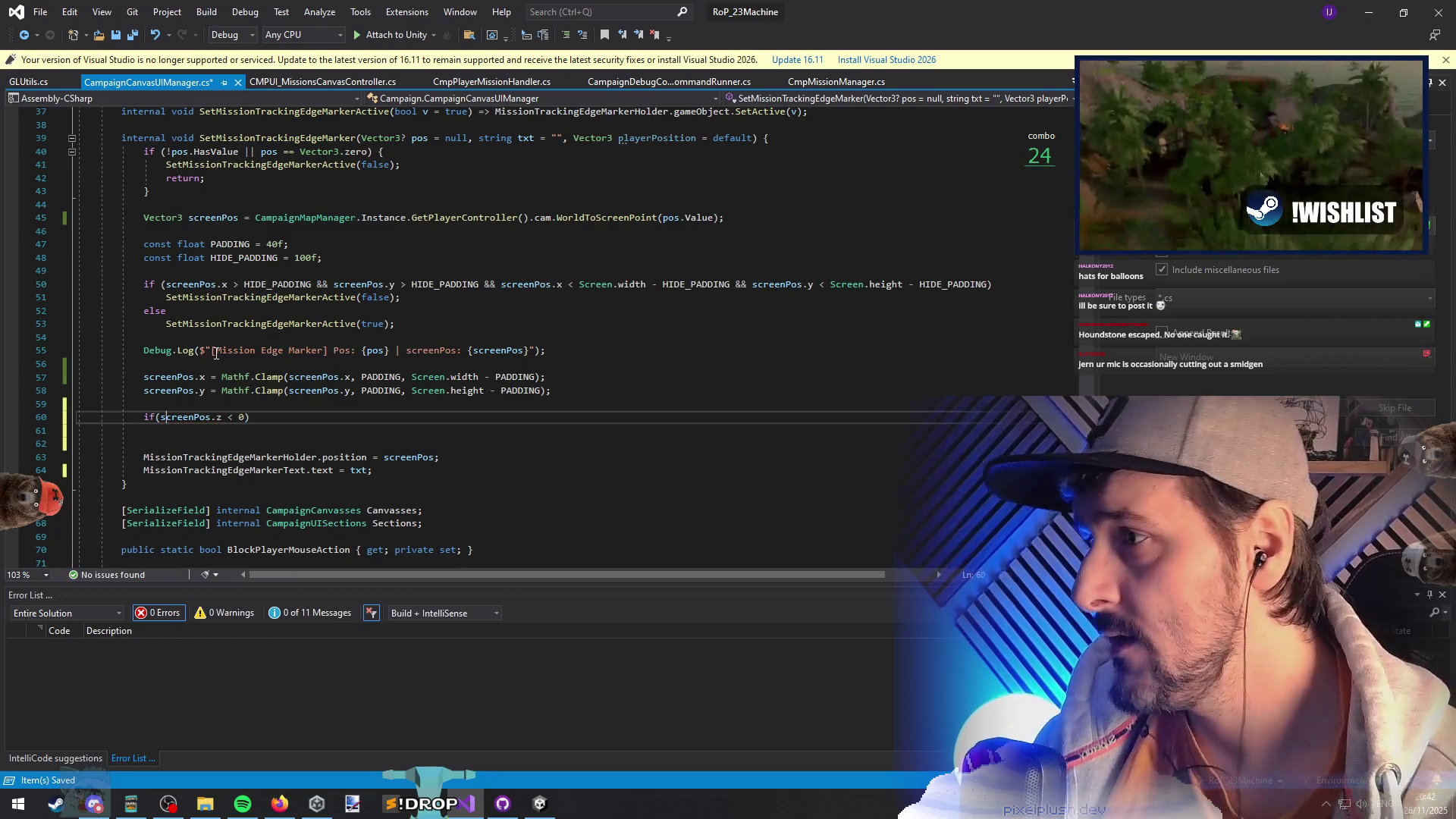
- Make the if body 'screenPos *= -1;', save, and review the new block
key("Down")
key("Down")
key("Down")
type("screenPos")
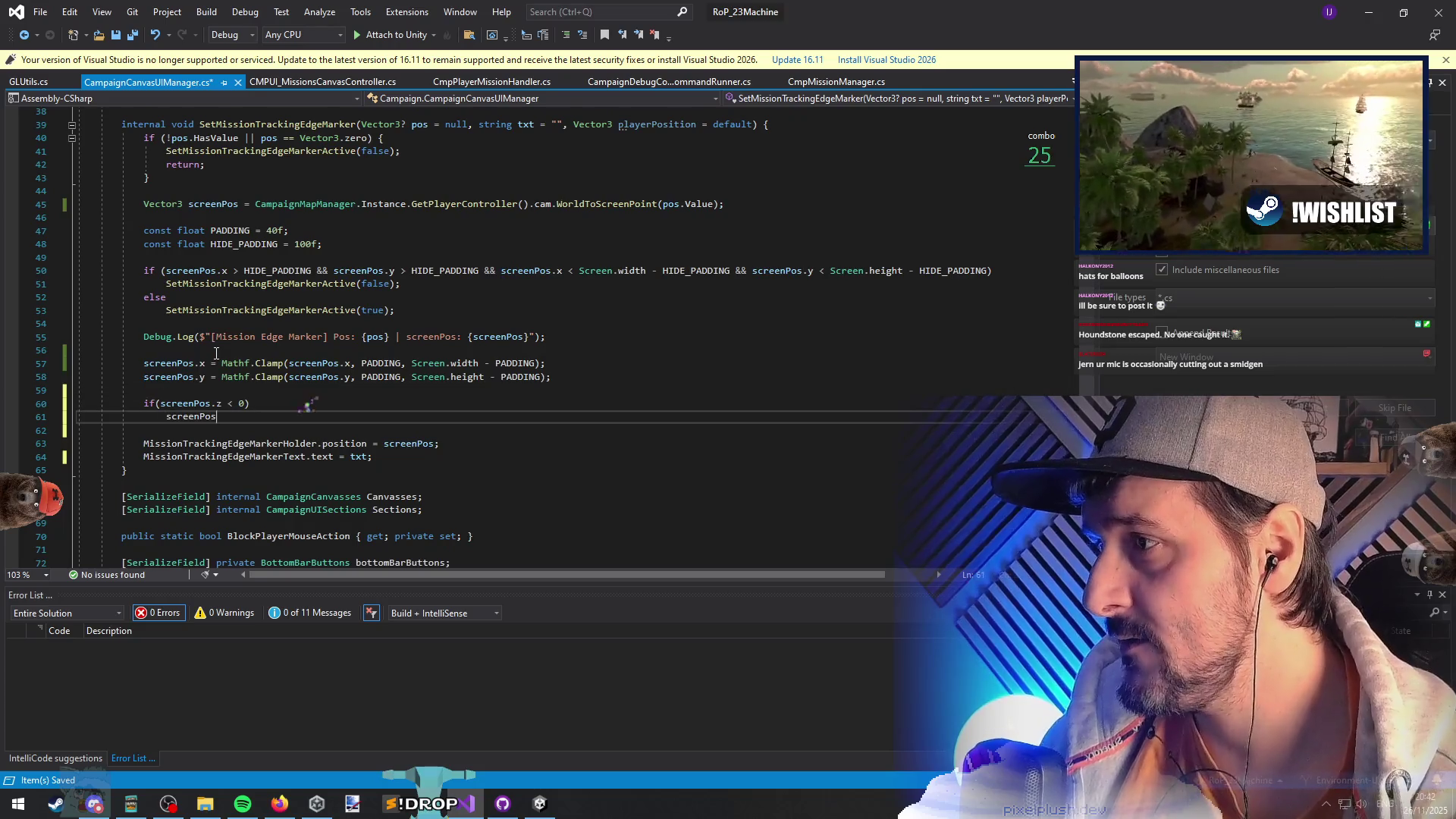
key("Escape")
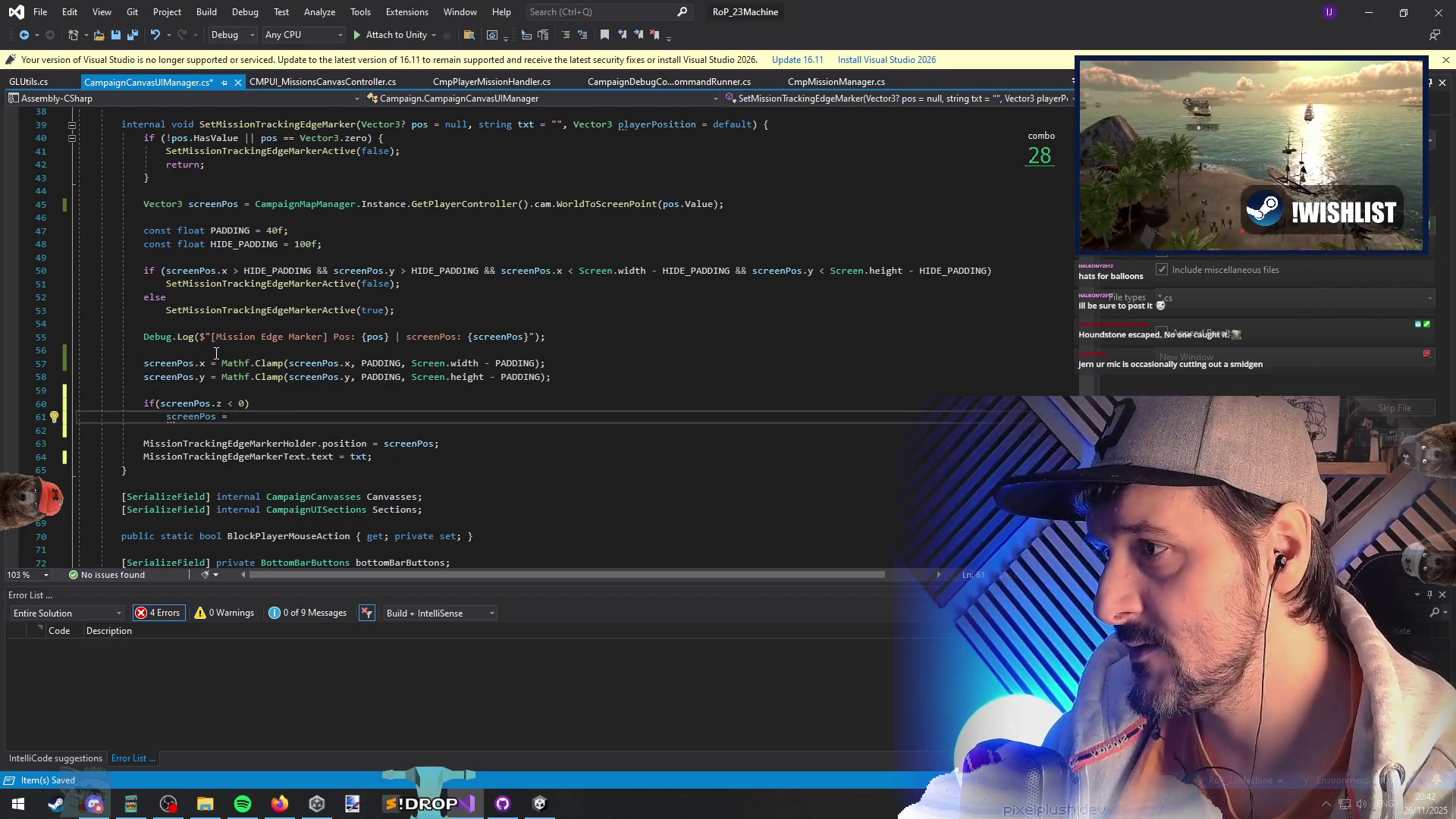
type("*")
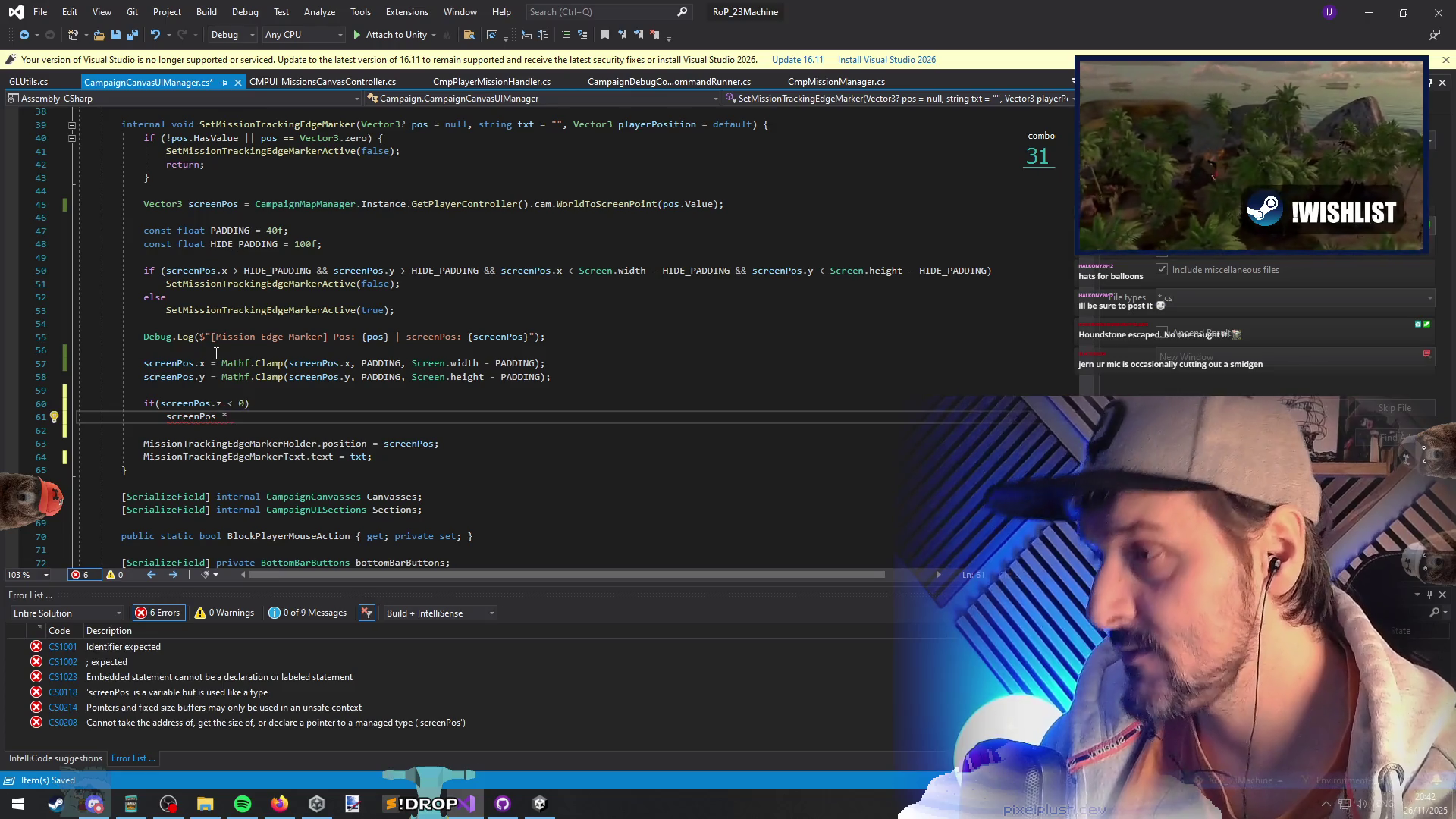
type("= -1;")
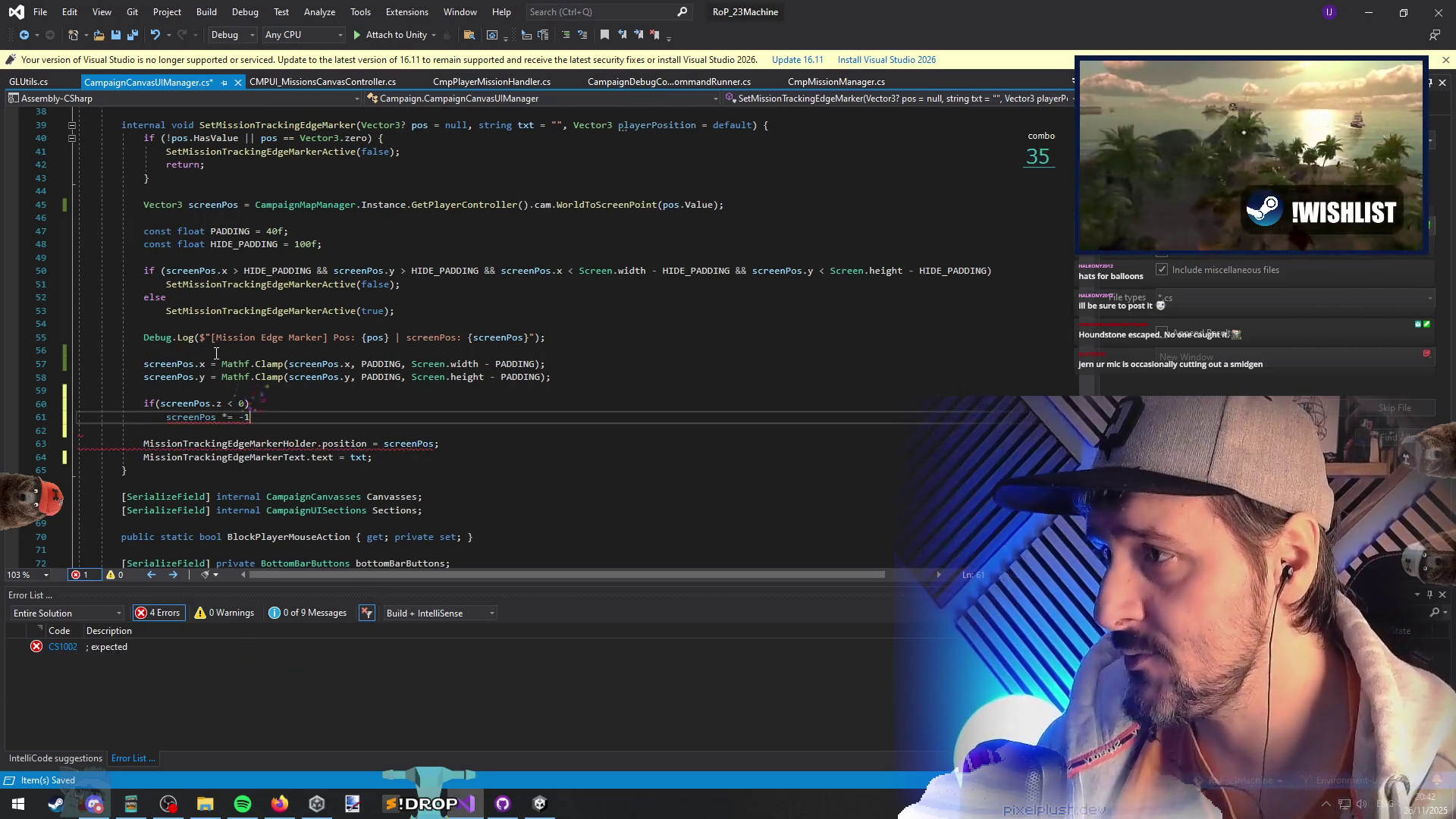
key("Down")
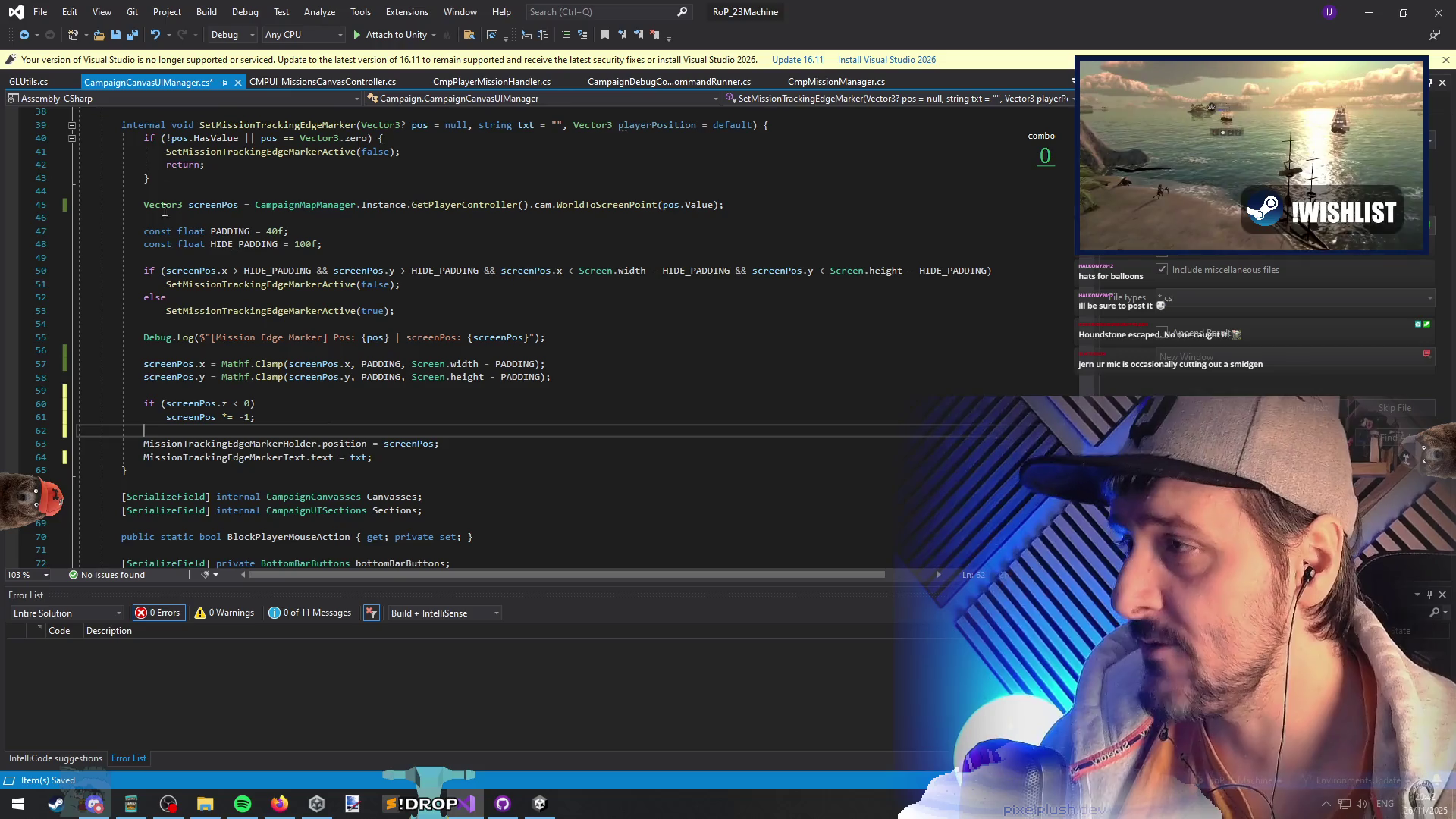
key("ctrl+s")
left_click(279, 417)
left_click_drag(278, 417, 242, 398)
left_click(283, 417)
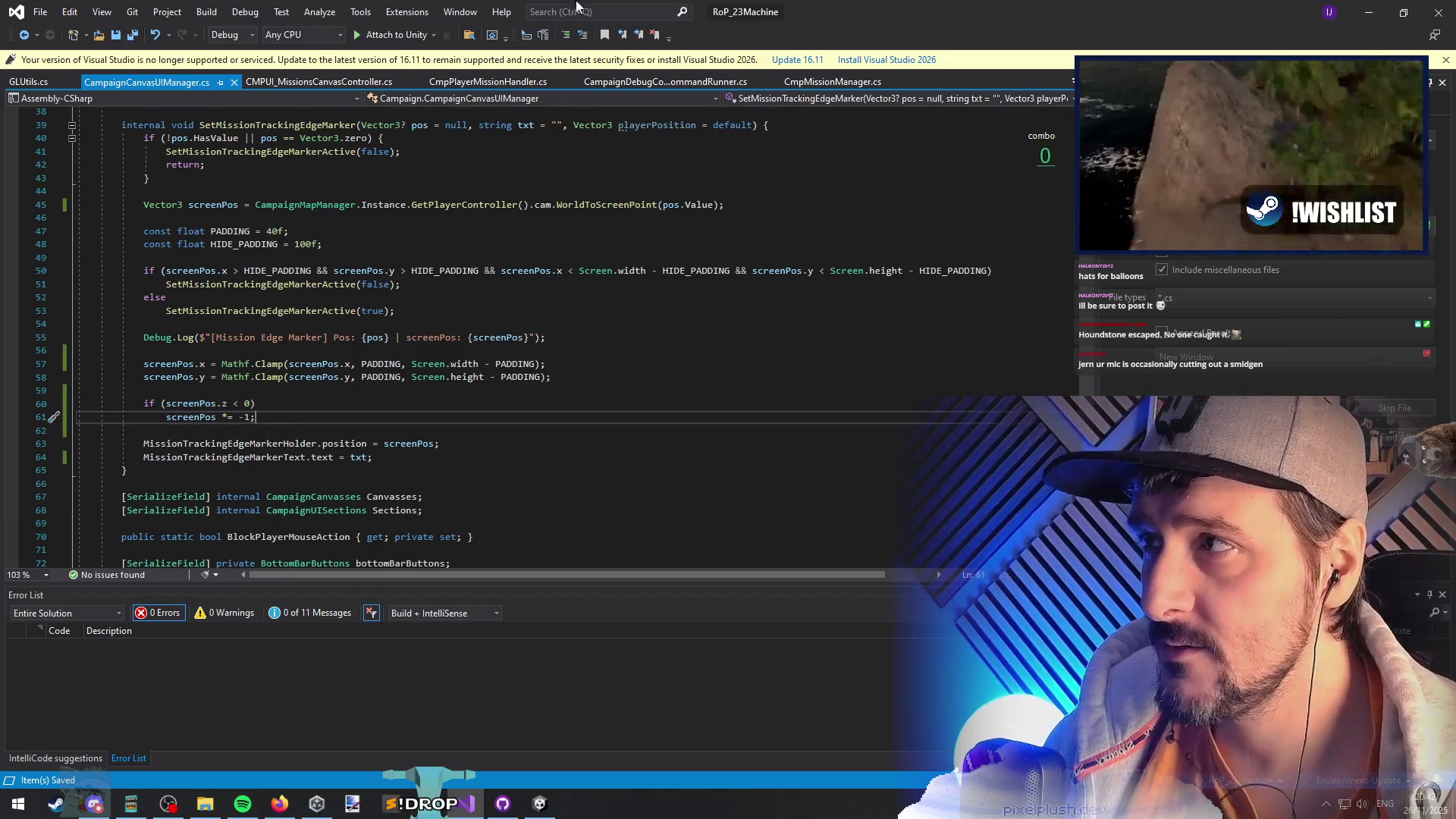
key("alt+Tab")
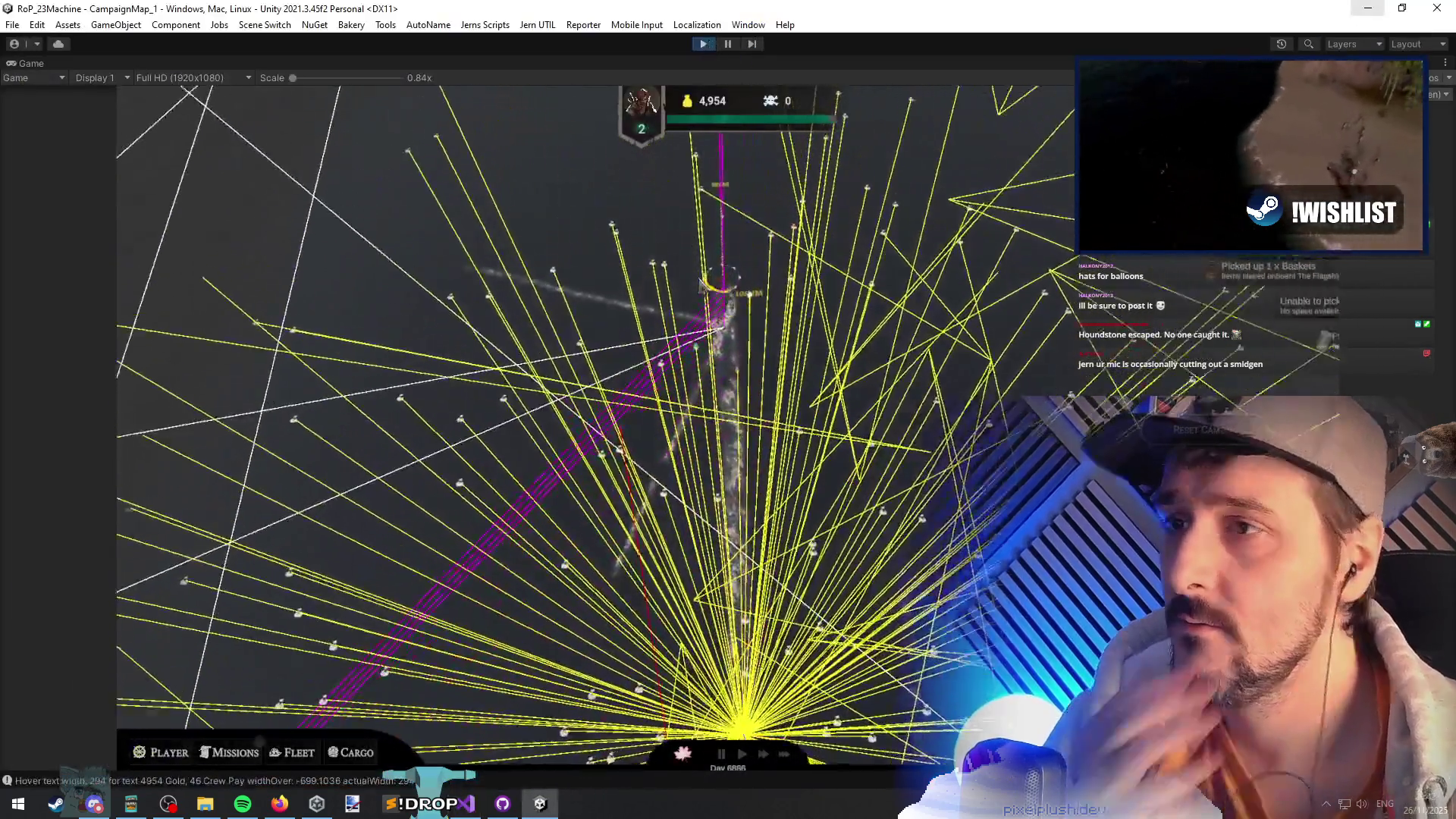
- Restart play mode with the recompiled scripts, continue the campaign, and set sail from port
left_click(703, 44)
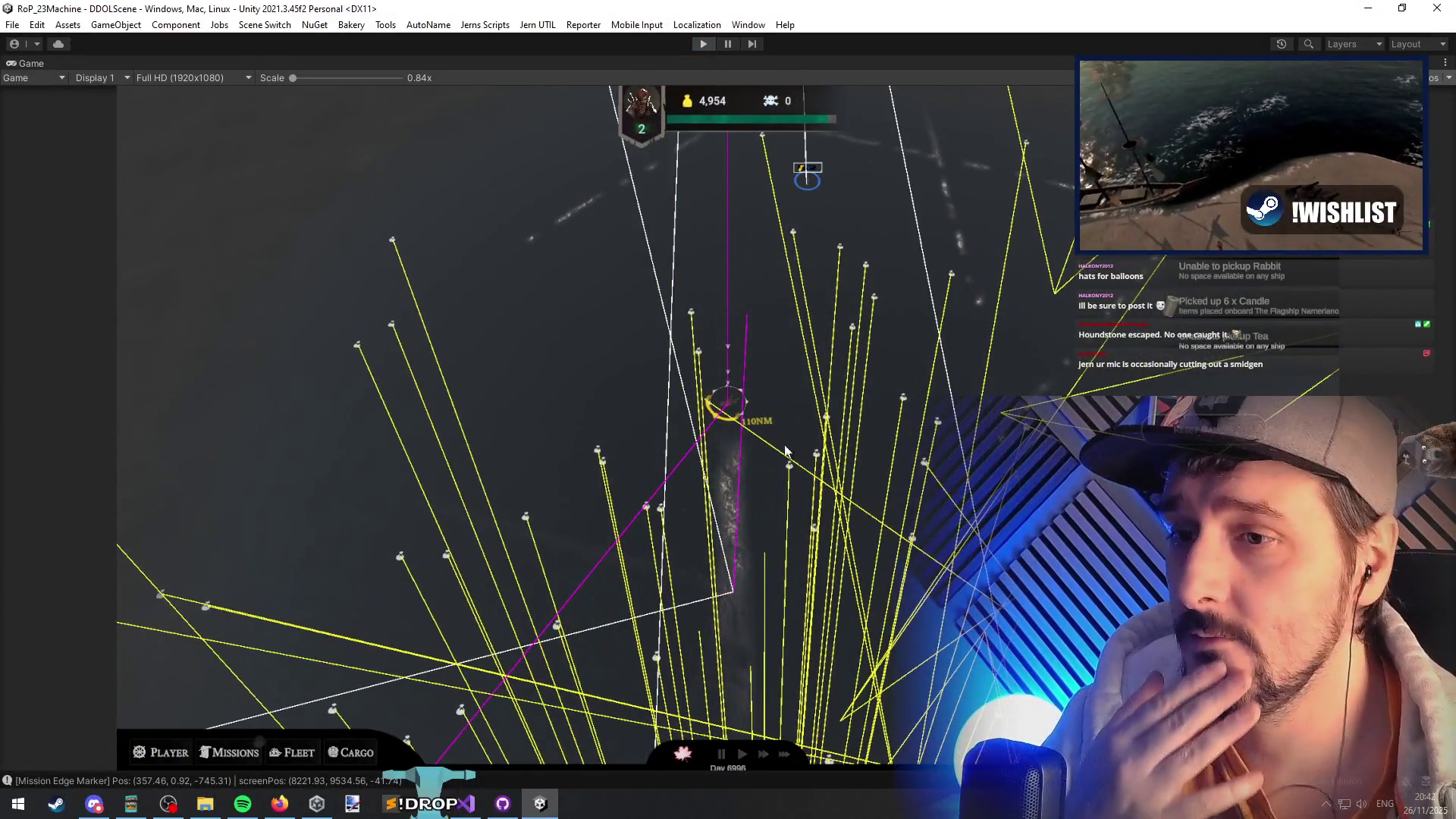
key("alt+Tab")
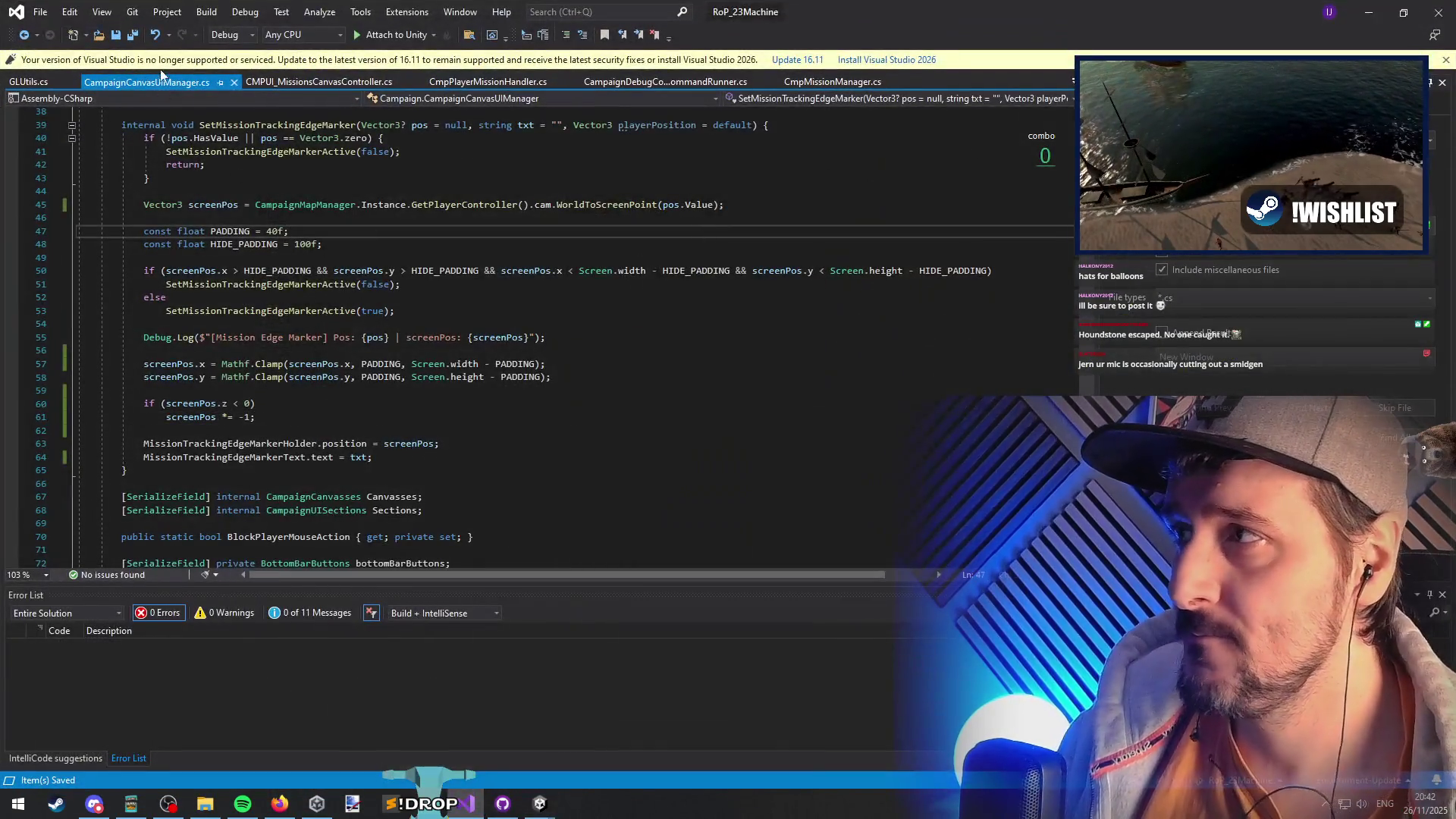
key("alt+Tab")
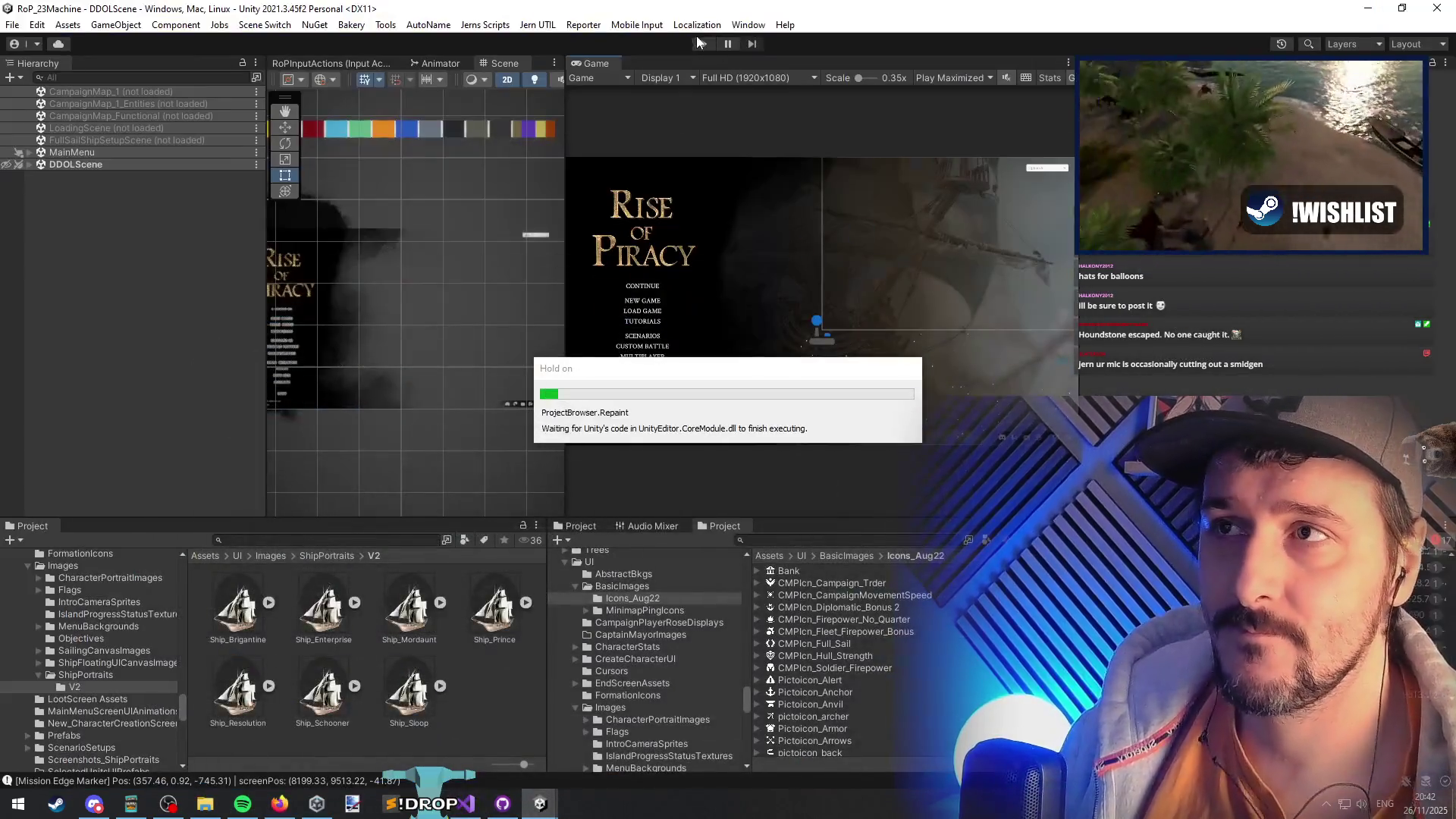
key("ctrl+p")
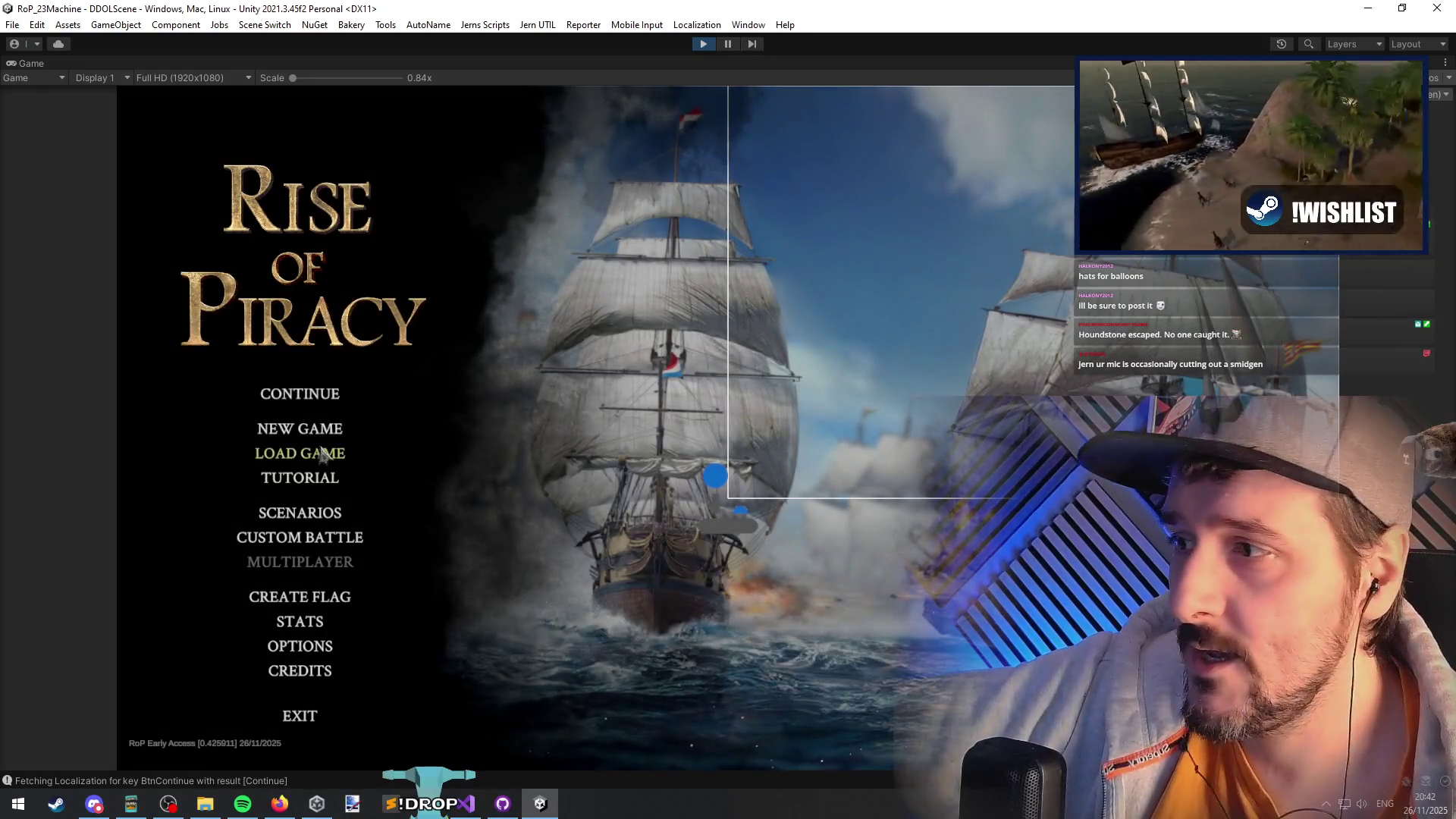
left_click(304, 395)
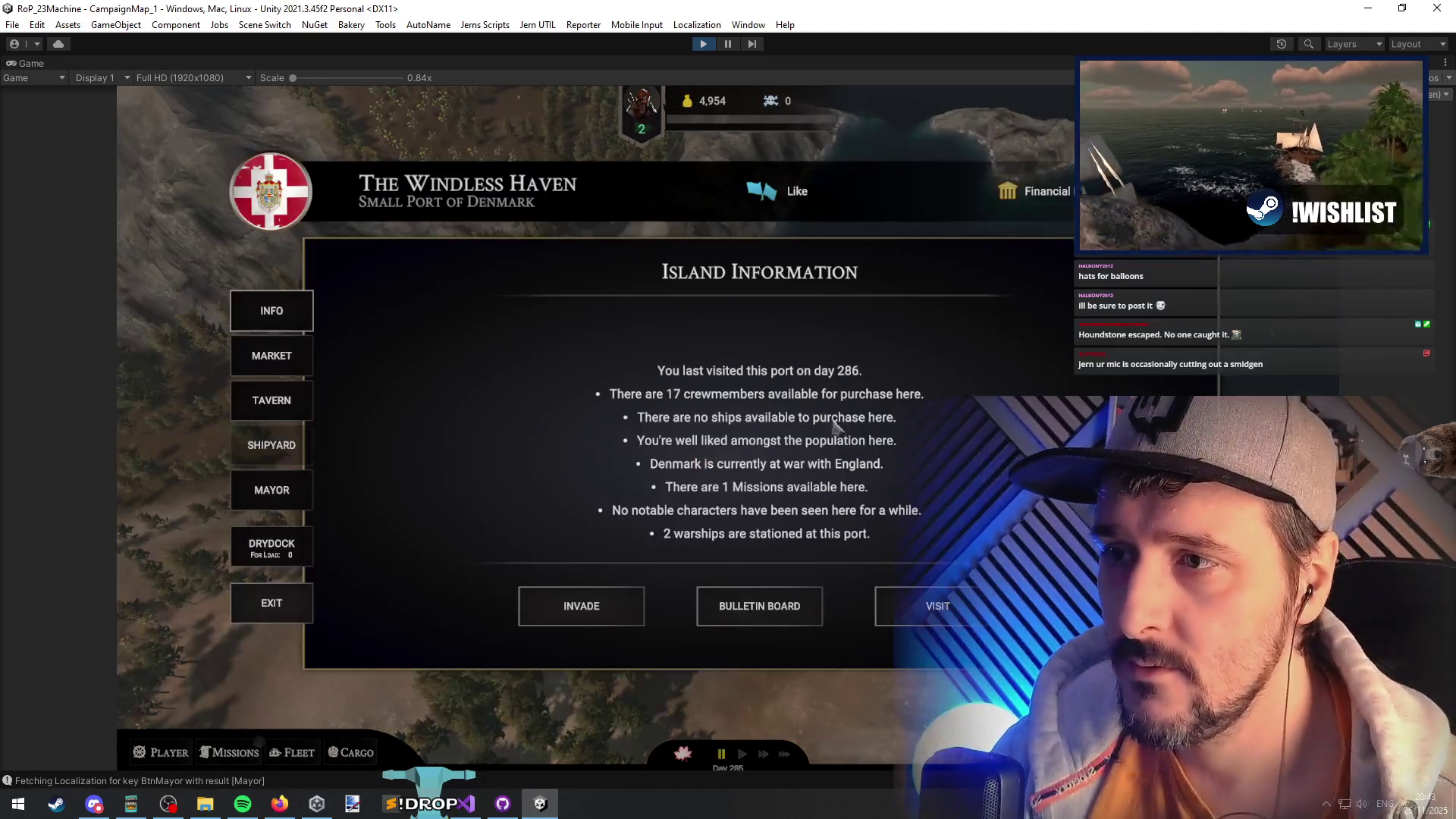
left_click(248, 617)
left_click(1168, 279)
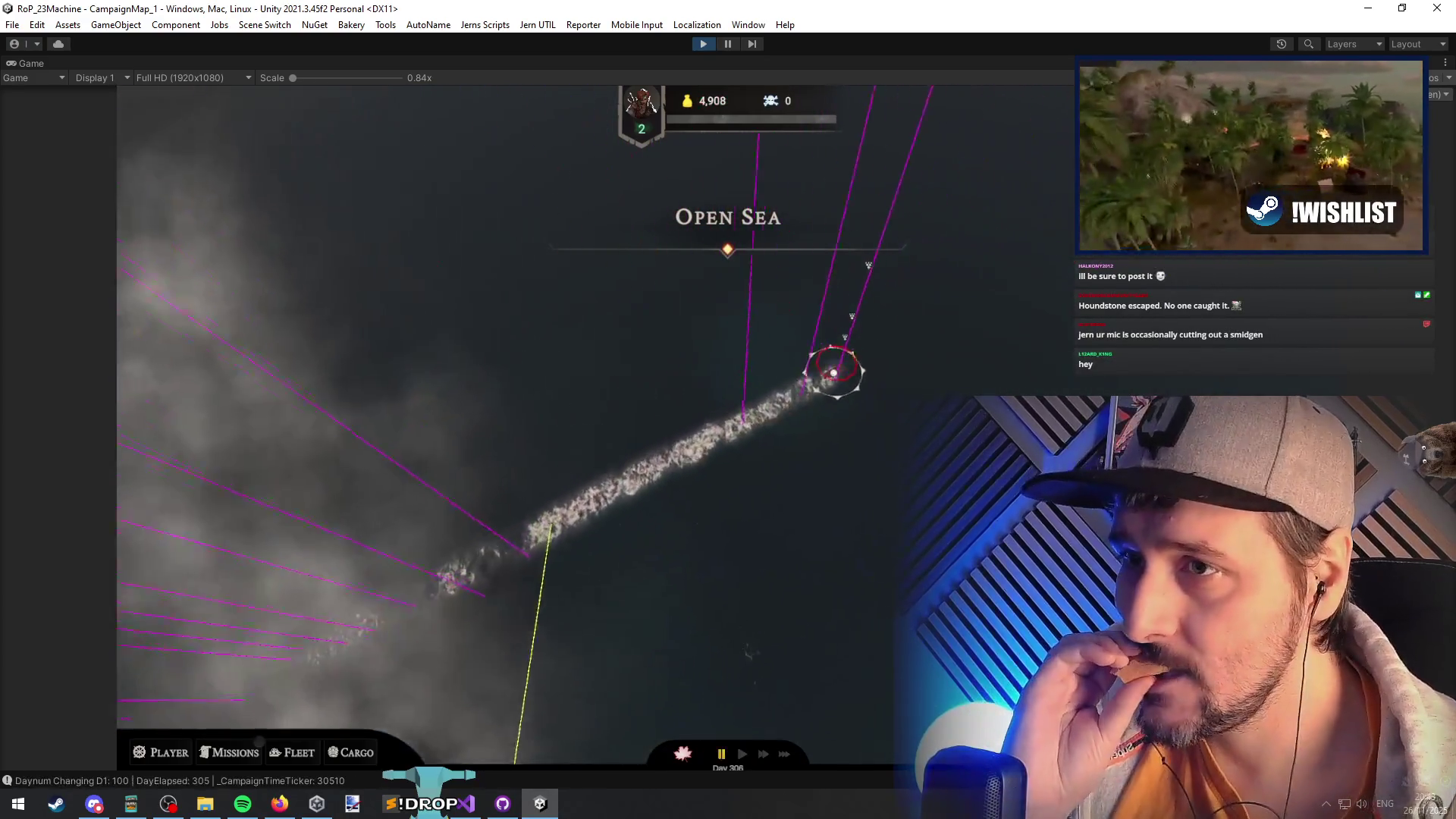
- Run TrackRandomUnclaimedMission from the debug console and unpause so the ship sails
left_click(255, 752)
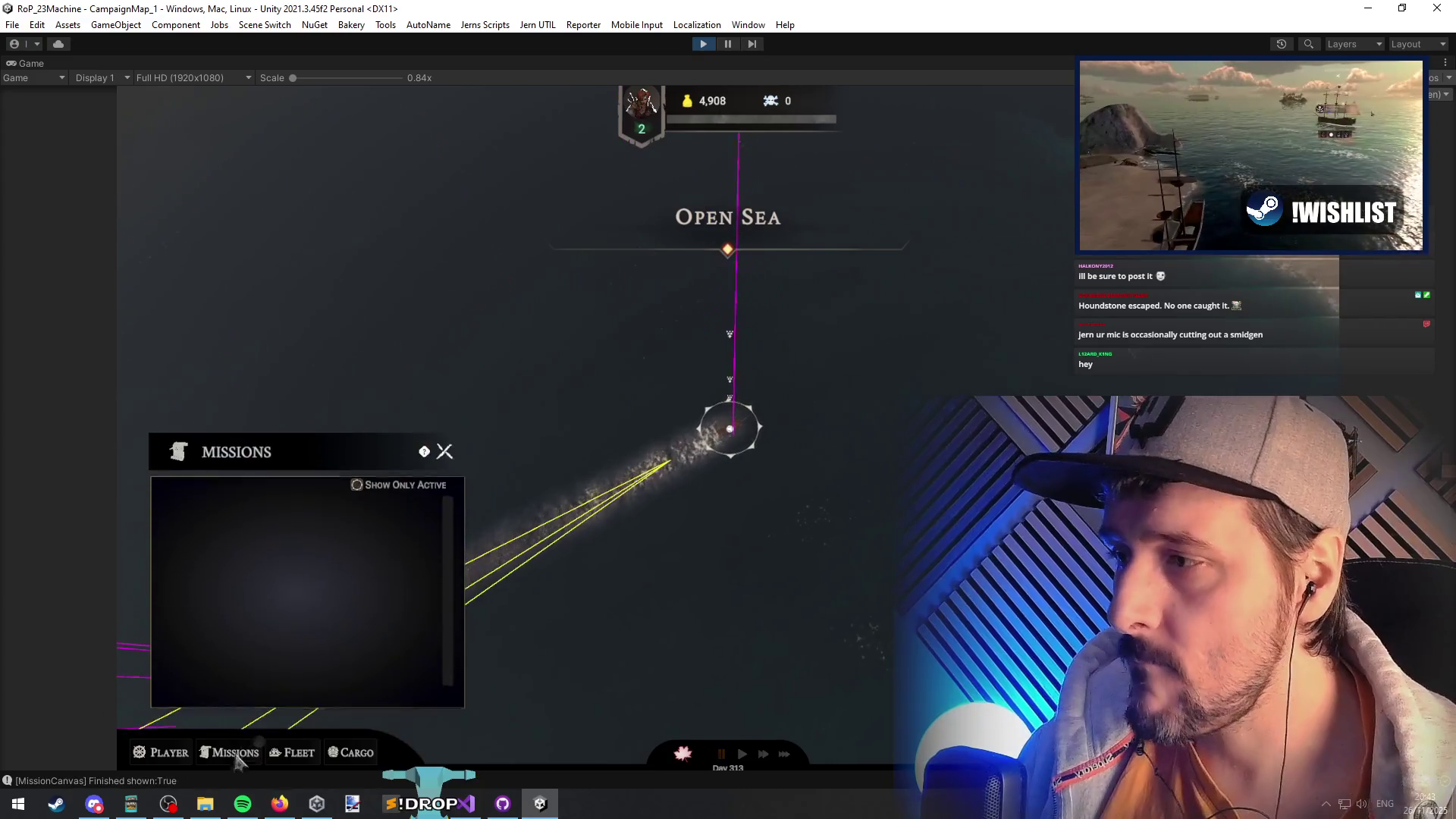
left_click(249, 751)
key("grave")
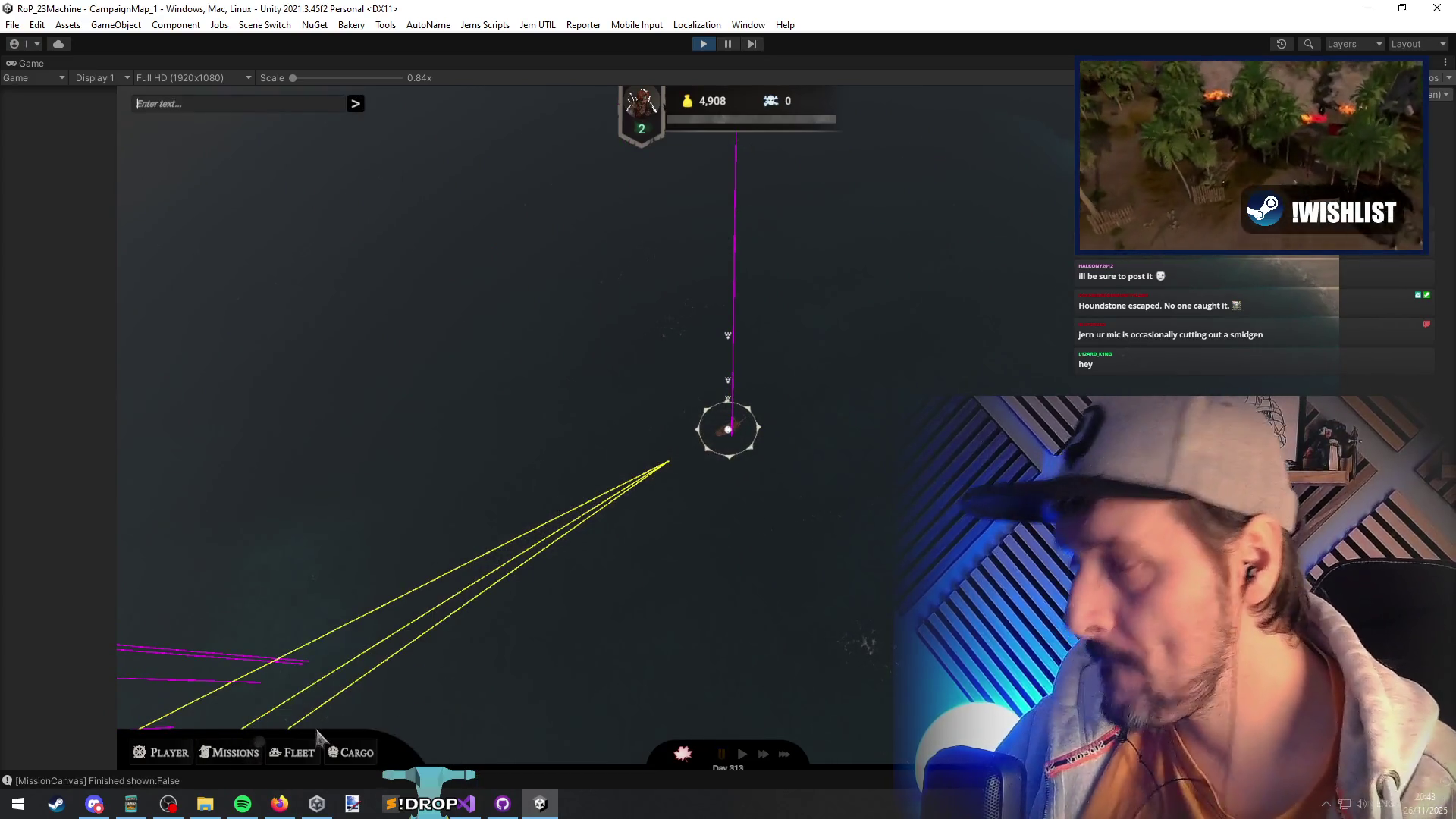
type("mission")
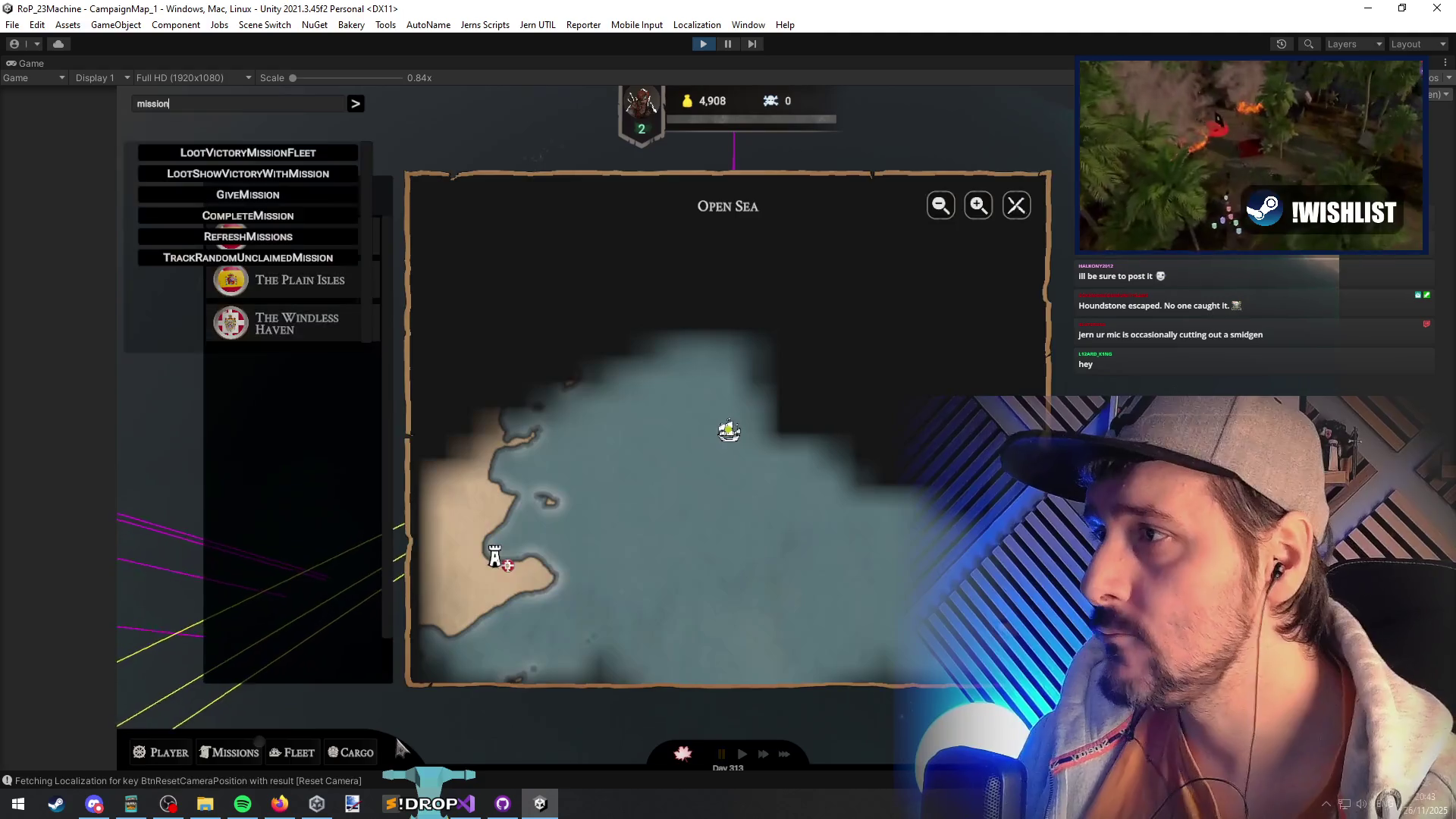
left_click(248, 258)
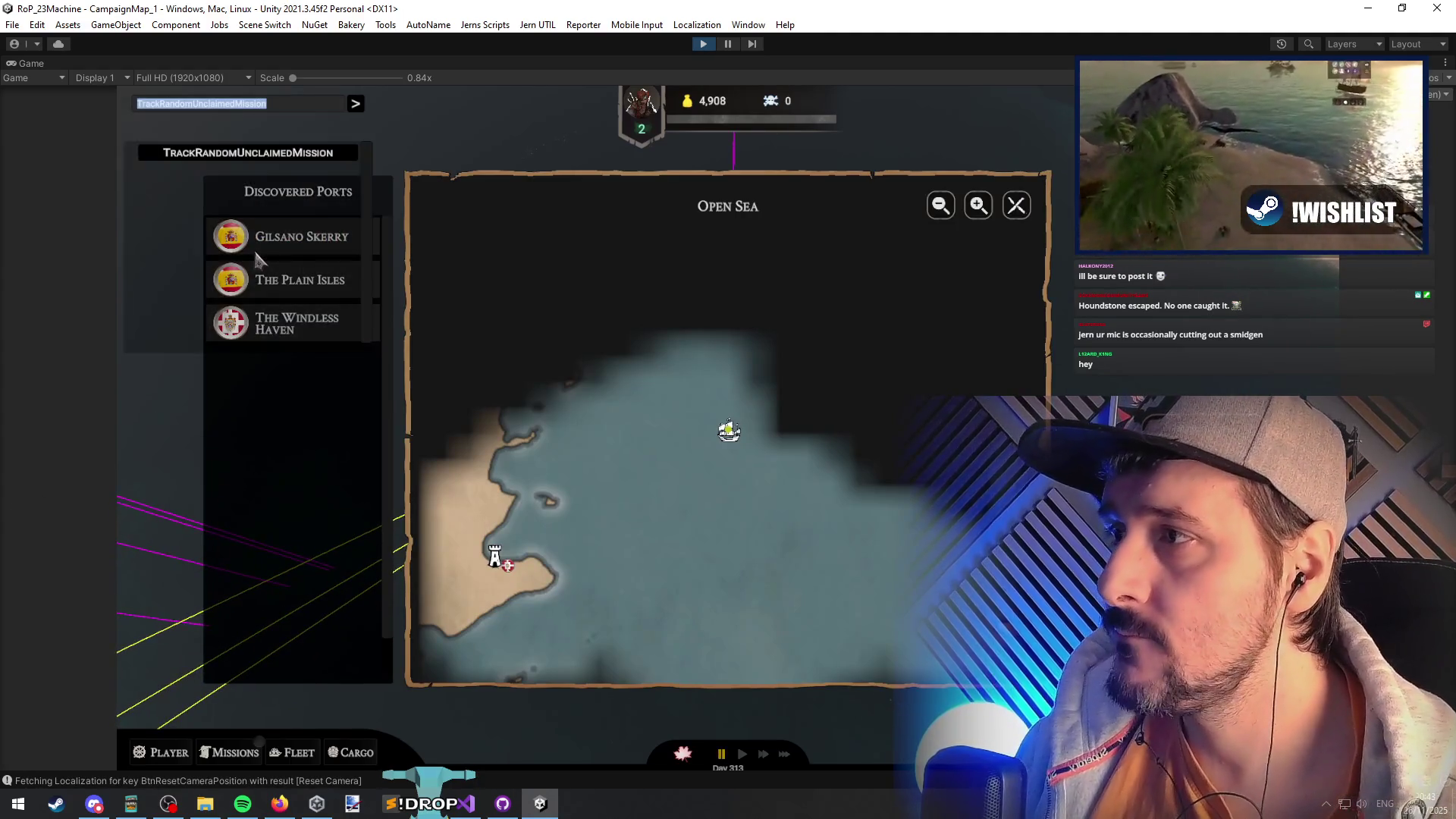
left_click(356, 105)
left_click(1018, 213)
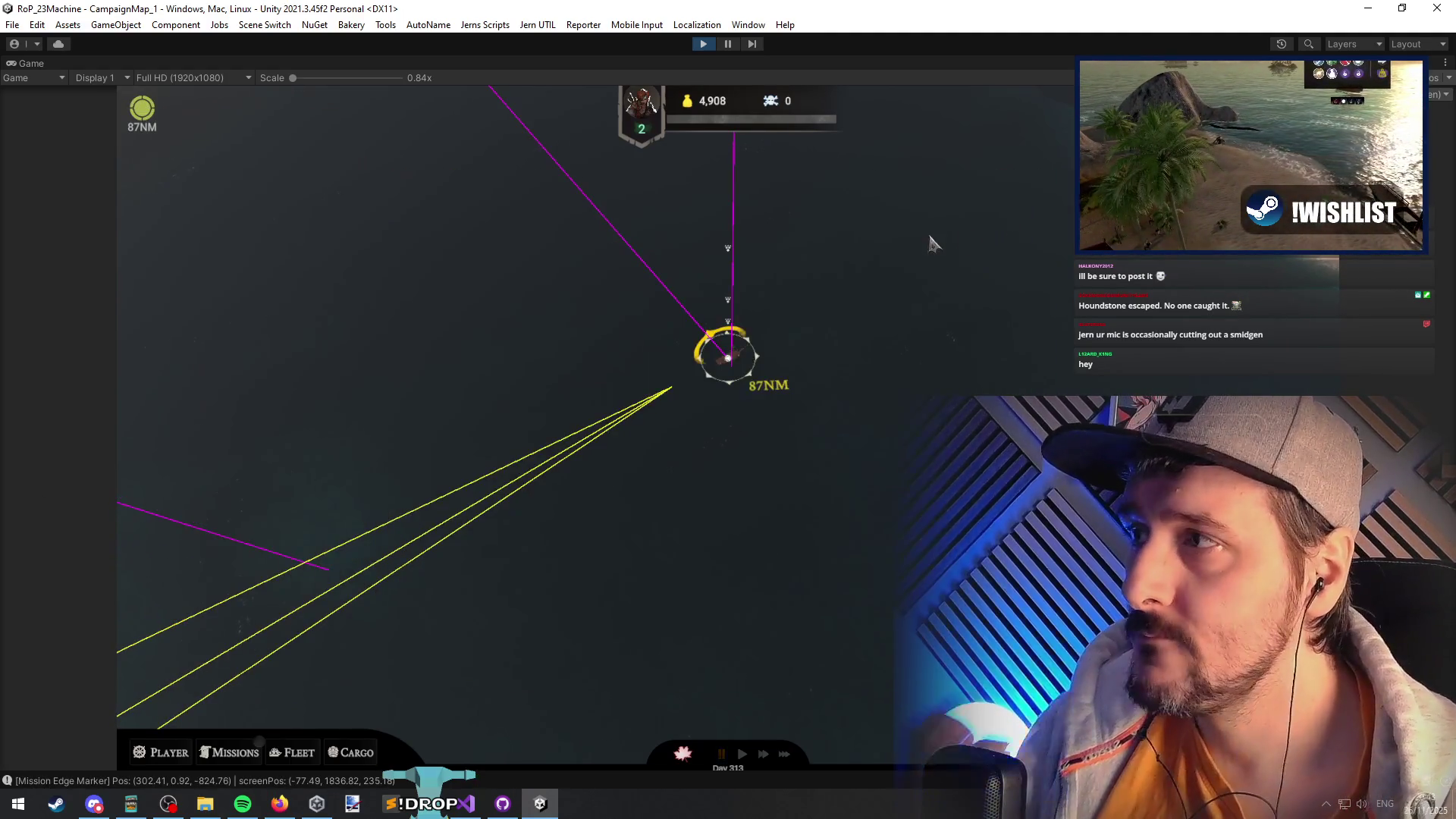
key("space")
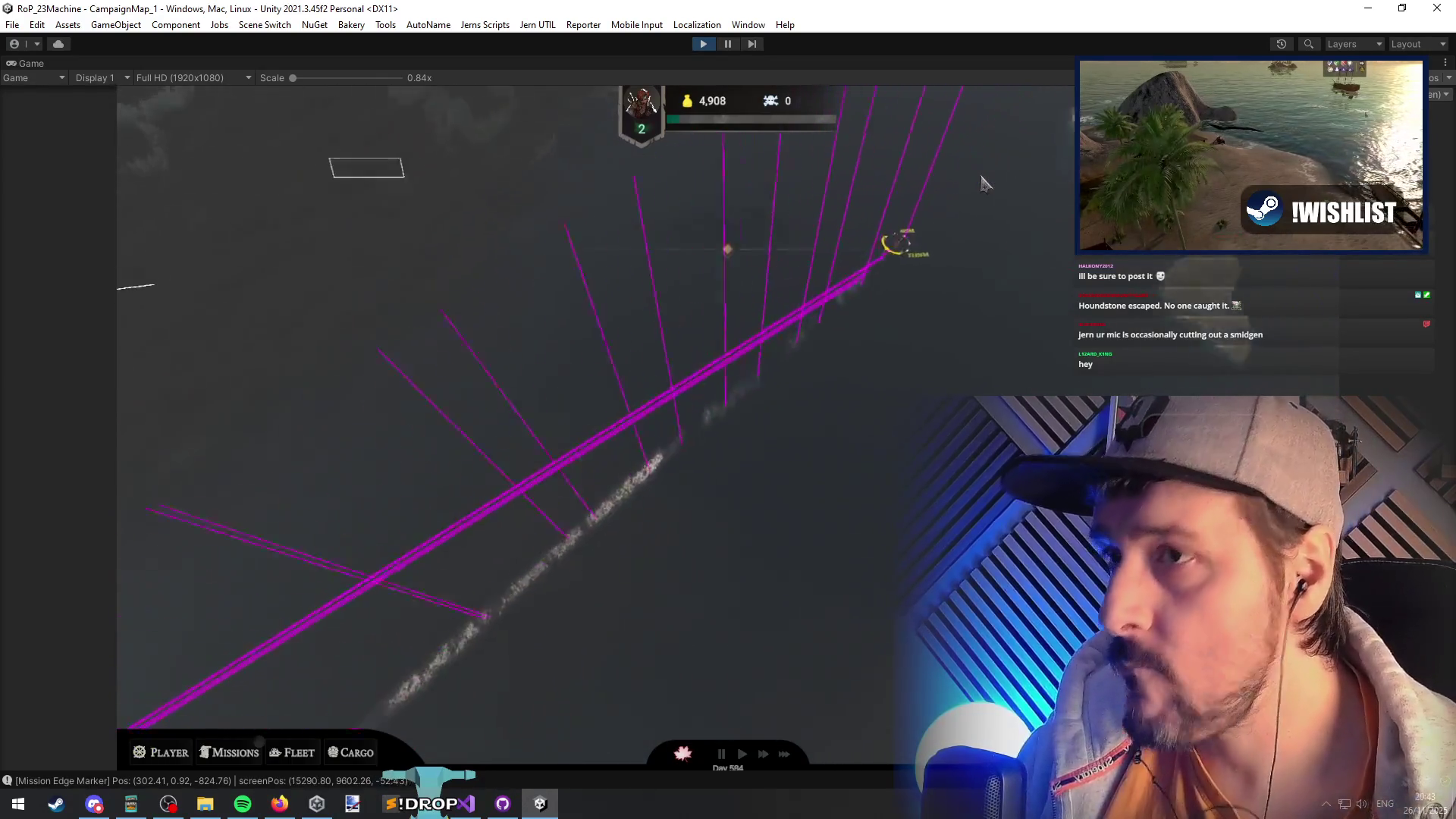
- Pause the game and find CampaignMissionTrackingScreenEdgeMarker by searching the Hierarchy for 'tracking'
left_click(729, 44)
scroll(422, 294, "down", 3)
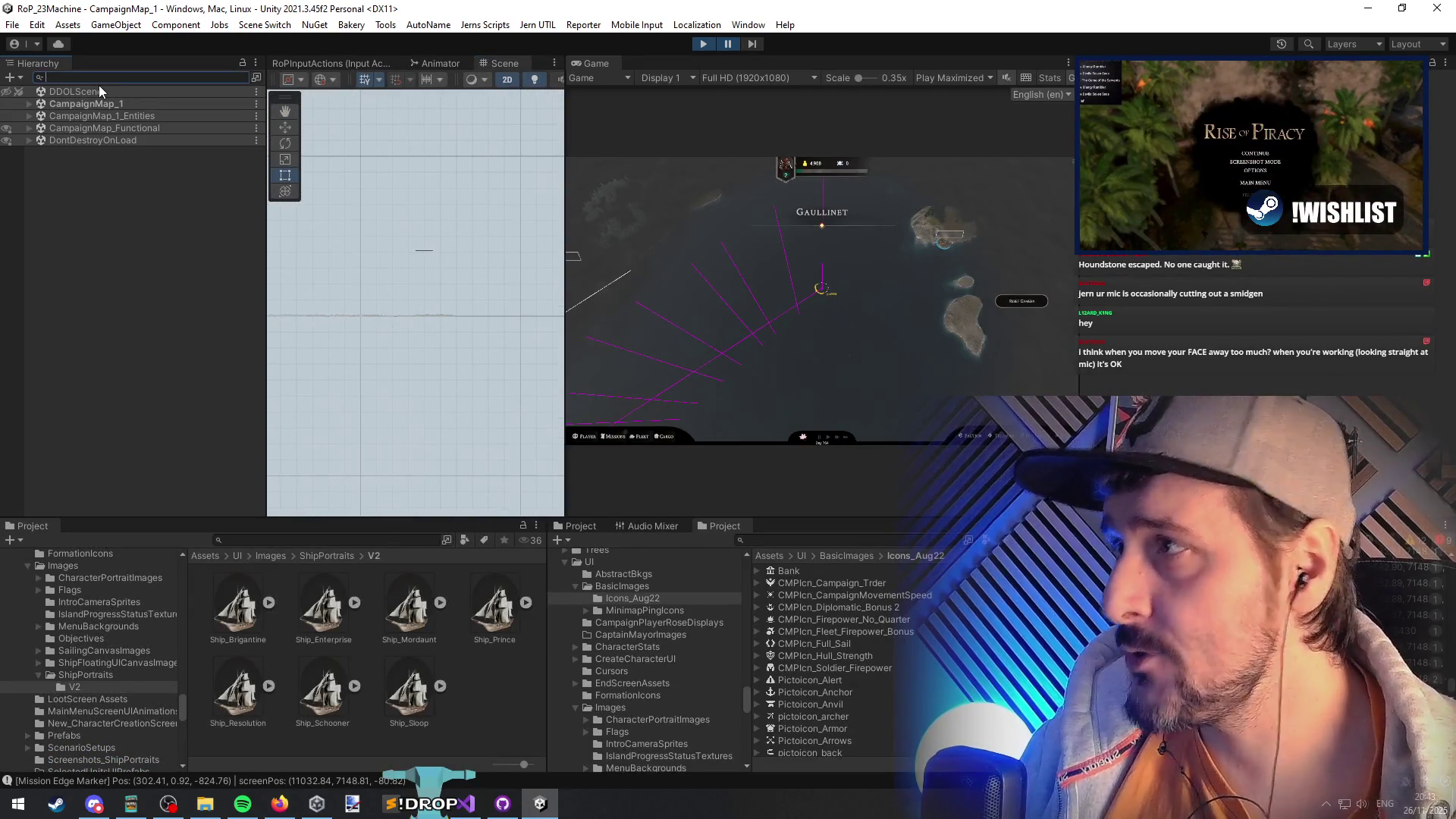
type("tracking")
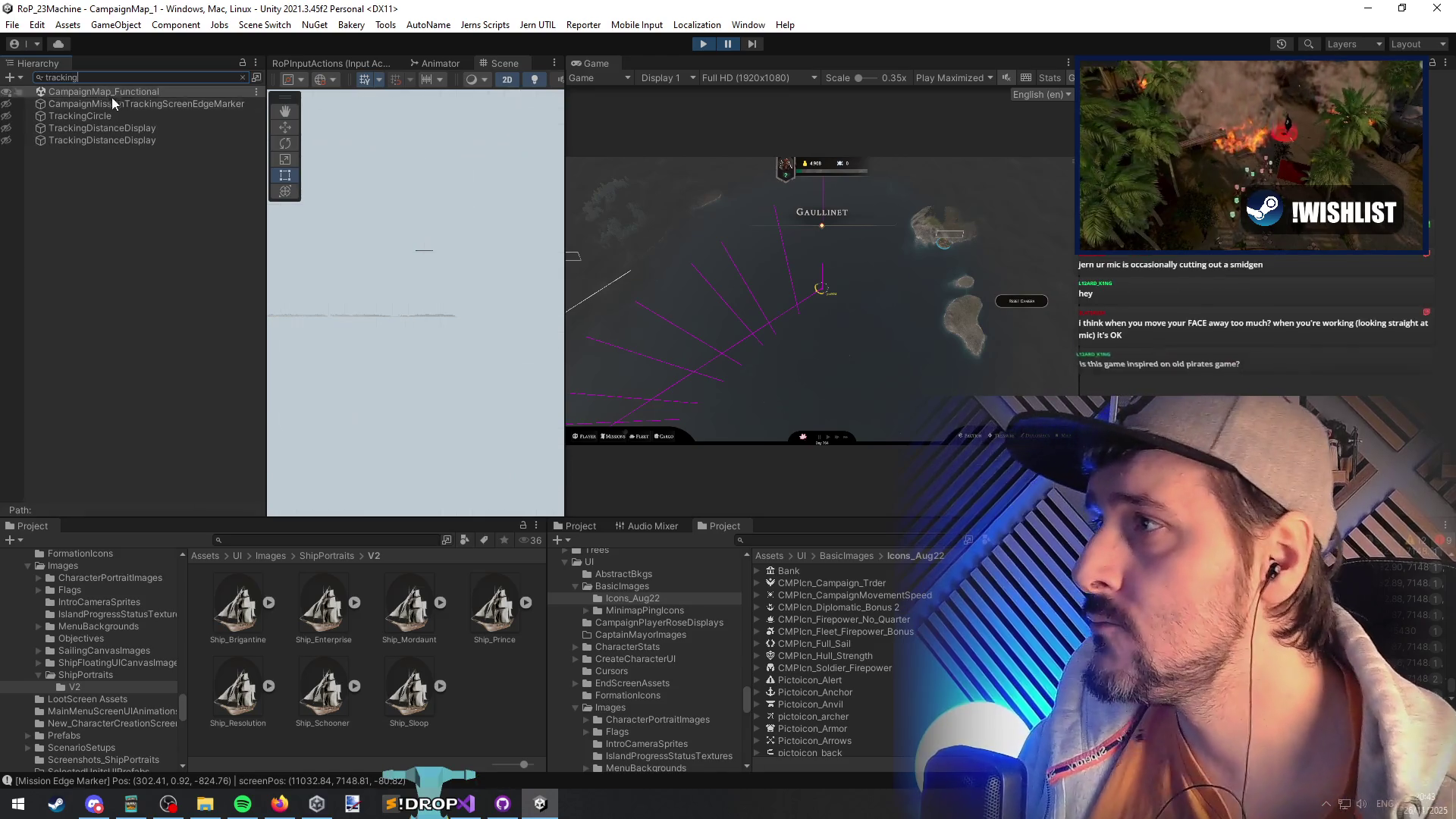
left_click(113, 103)
left_click(242, 77)
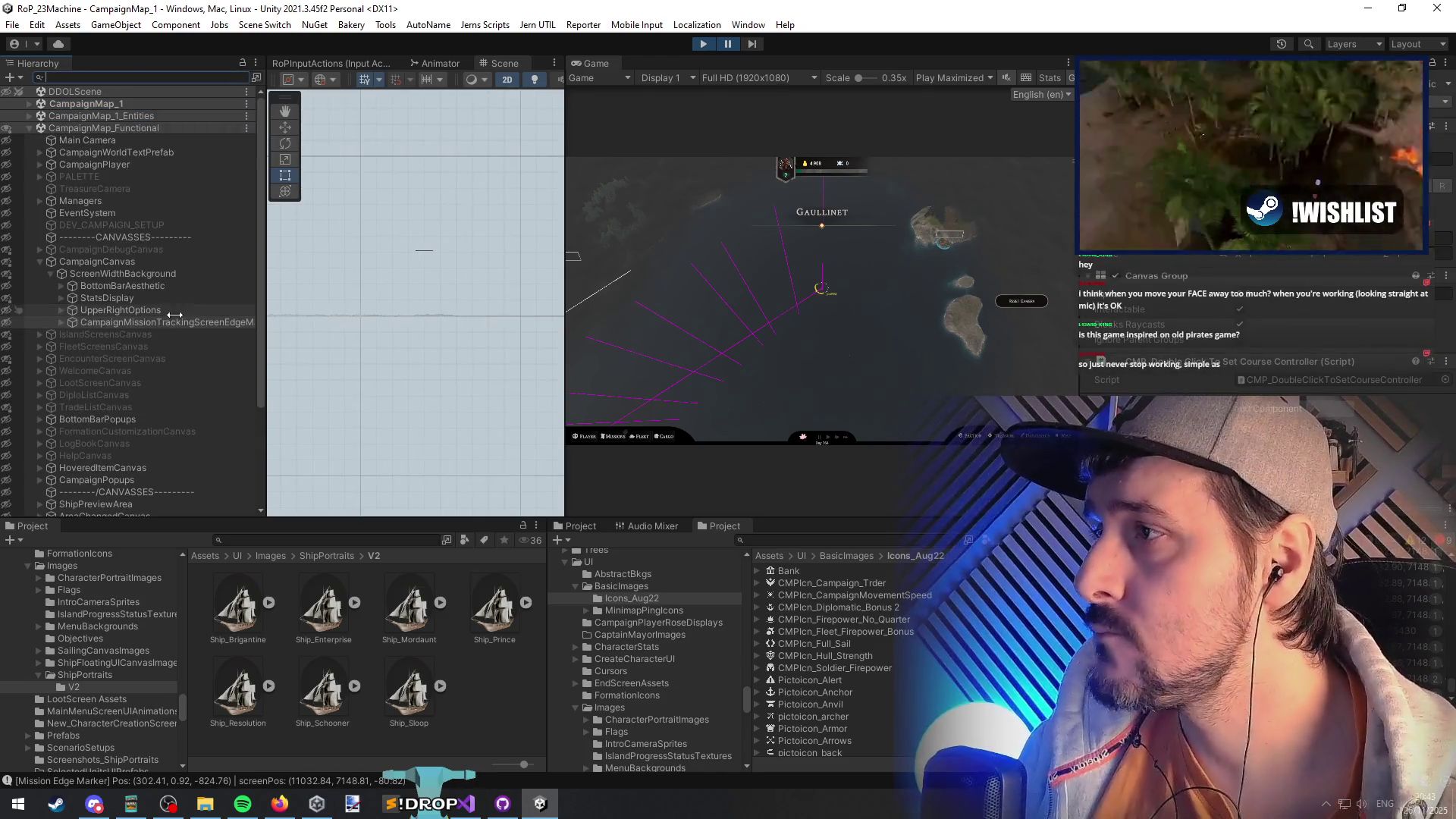
- Select the marker's Text and Icon children and frame them in the Scene view
left_click(65, 321)
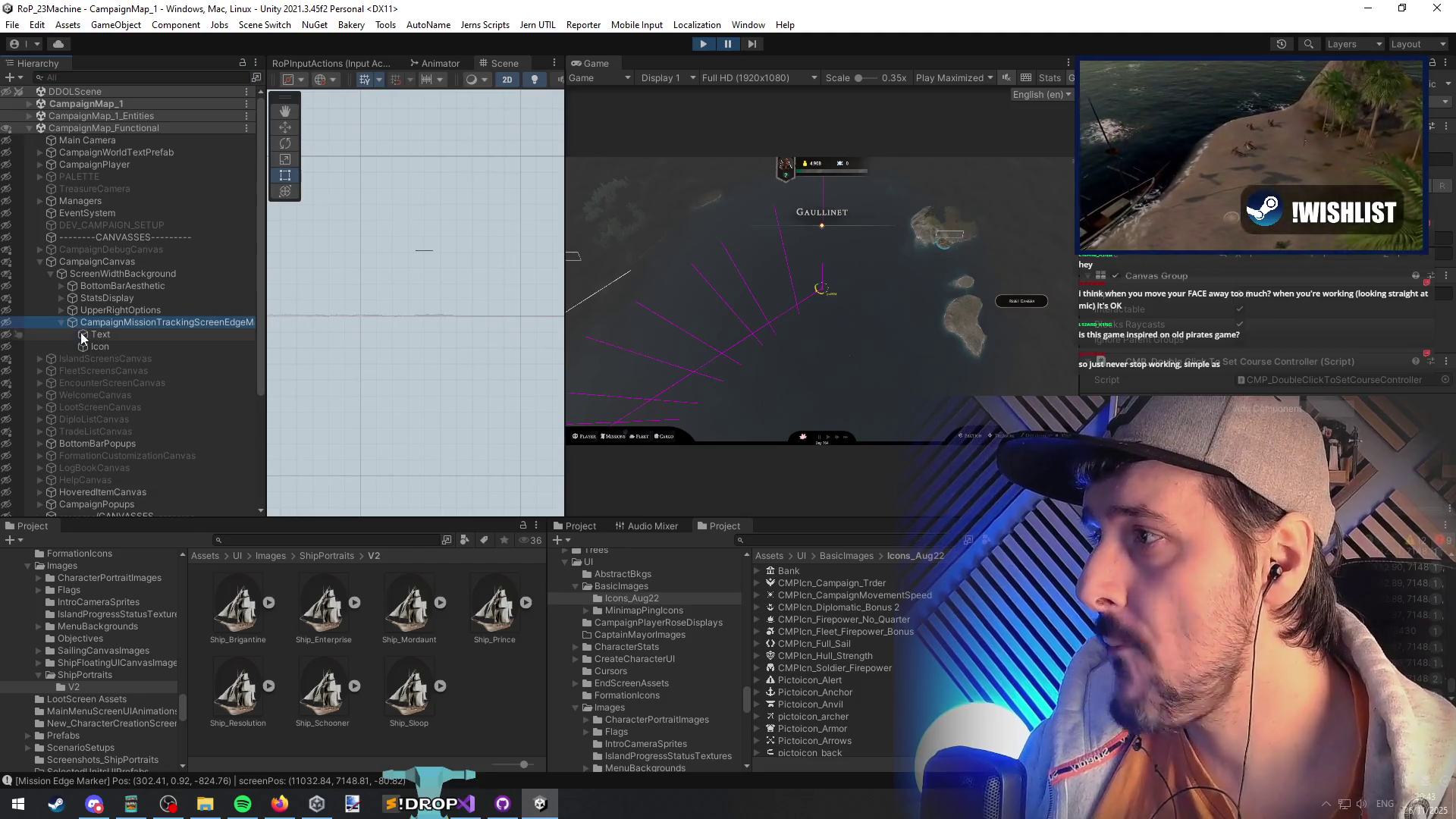
left_click(100, 334)
left_click(106, 346, "shift")
key("f")
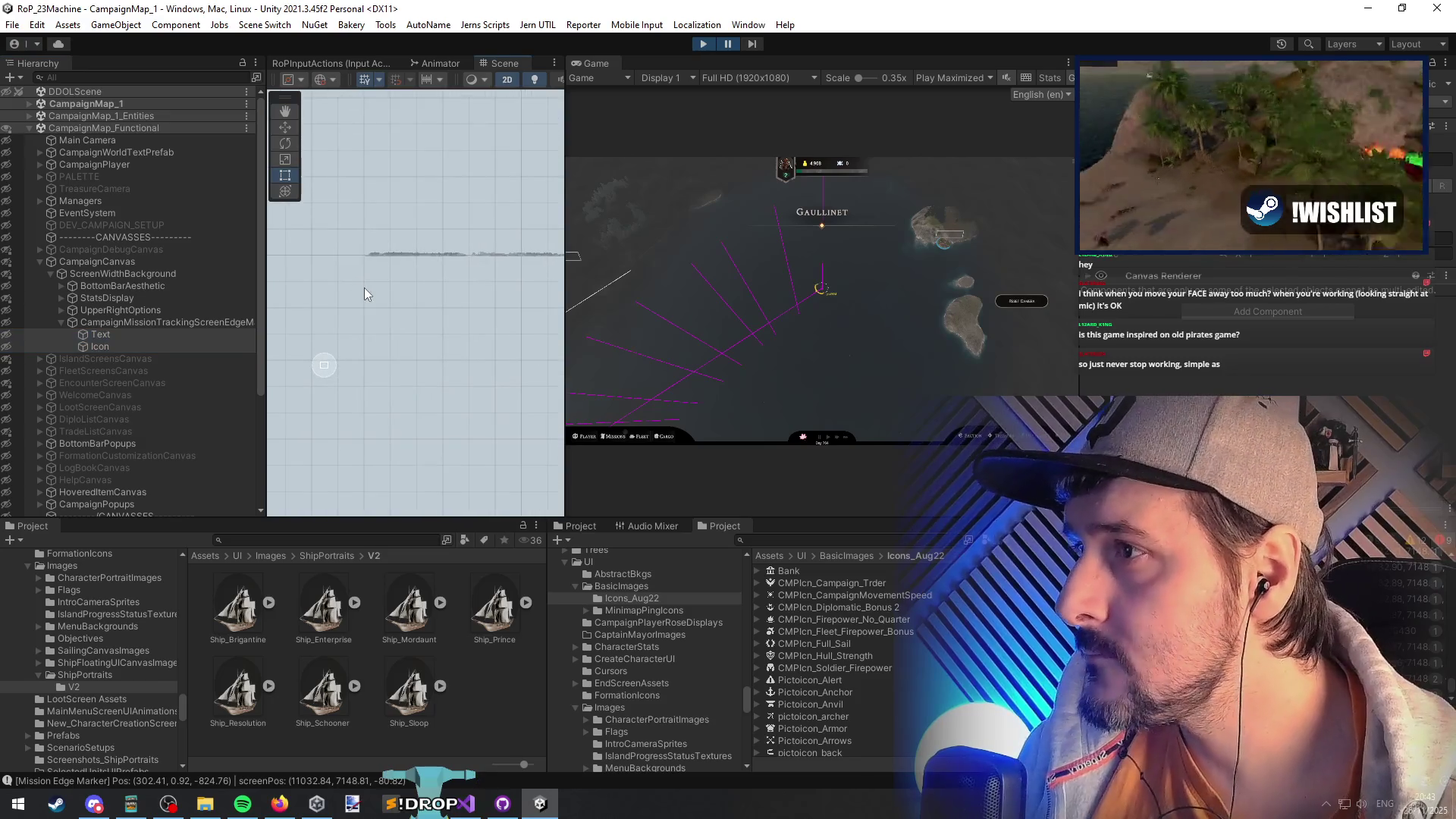
key("f")
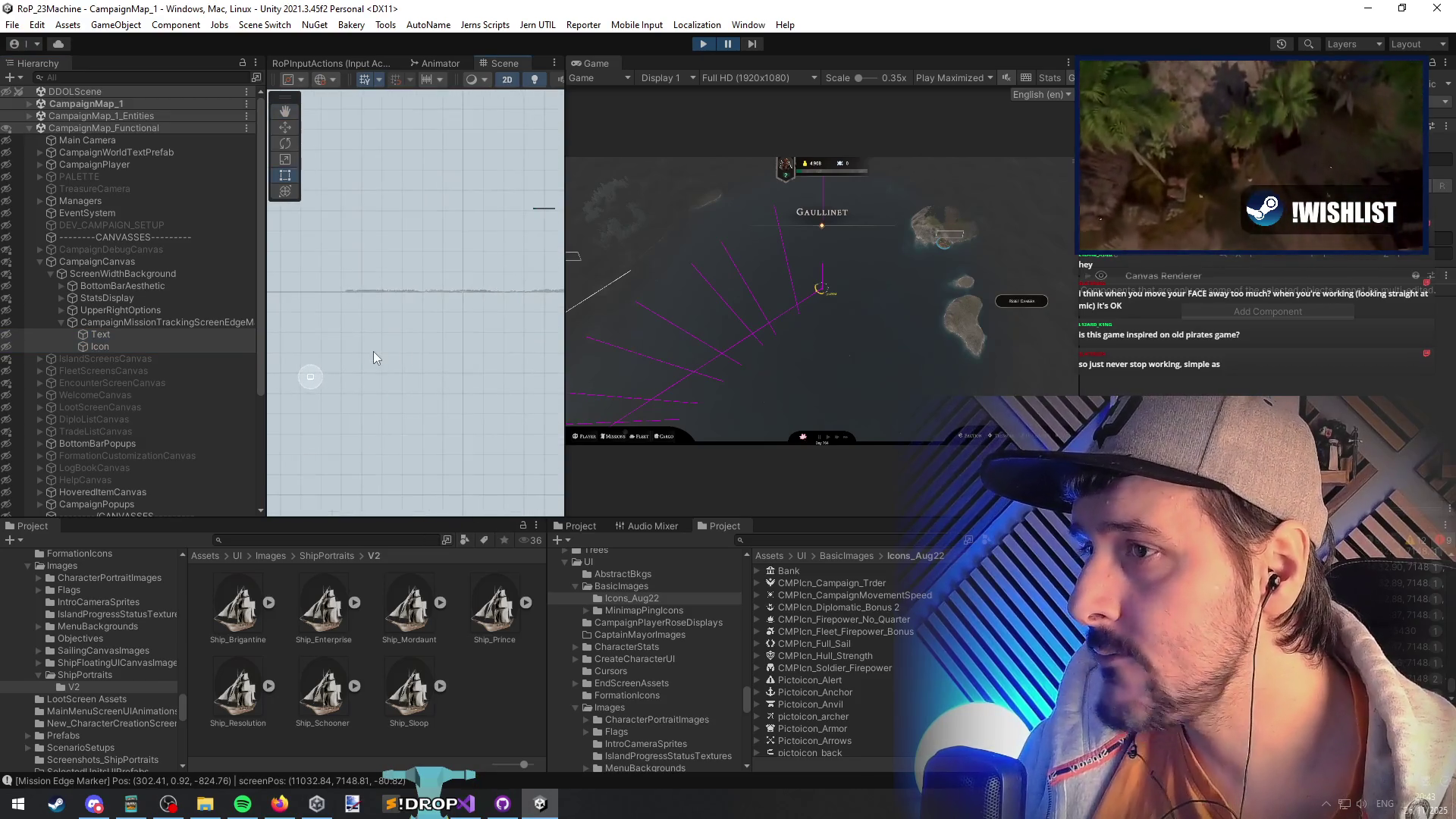
key("f")
mouse_move(421, 365)
left_mouse_down()
mouse_move(467, 343)
mouse_move(350, 351)
left_mouse_up()
scroll(350, 351, "down", 3)
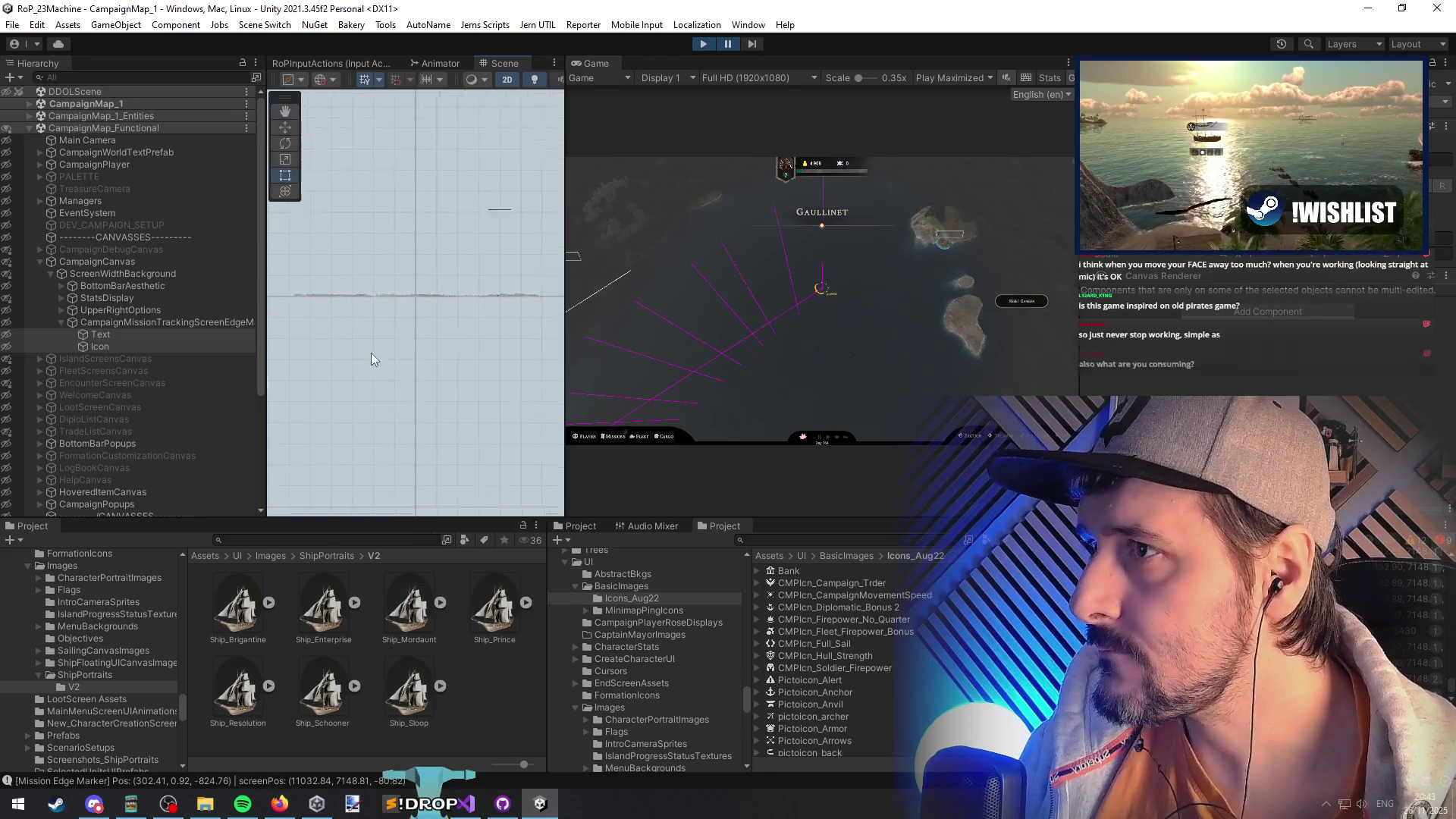
left_click(467, 804)
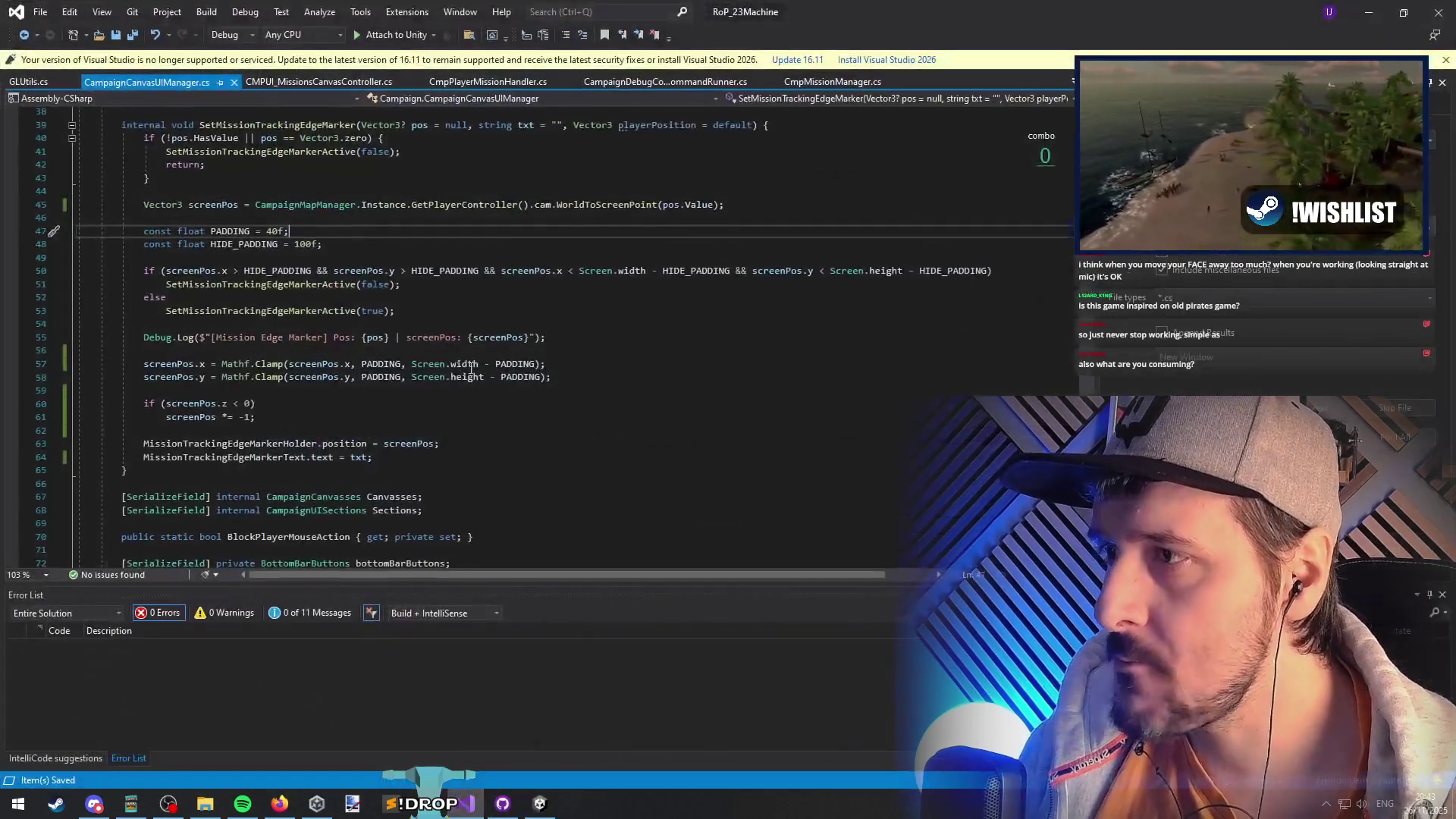
- Drag the if (screenPos.z < 0) inversion block above the Mathf.Clamp lines and Save All
left_click(189, 418)
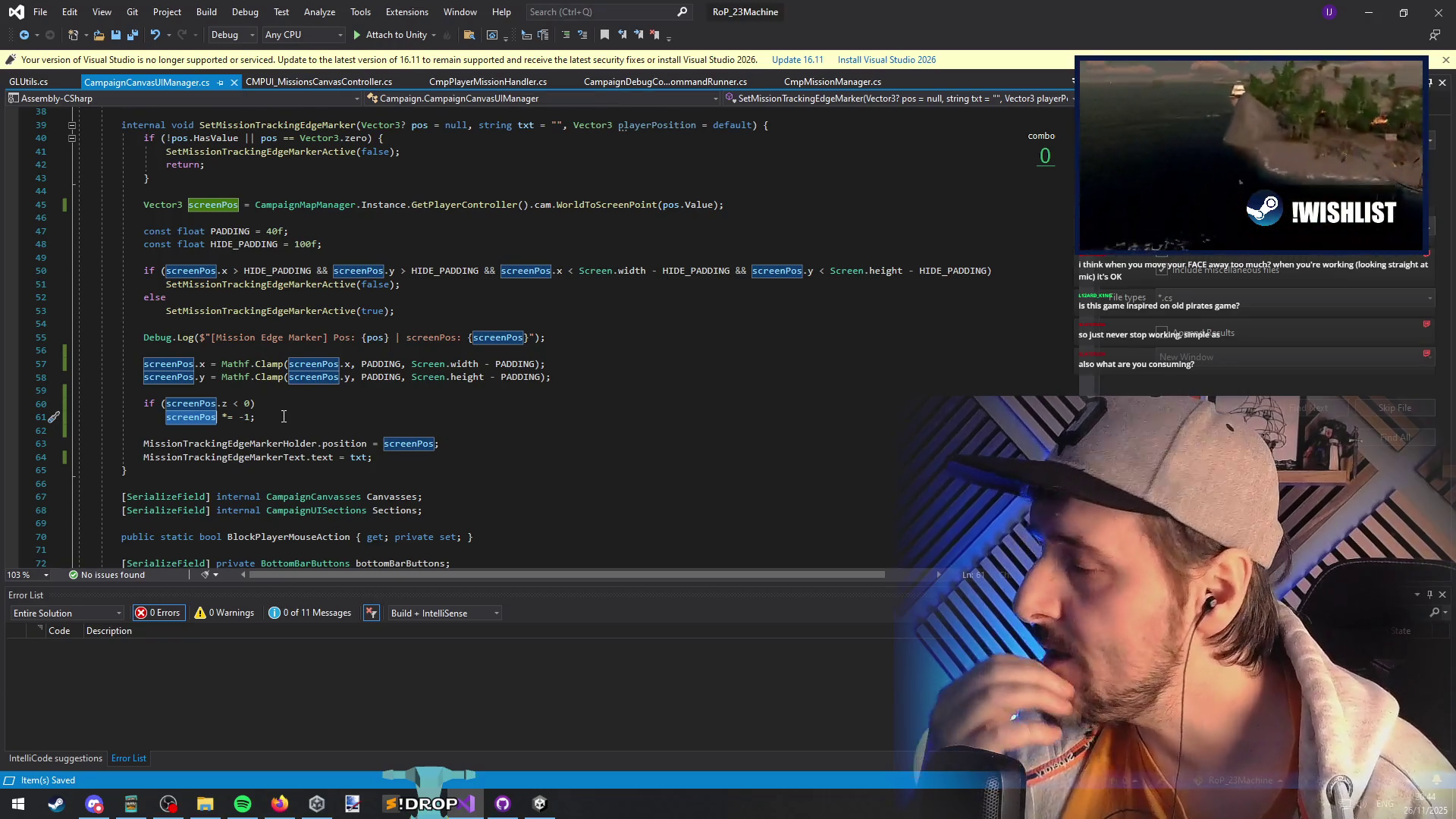
left_click_drag(152, 390, 293, 426)
left_click_drag(198, 364, 217, 364)
left_click(321, 390)
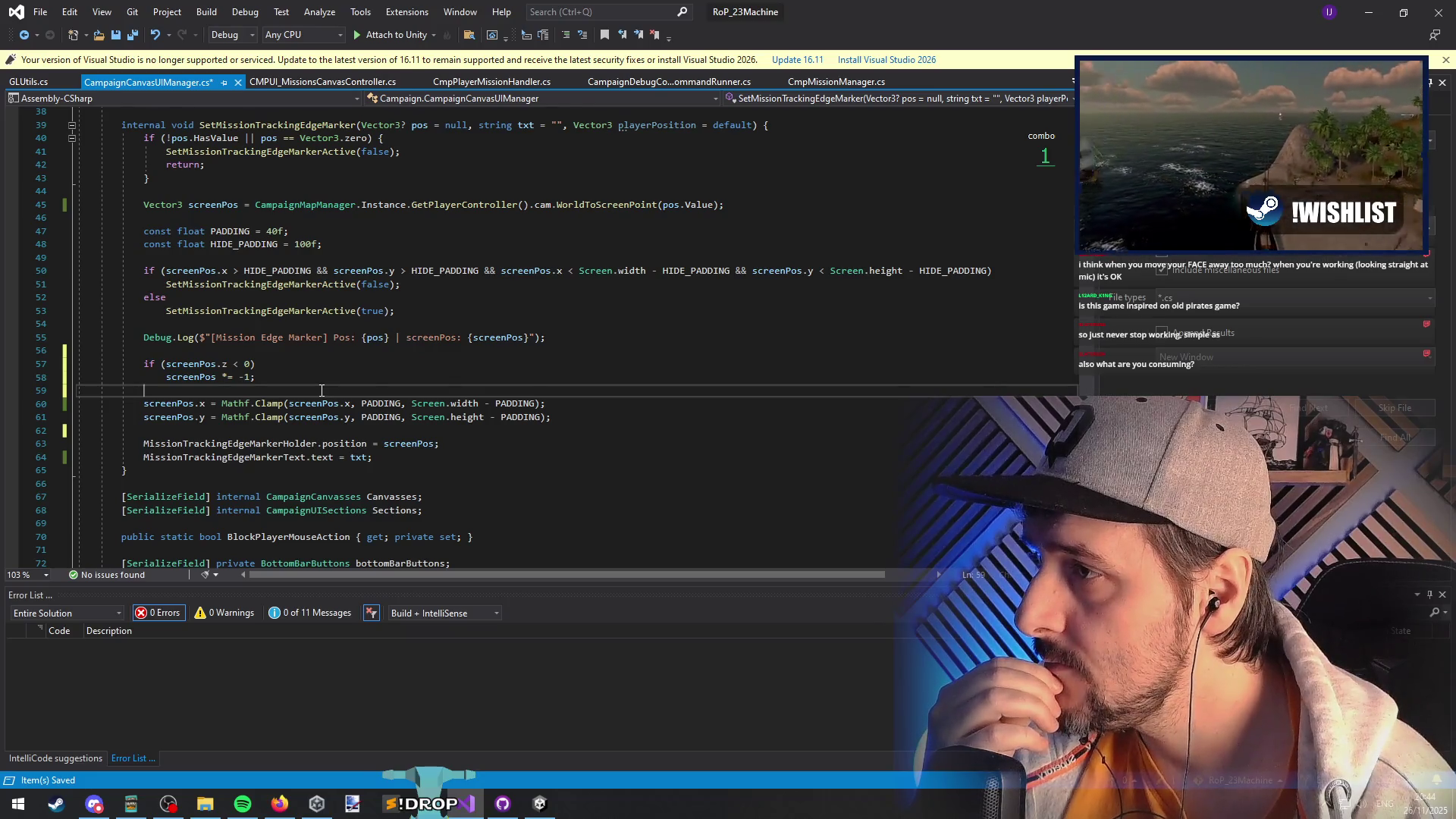
left_click(132, 36)
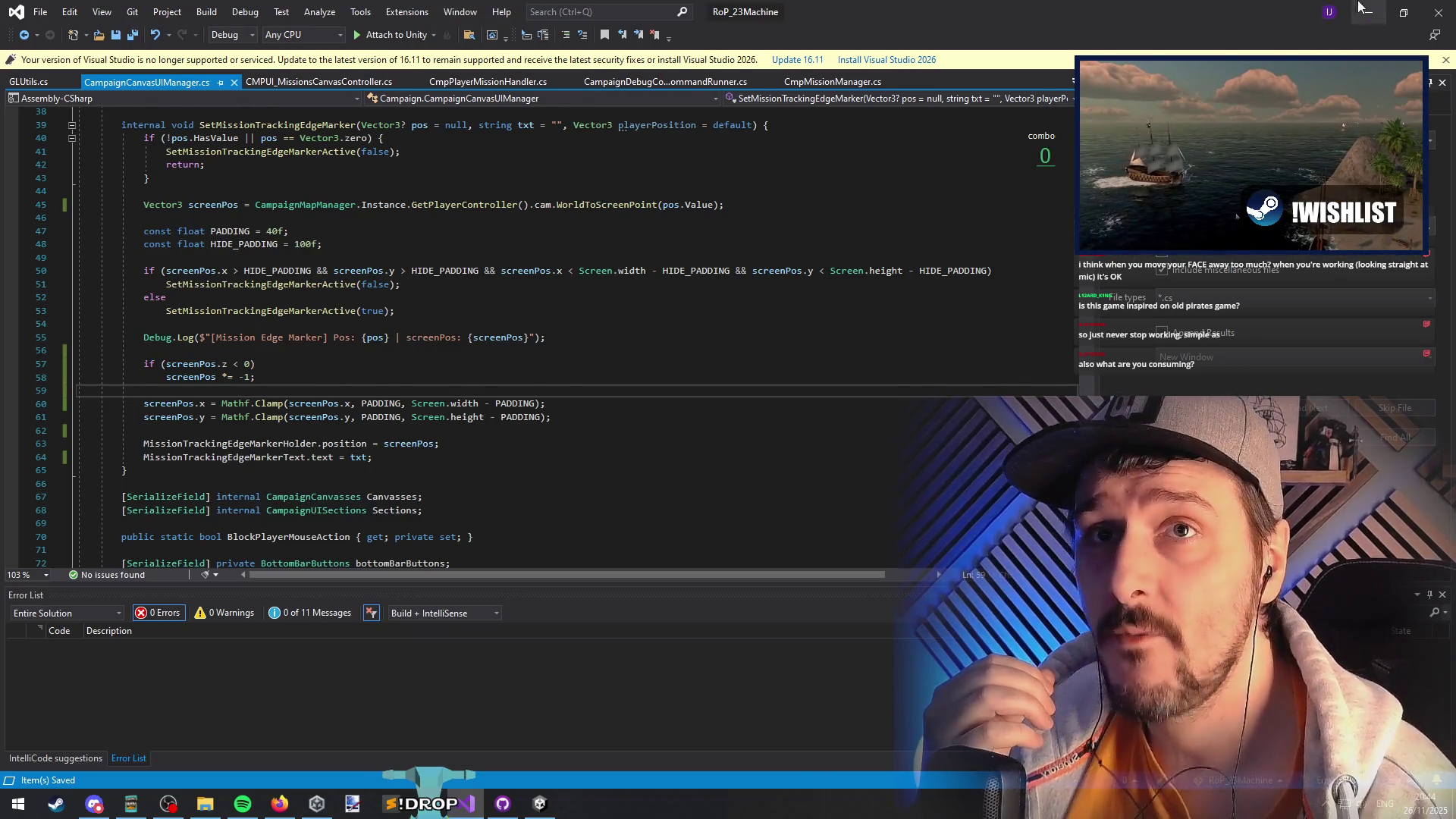
left_click(1357, 9)
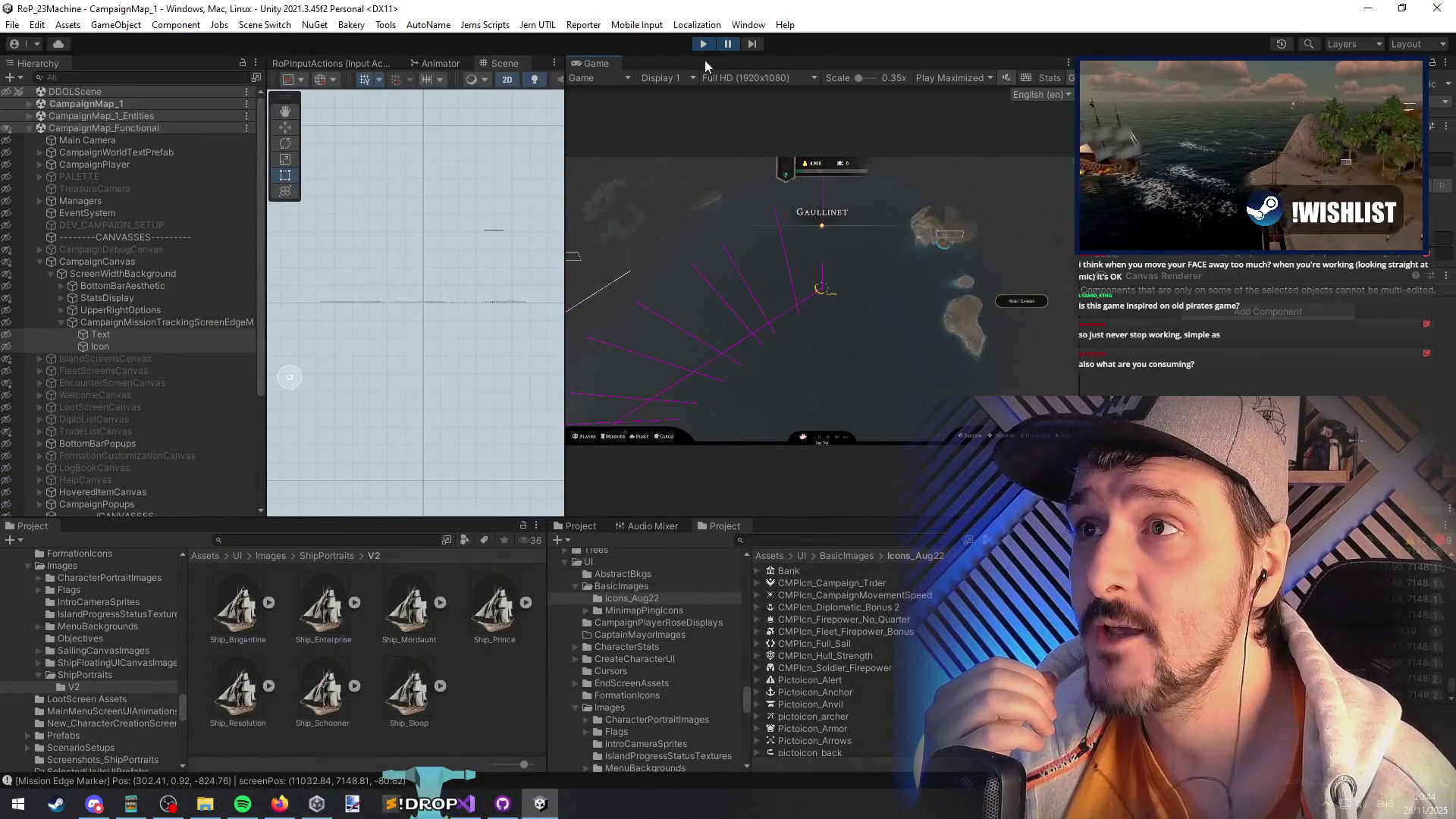
- Restart play mode with the updated script and continue the saved campaign
left_click(703, 44)
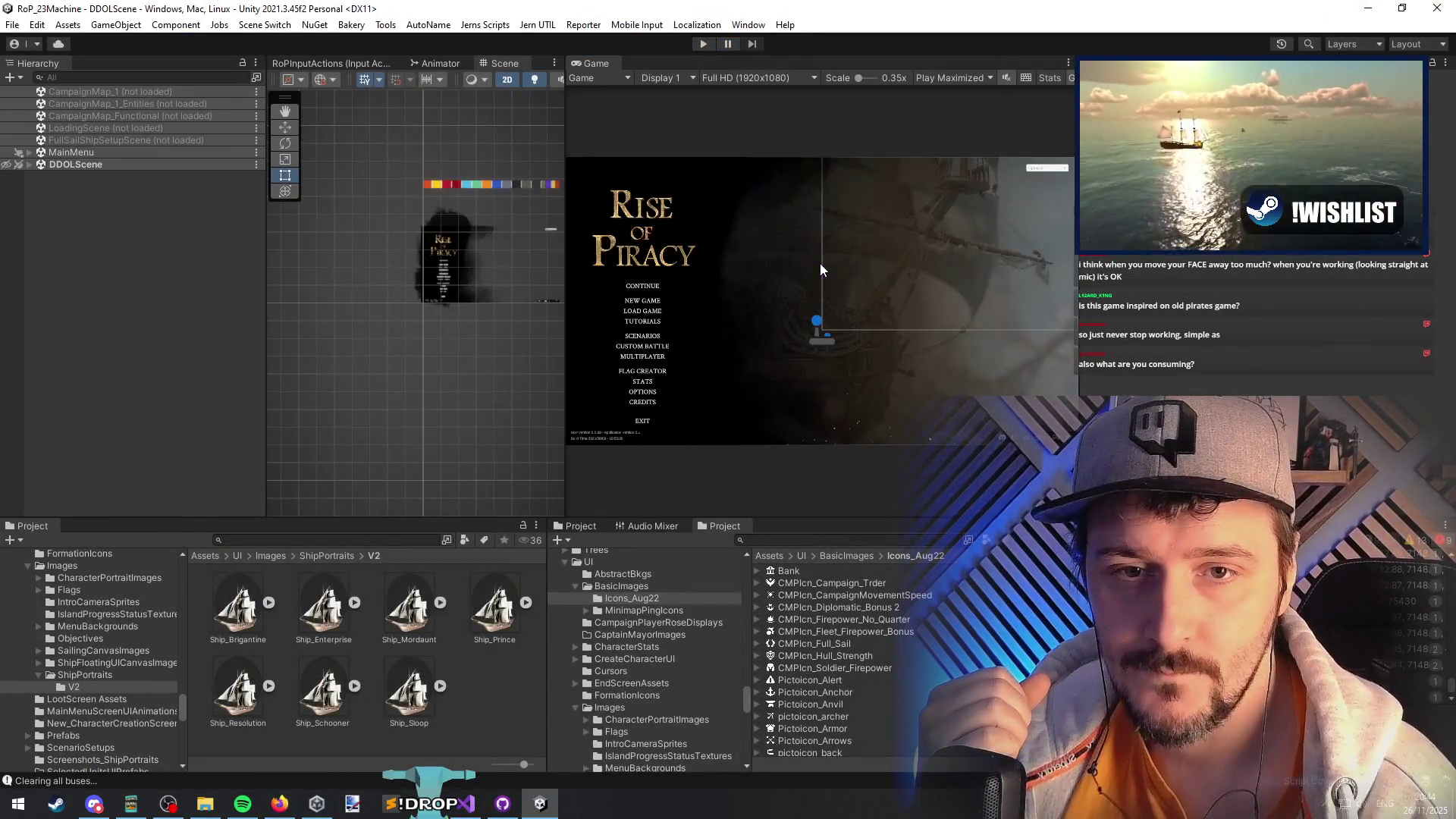
left_click(702, 46)
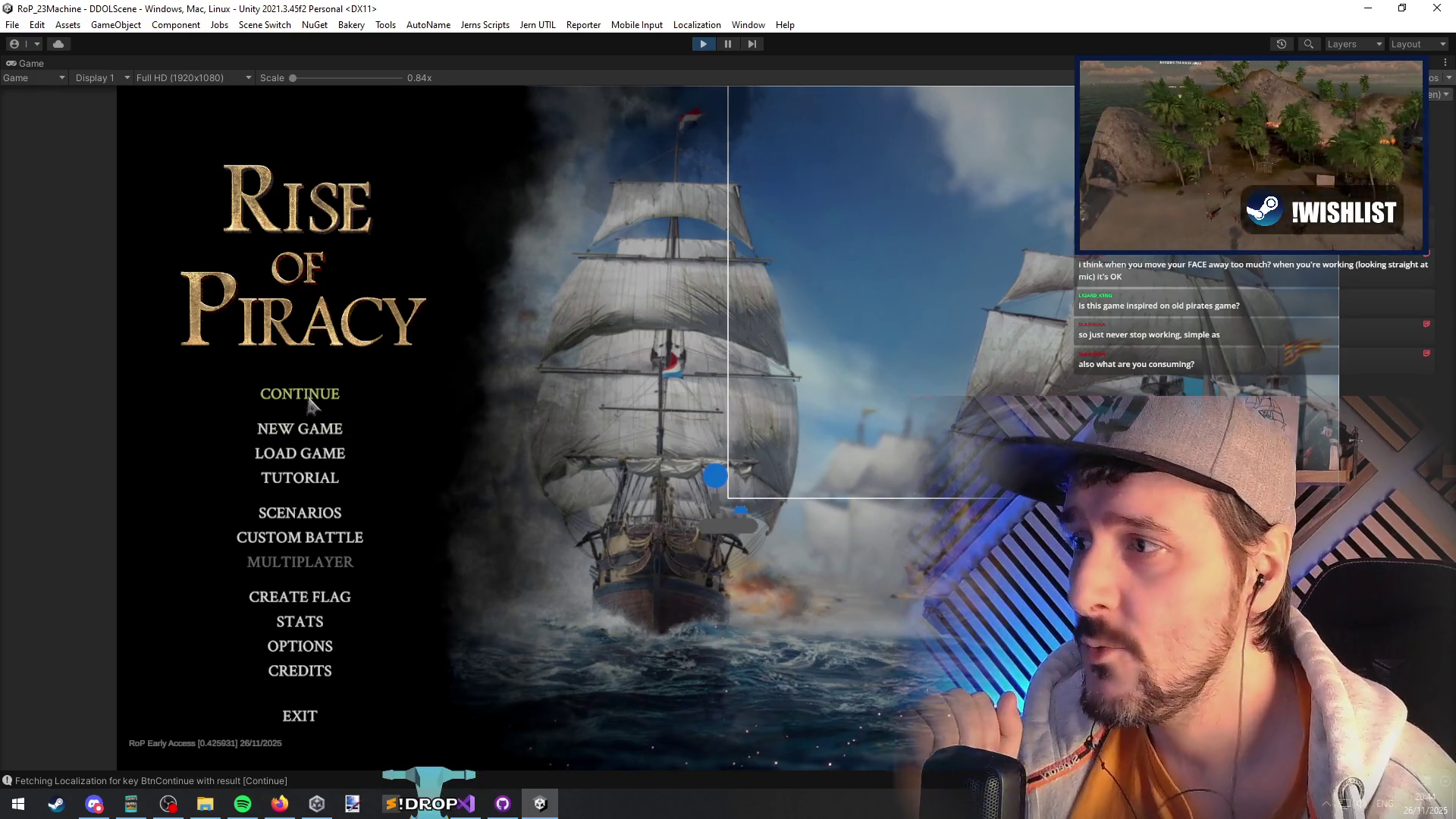
left_click(308, 396)
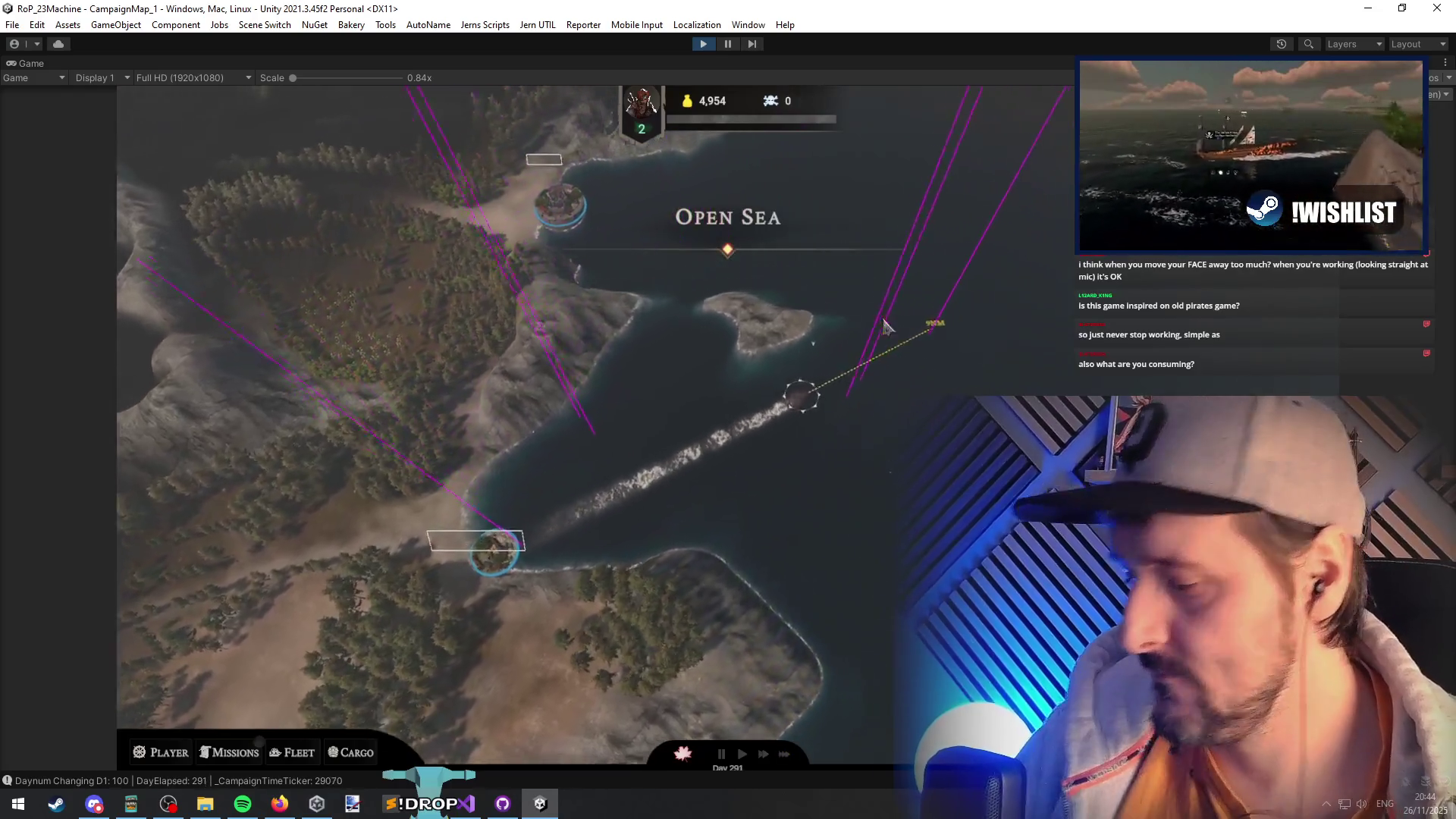
- Run TrackRandomUnclaimedMission from the debug command entry and close the map
left_click(235, 104)
type("ml")
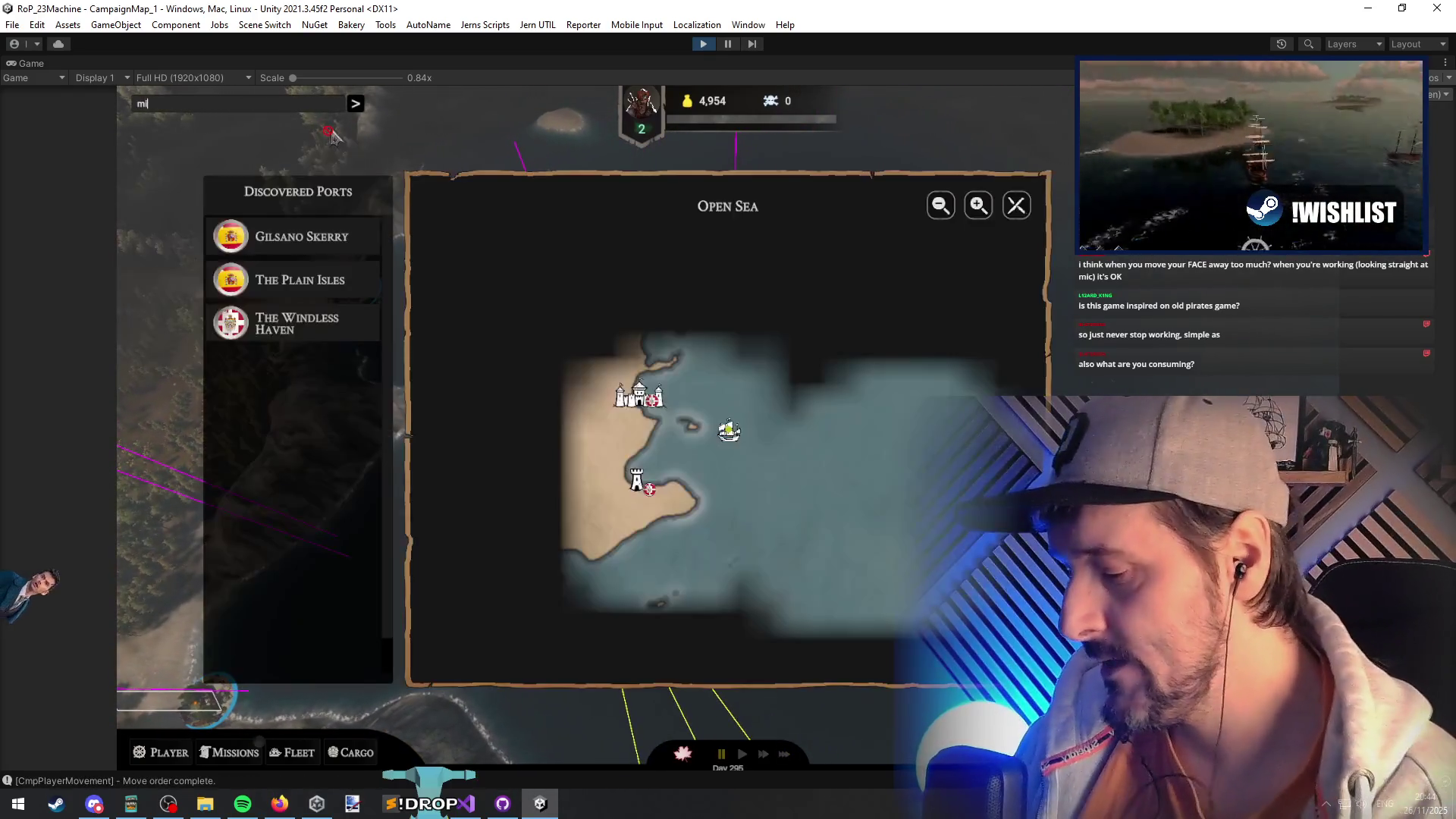
key("BackSpace")
type("ission")
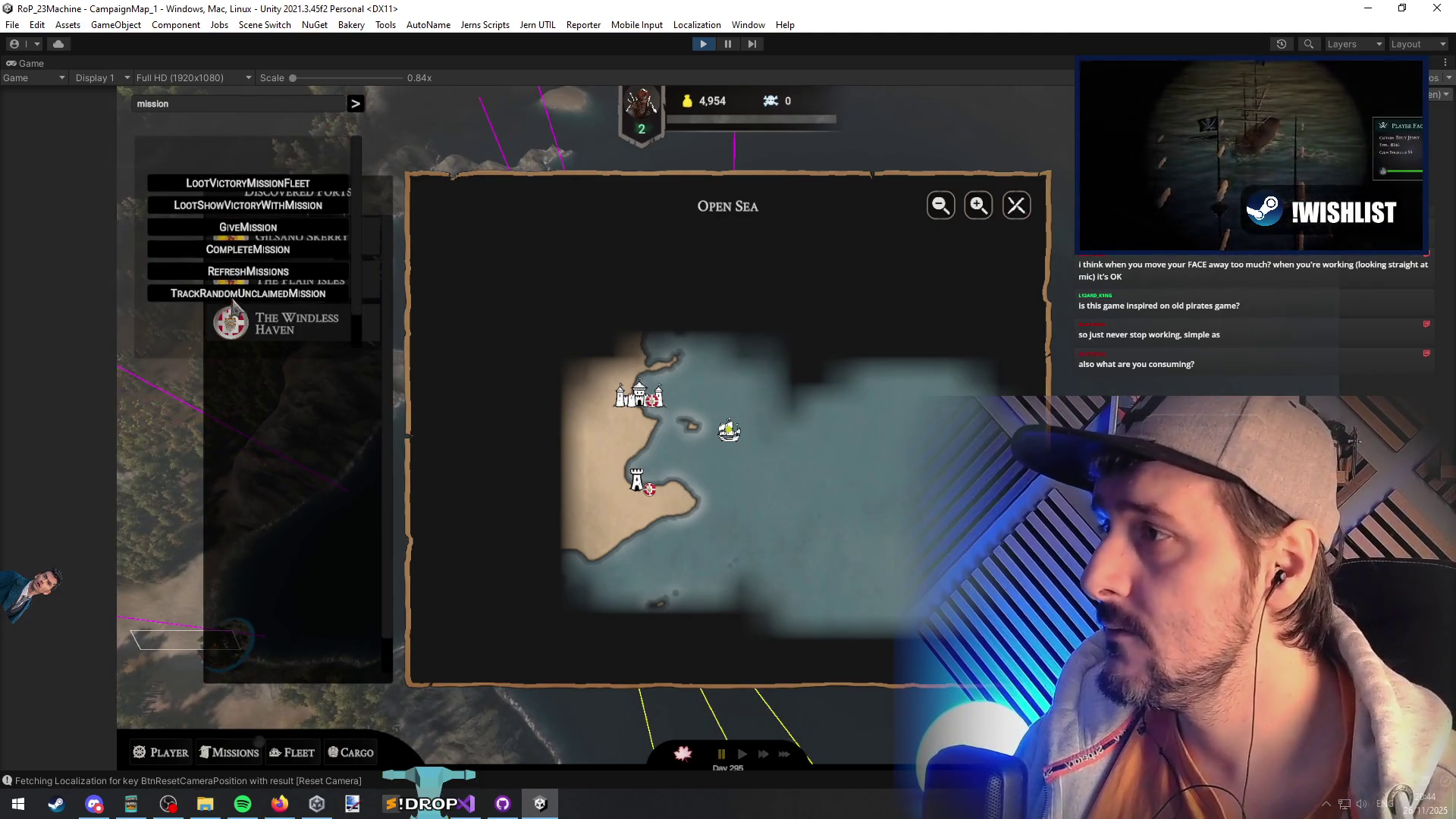
left_click(248, 258)
left_click(357, 104)
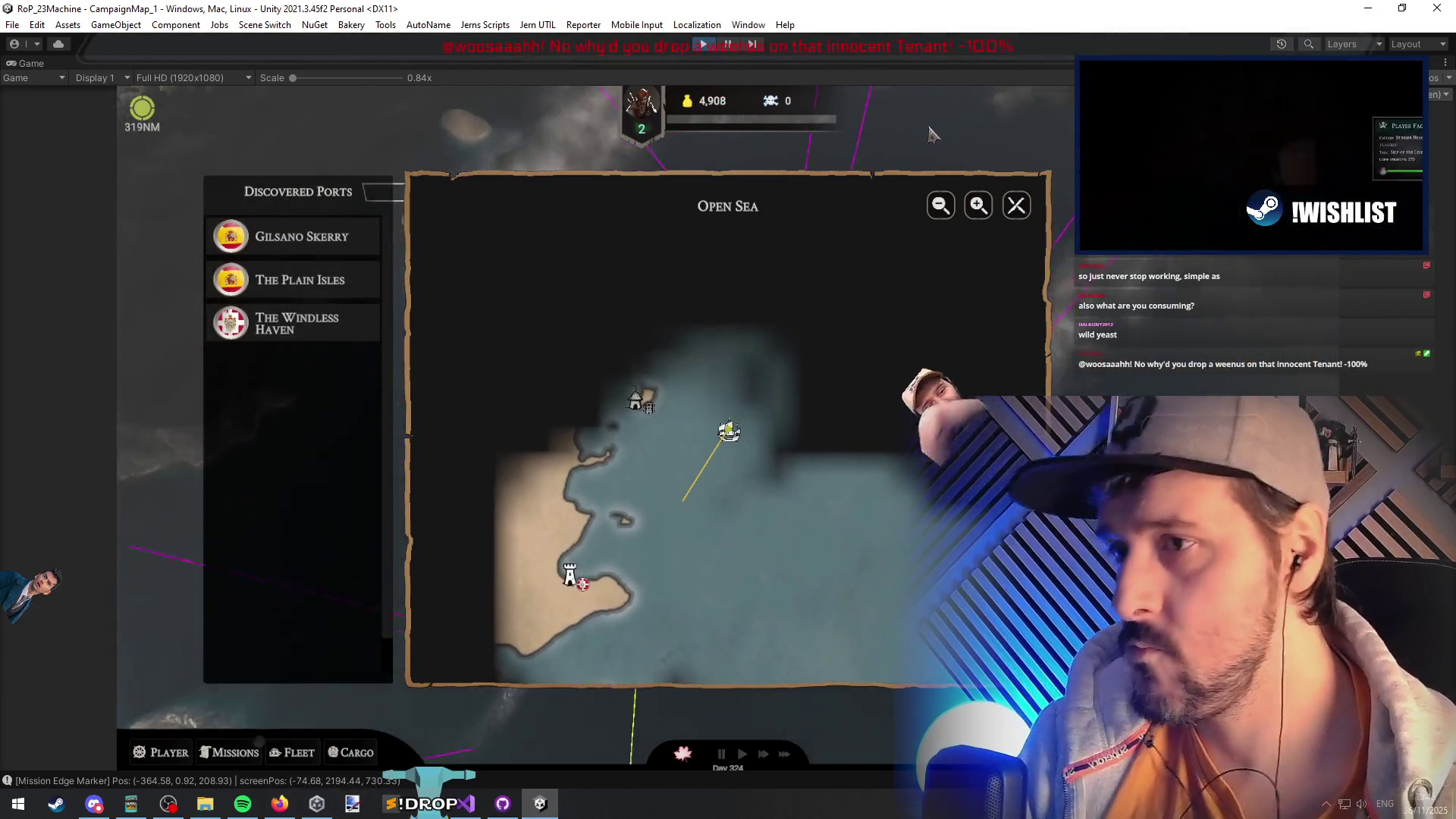
key("Escape")
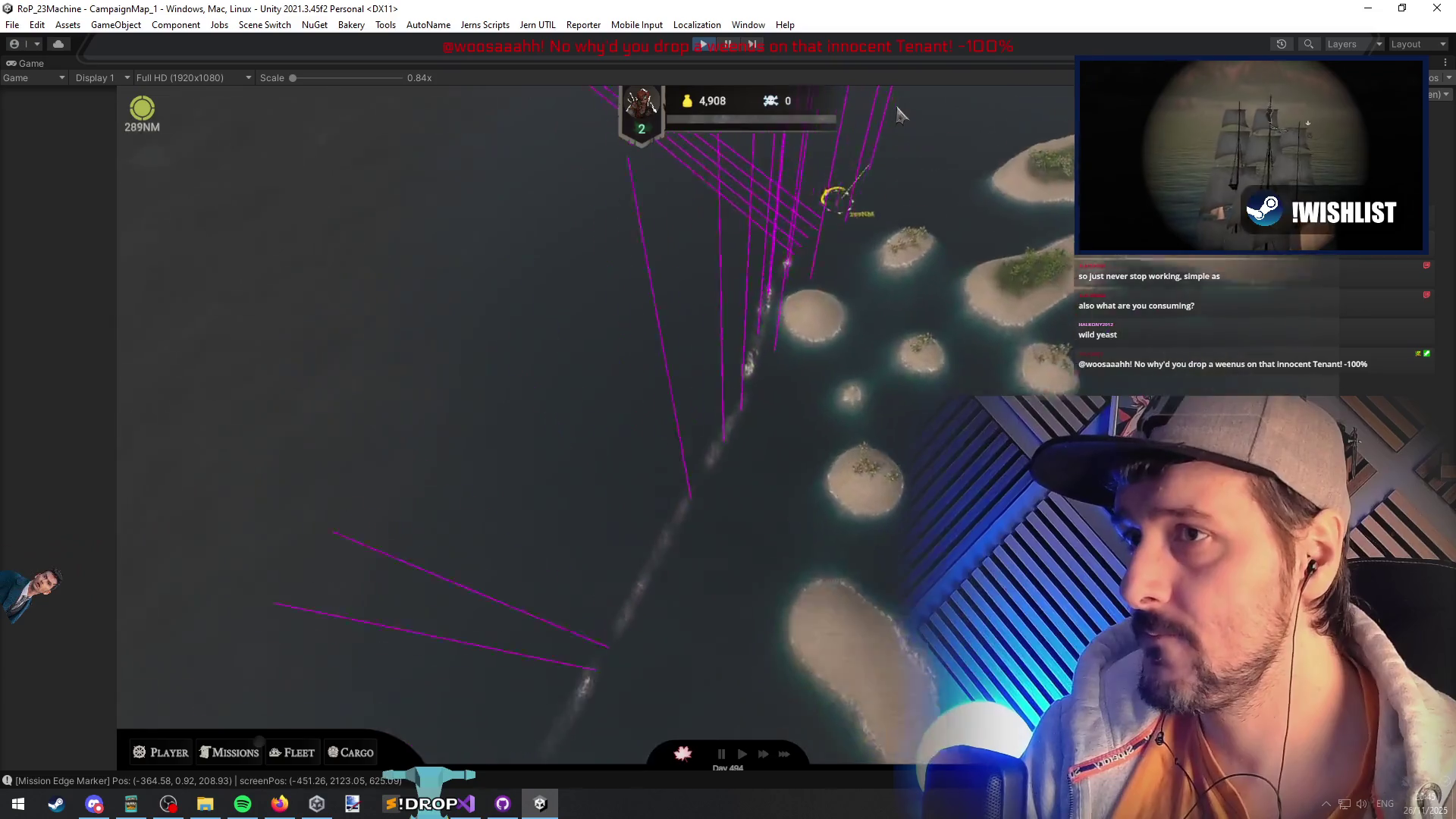
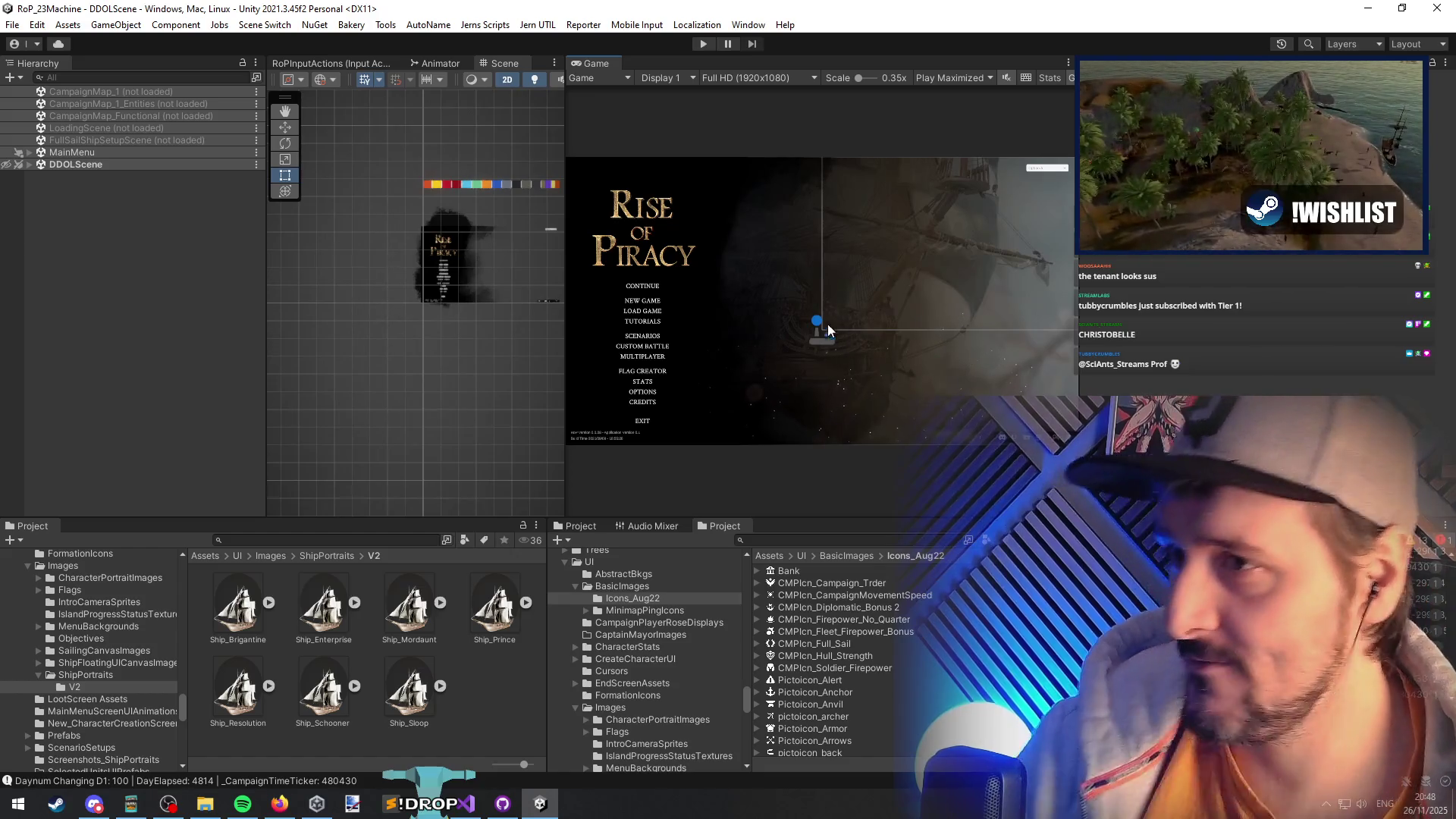
- Resize the Scene/Game split so the Rise of Piracy main menu renders larger, then return to Visual Studio
scroll(335, 322, "up", 3)
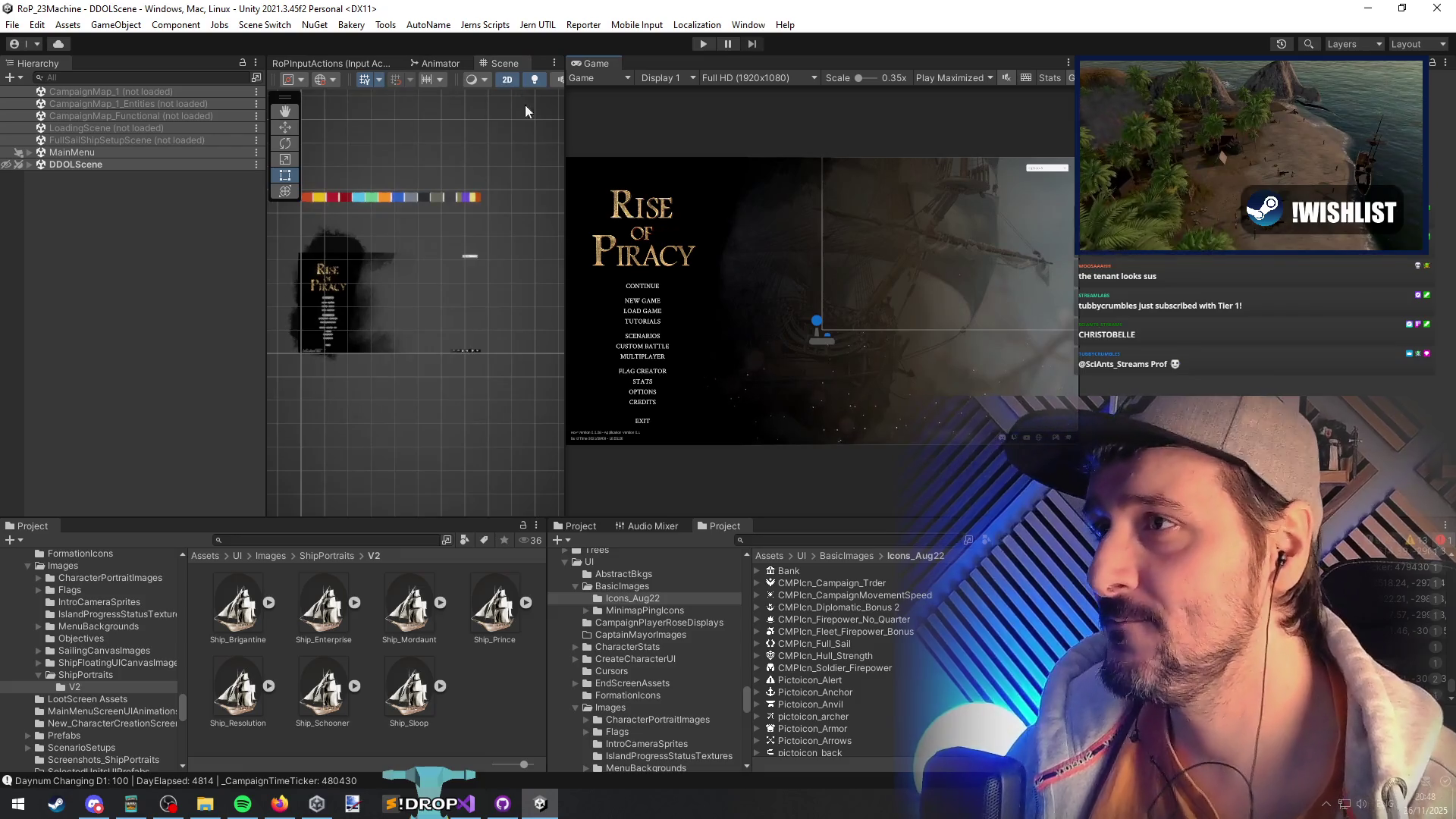
mouse_move(565, 232)
left_mouse_down()
mouse_move(799, 232)
mouse_move(767, 232)
left_mouse_up()
scroll(558, 322, "down", 2)
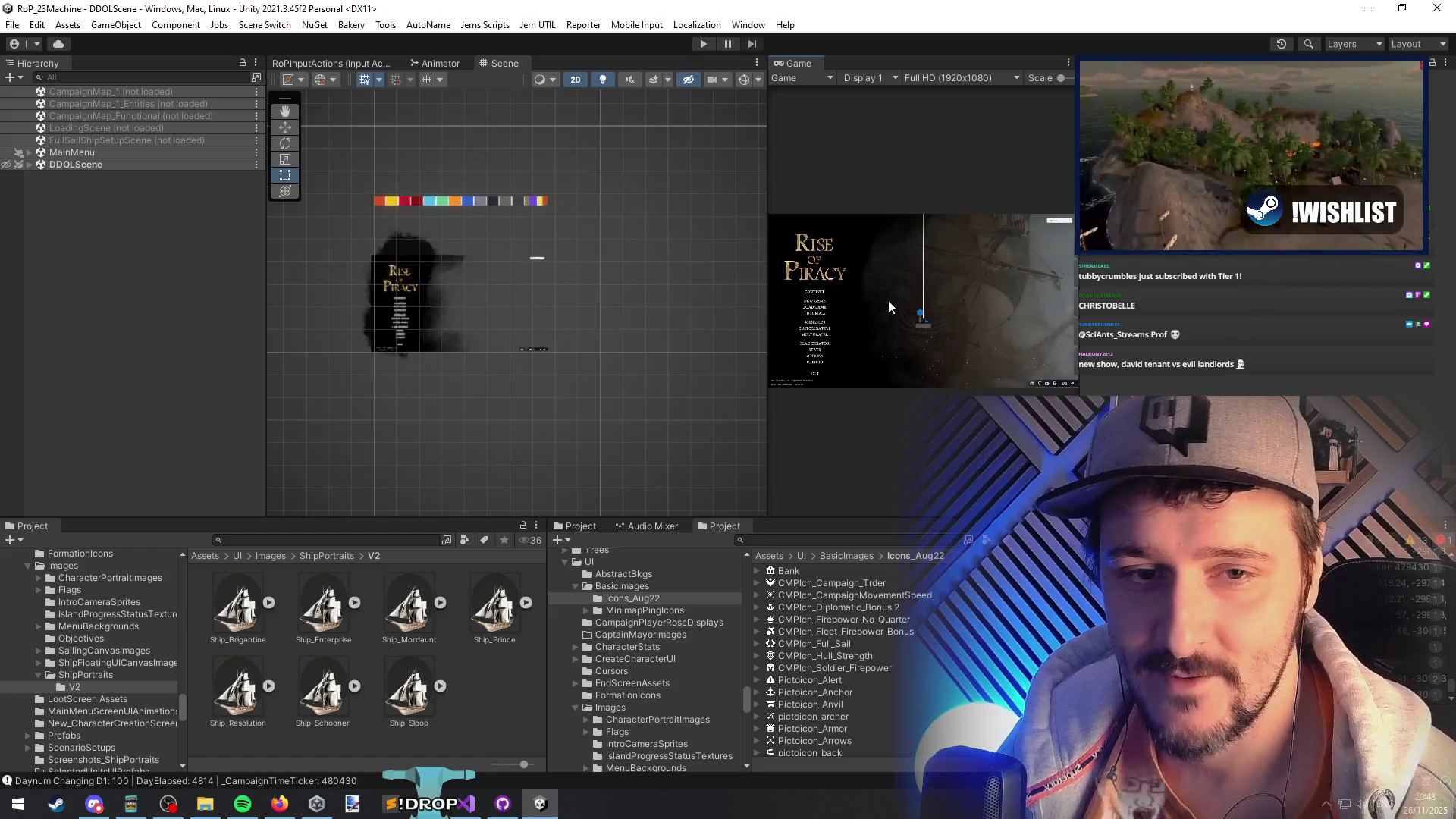
left_click_drag(1077, 399, 1118, 399)
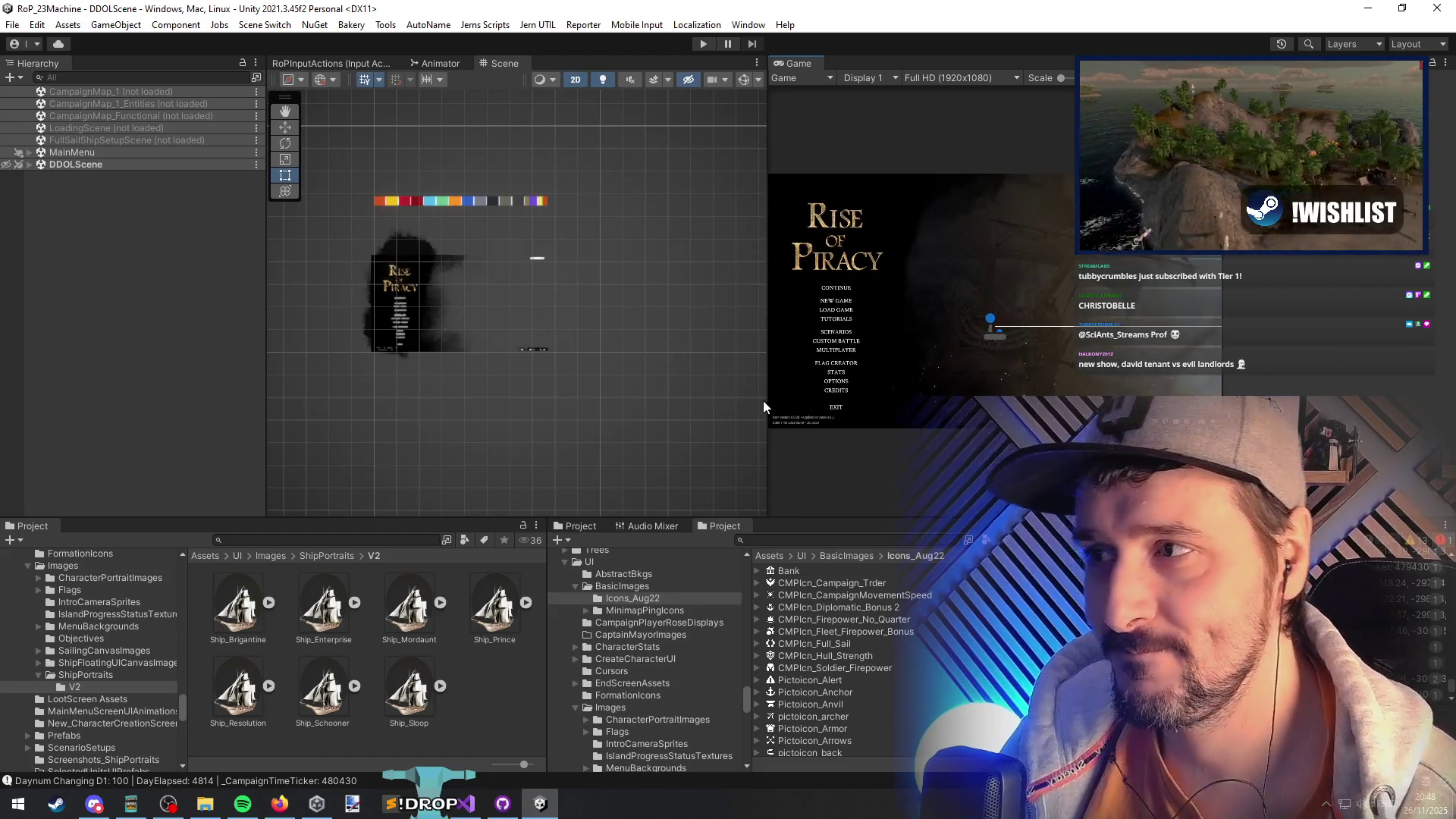
left_click_drag(765, 402, 611, 402)
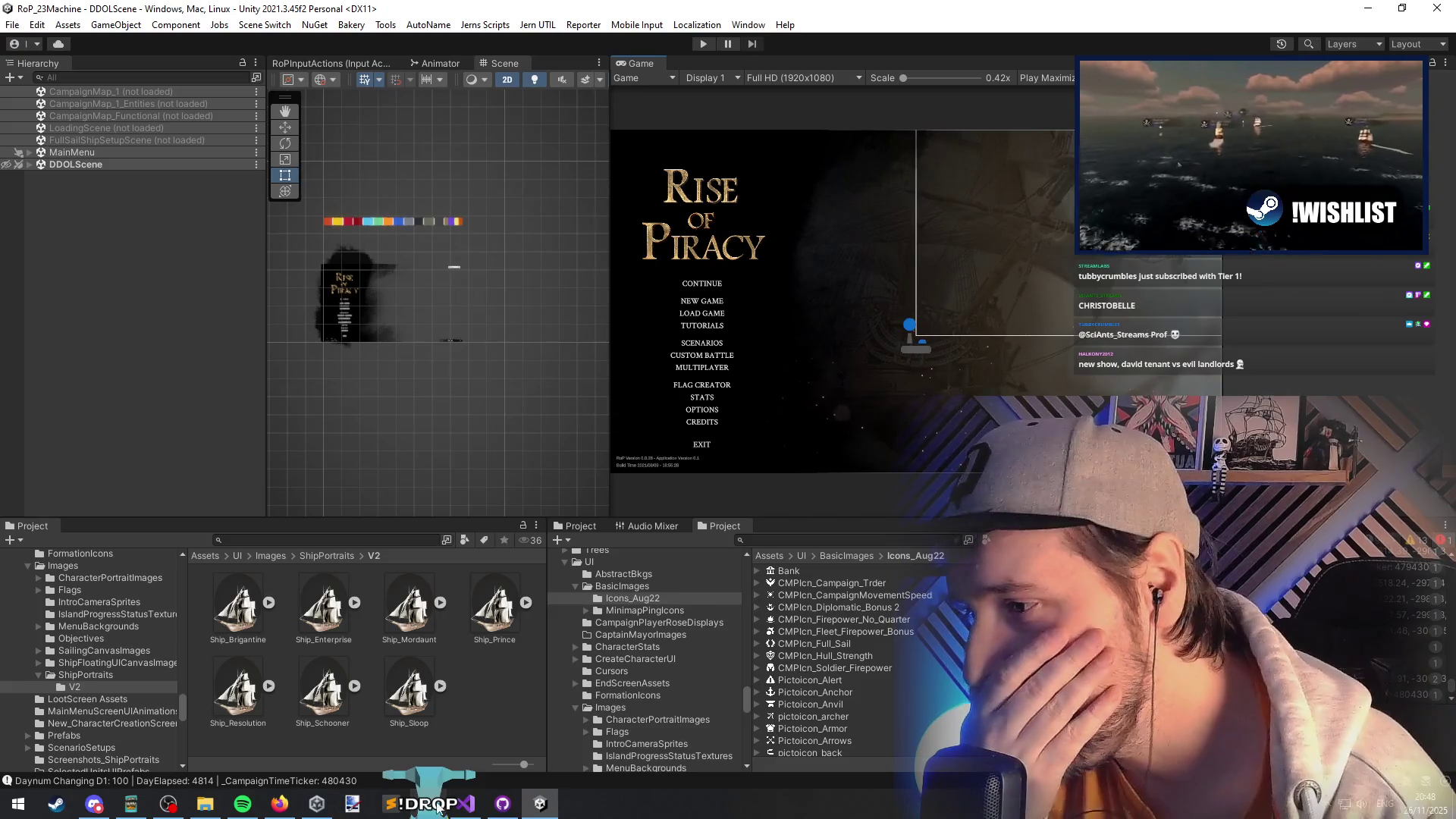
key("alt+Tab")
- Add the missing semicolon to screenPos *= -1; on line 58 and inspect the z < 0 check
left_click(288, 374)
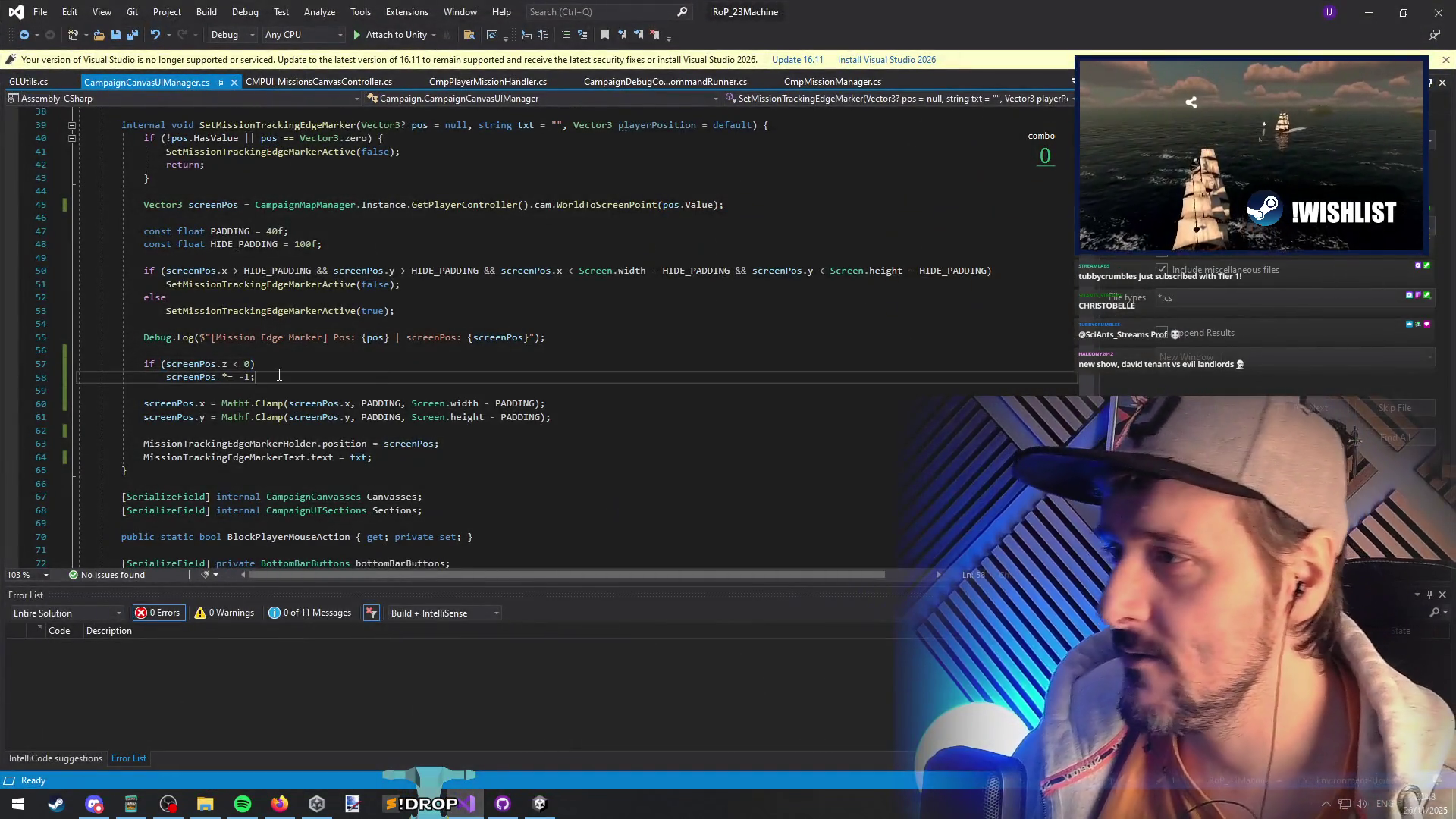
left_click_drag(287, 376, 53, 368)
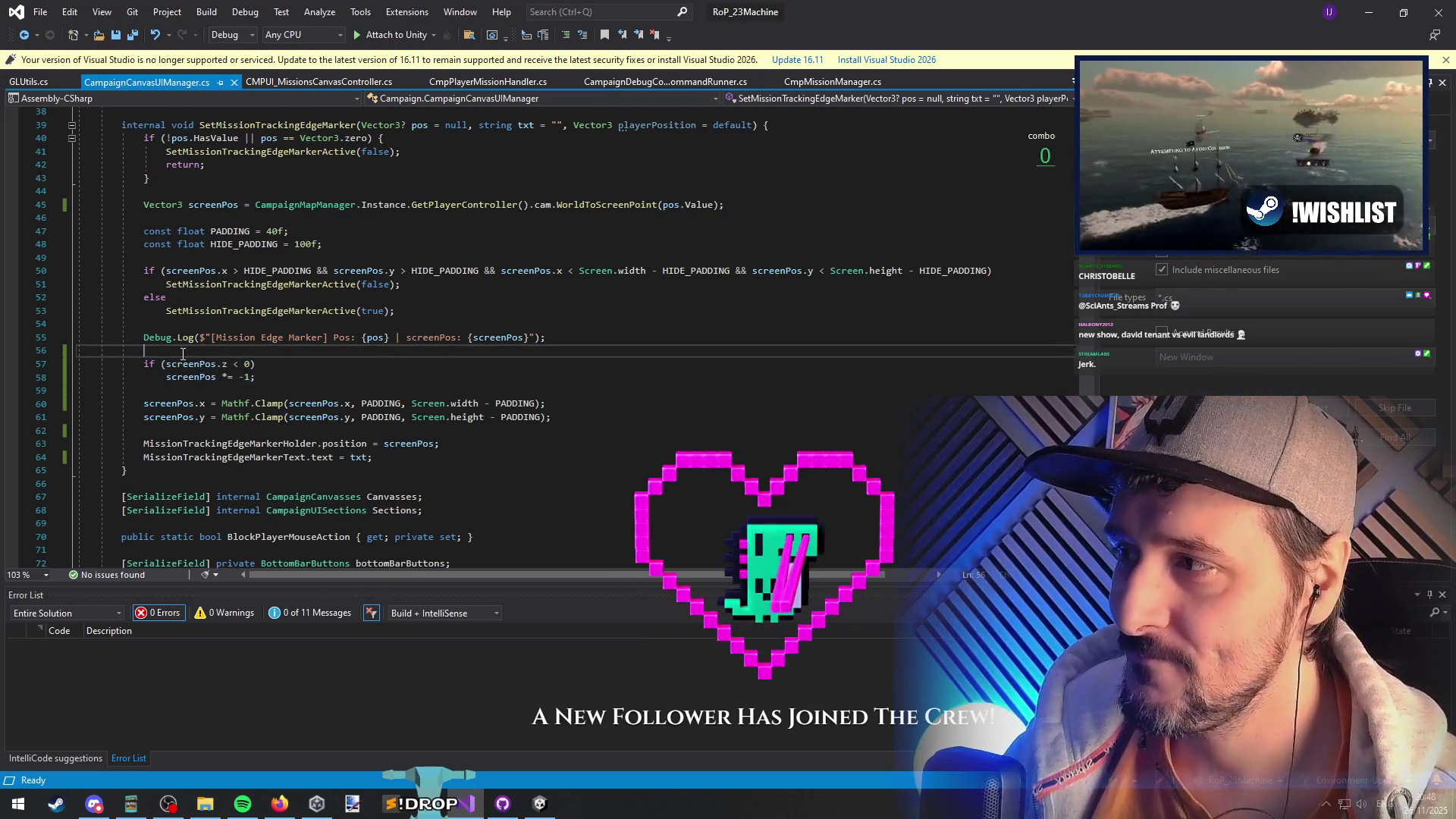
left_click(255, 377)
type(";")
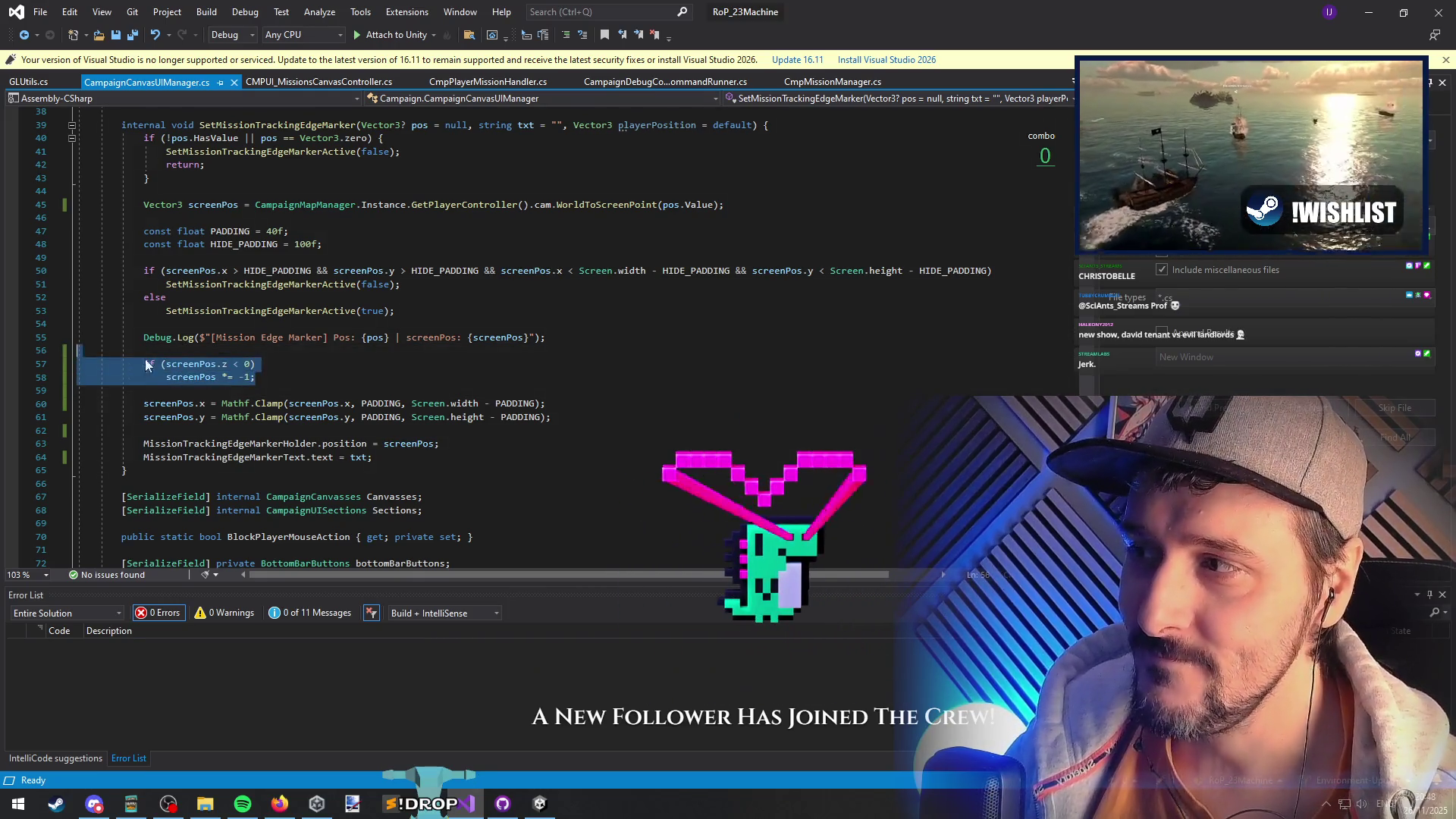
left_click(240, 364)
left_click_drag(255, 364, 213, 365)
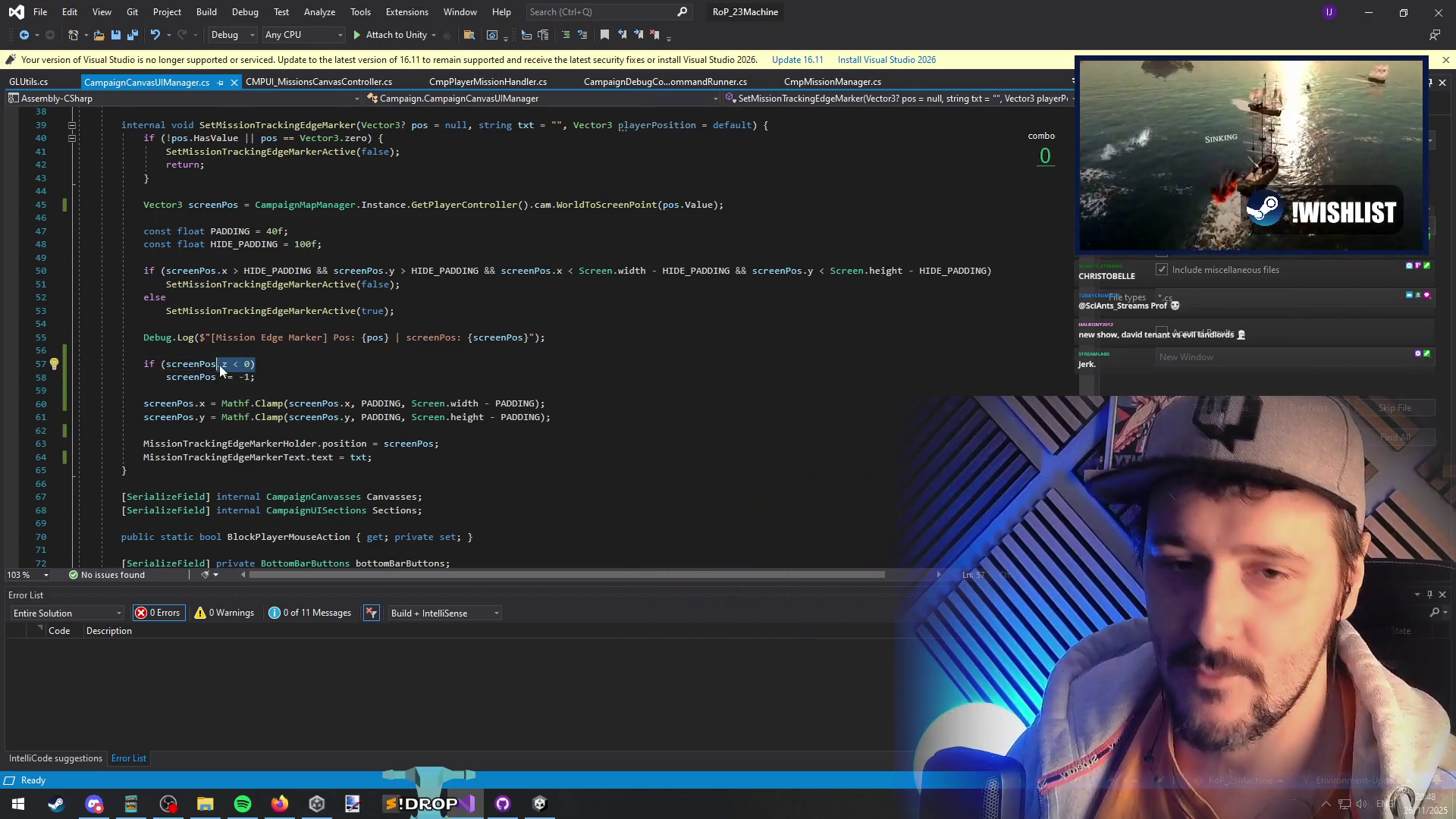
left_click(218, 378)
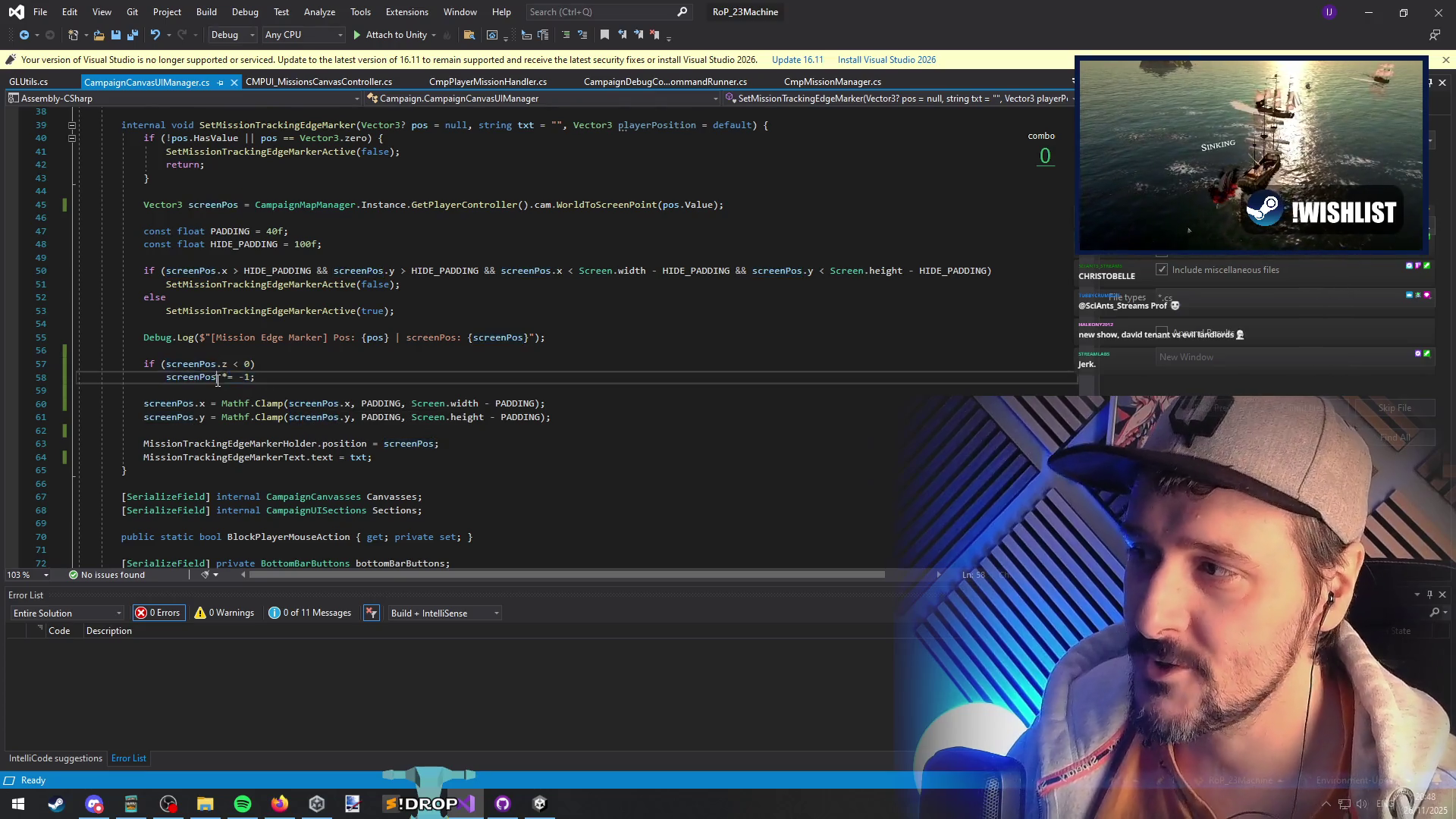
left_click_drag(255, 377, 150, 380)
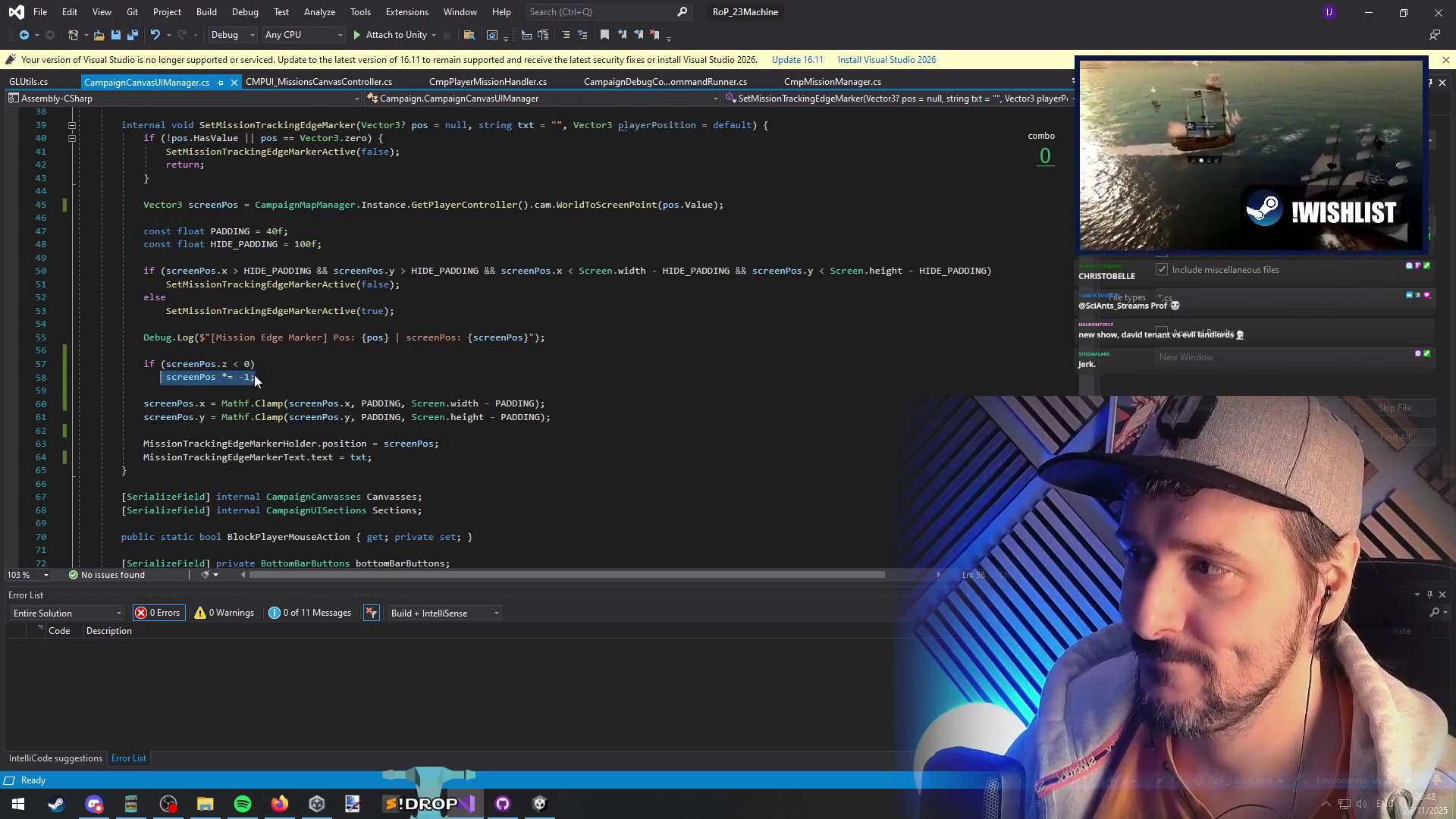
- Review the if (screenPos.z < 0) block on lines 56–58 and close the unsupported-version warning bar
left_click(286, 389)
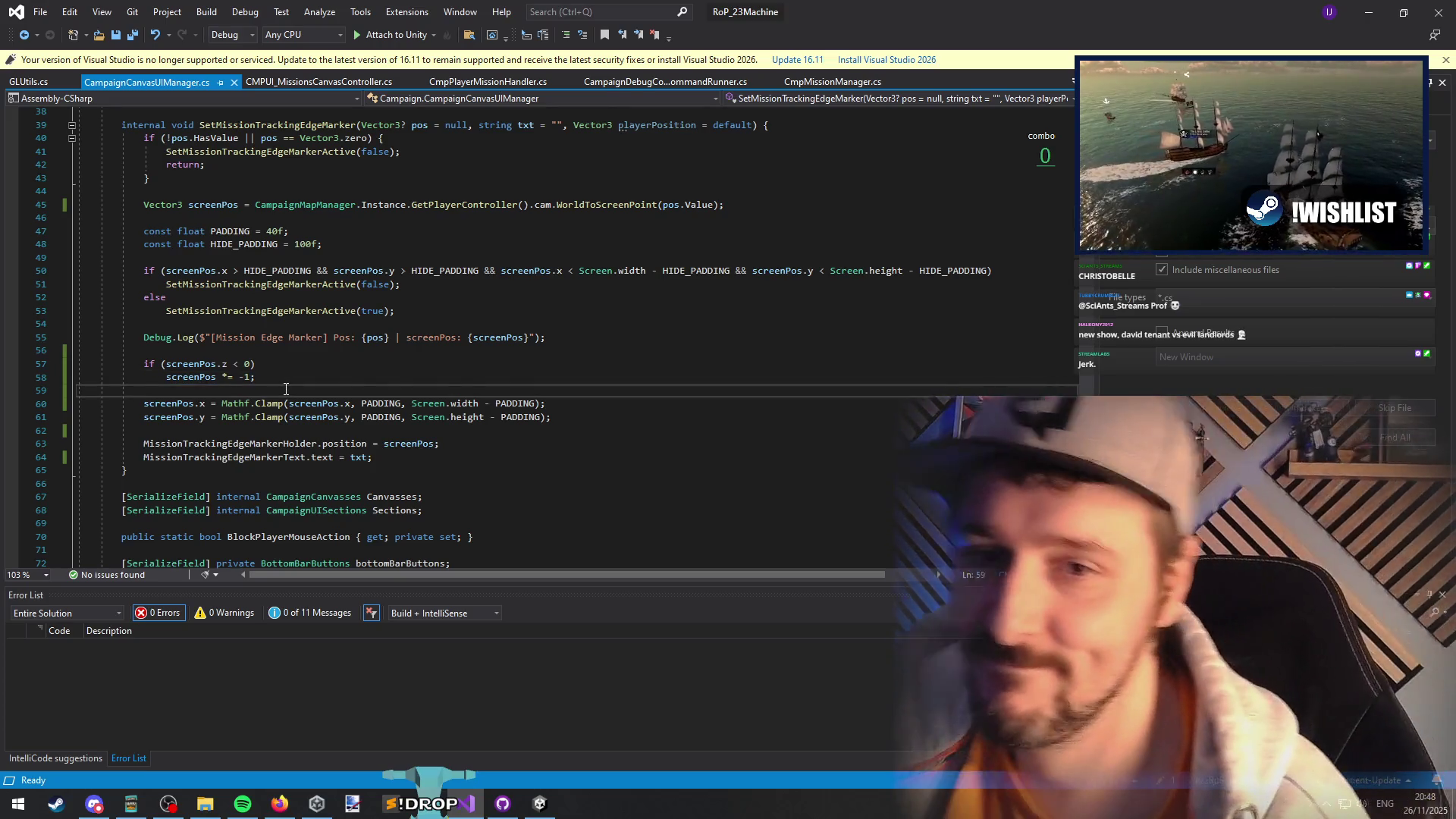
left_click(265, 354)
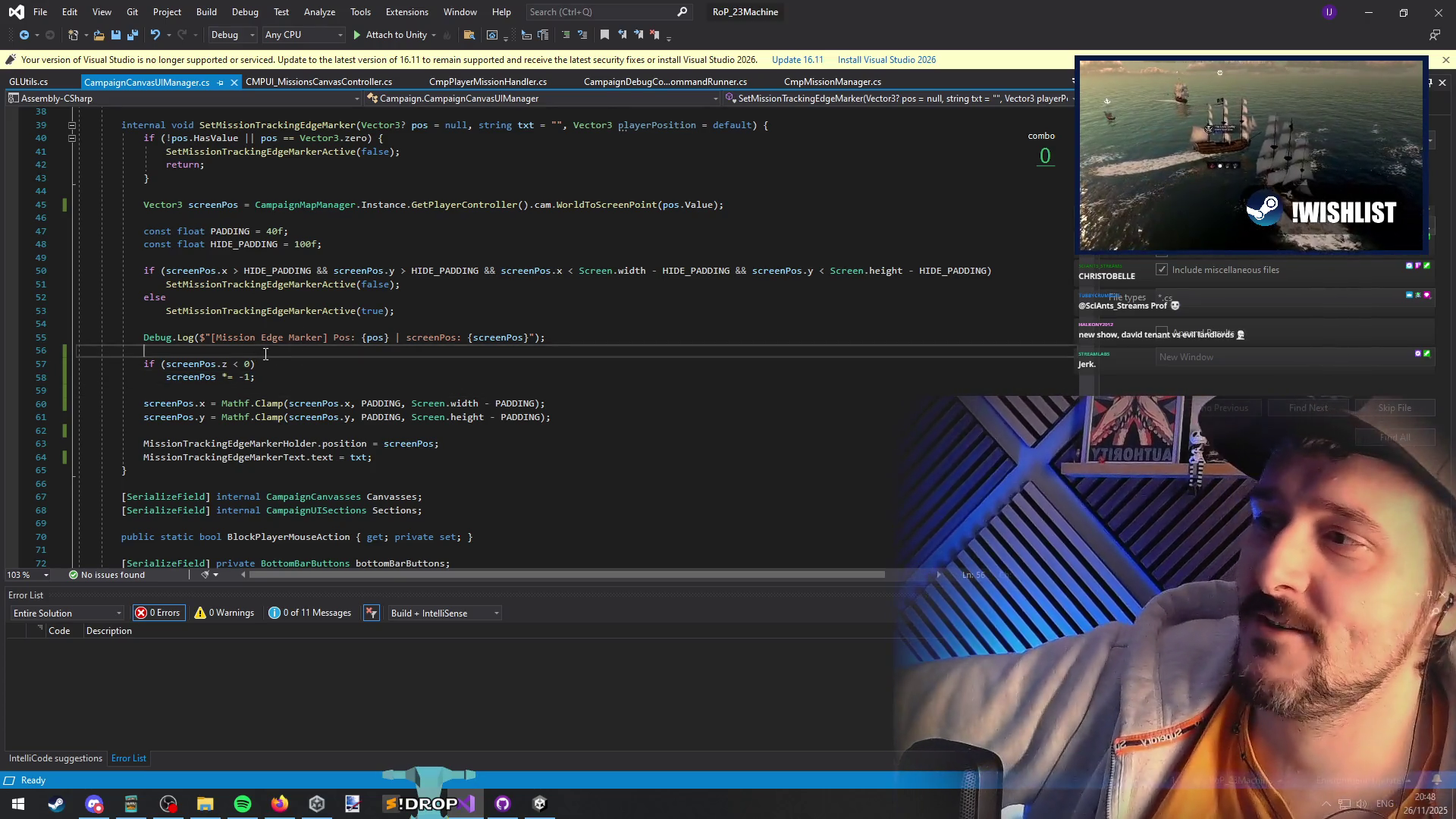
key("alt+Tab")
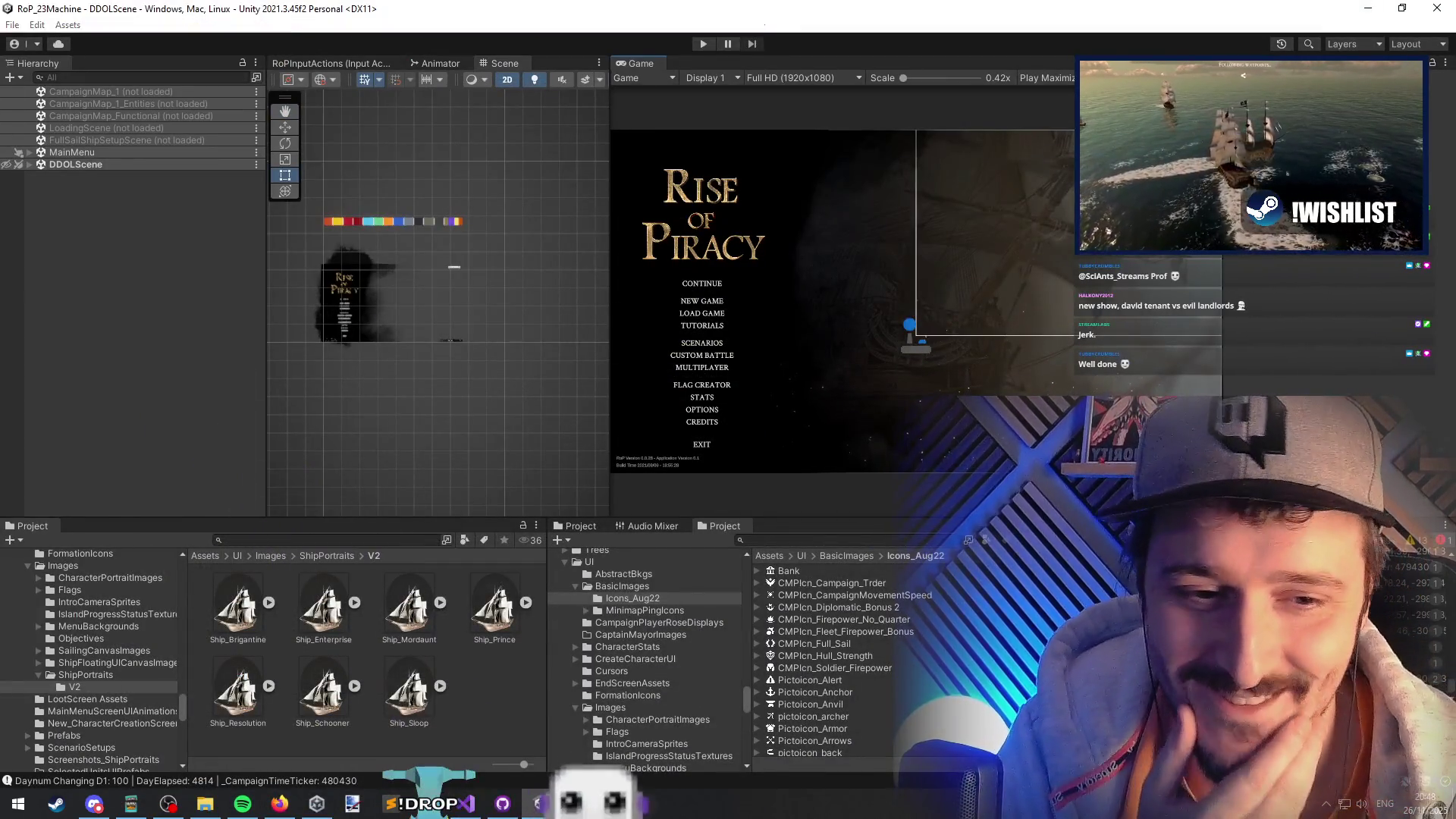
key("alt+Tab")
left_click_drag(148, 350, 307, 373)
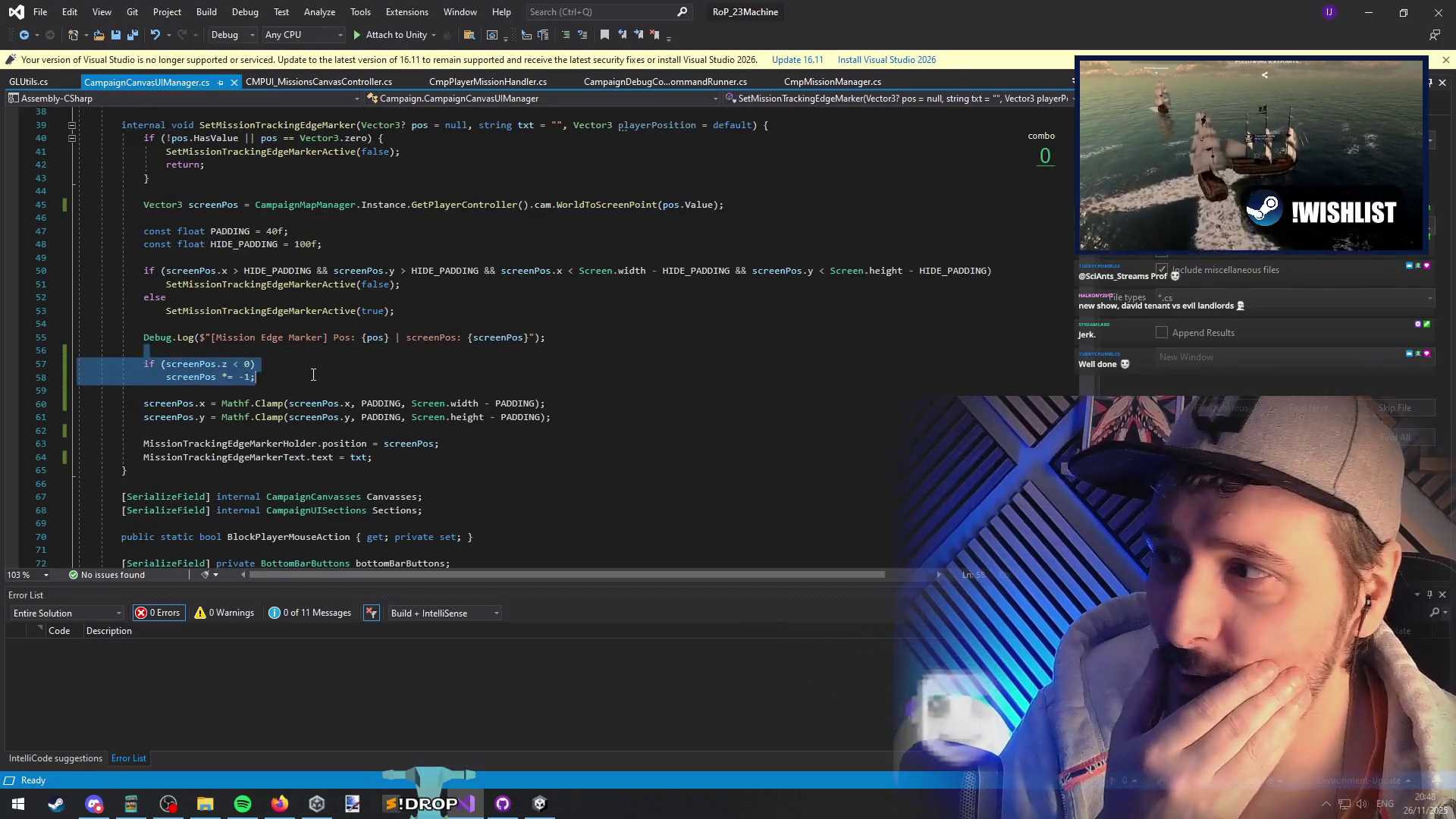
left_click(307, 373)
left_click_drag(148, 350, 257, 377)
left_click(288, 355)
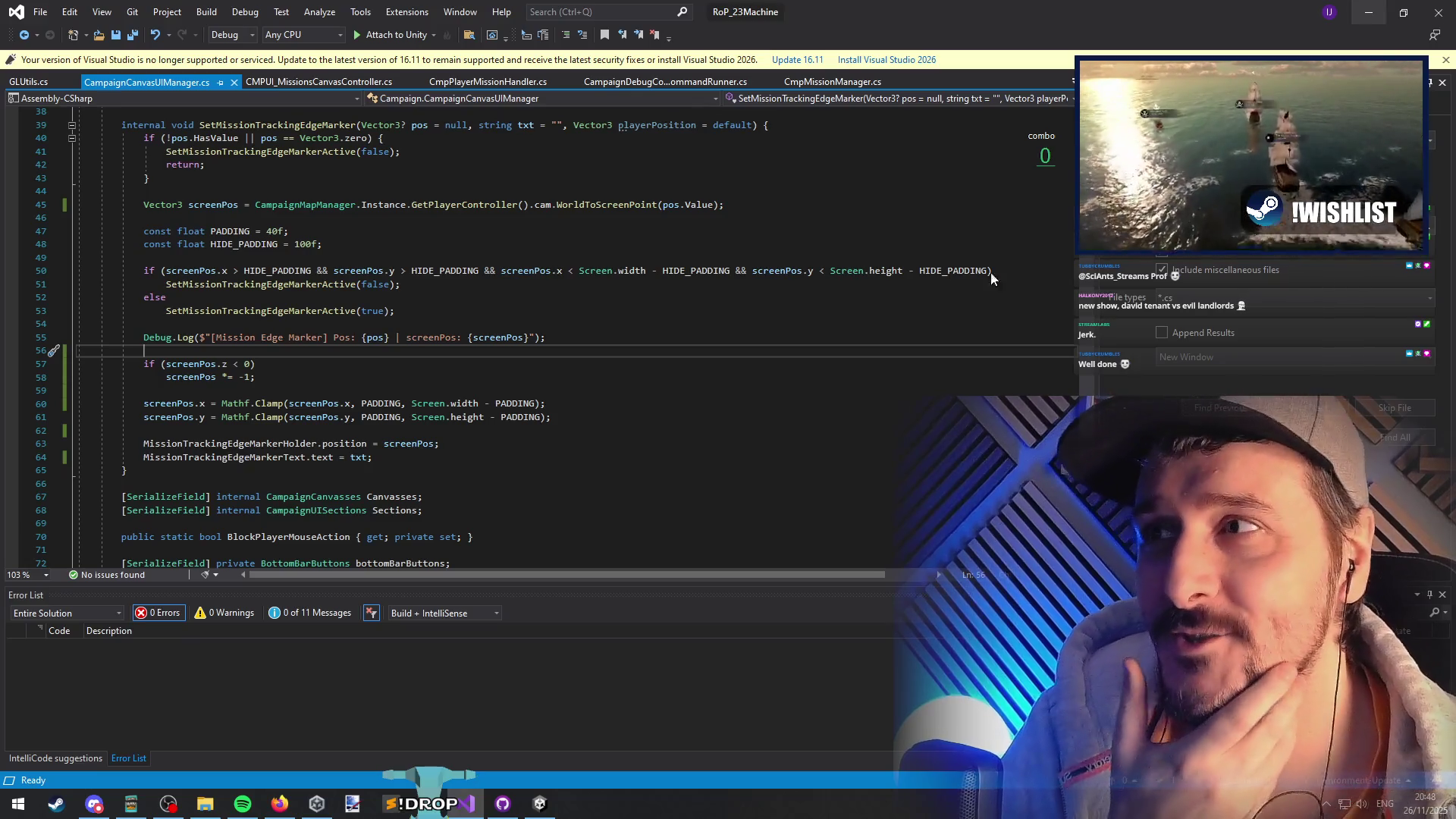
left_click(1447, 60)
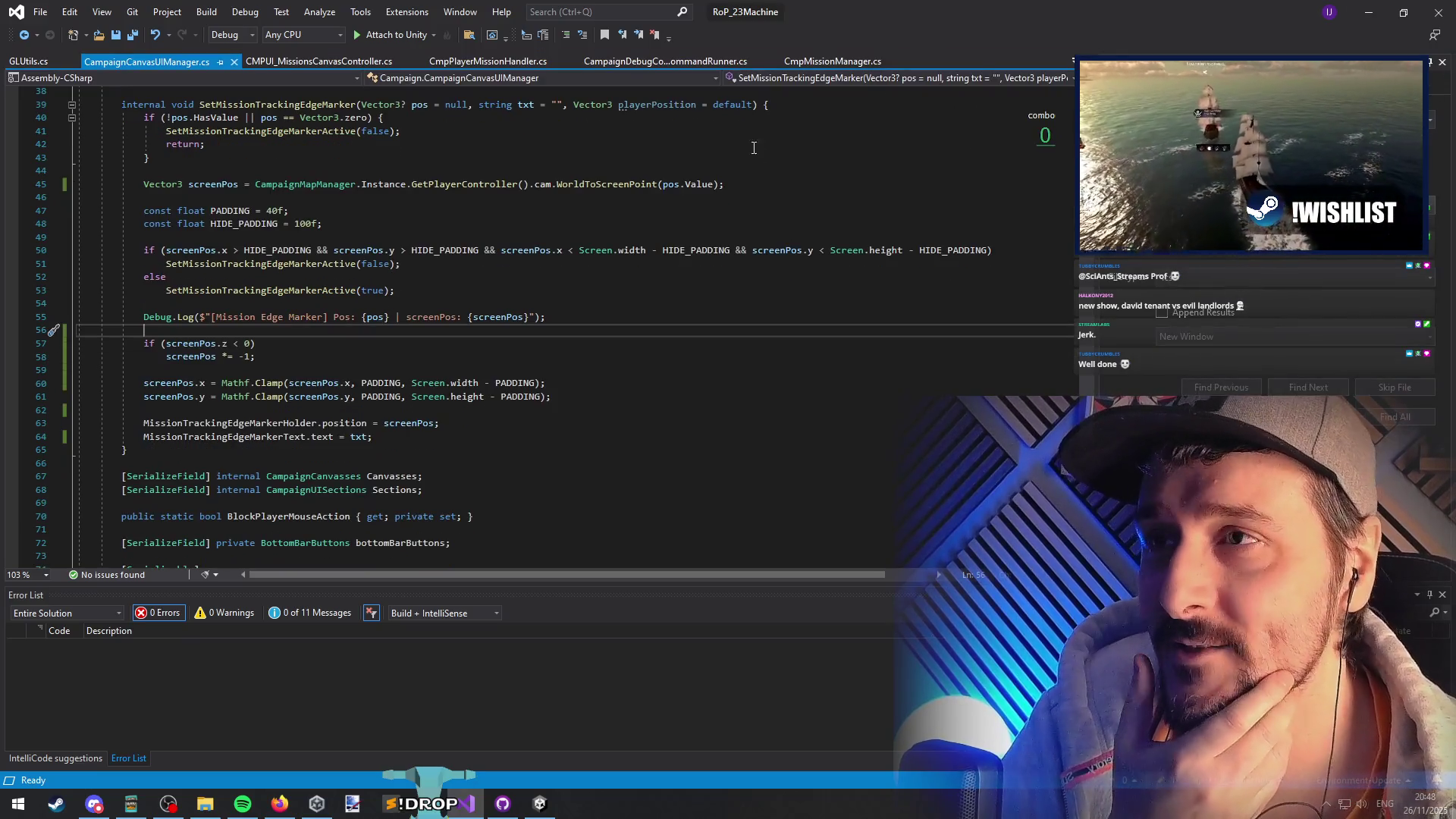
- Review SetMissionTrackingEdgeMarker from line 62 up to line 45, then minimize Visual Studio
left_click(424, 450)
left_click(402, 410)
left_click(375, 366)
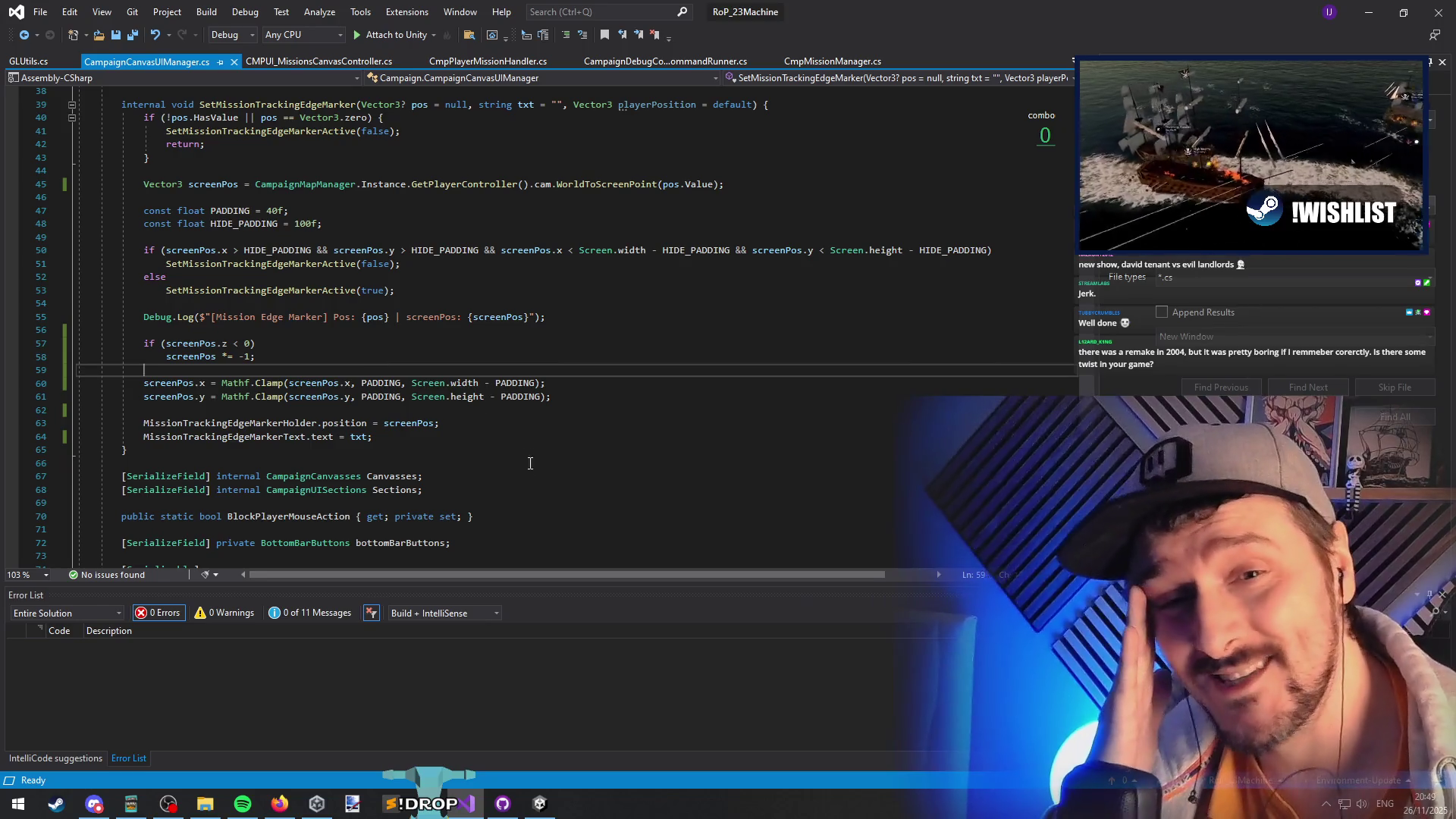
left_click(307, 331)
left_click(279, 305)
left_click(512, 278)
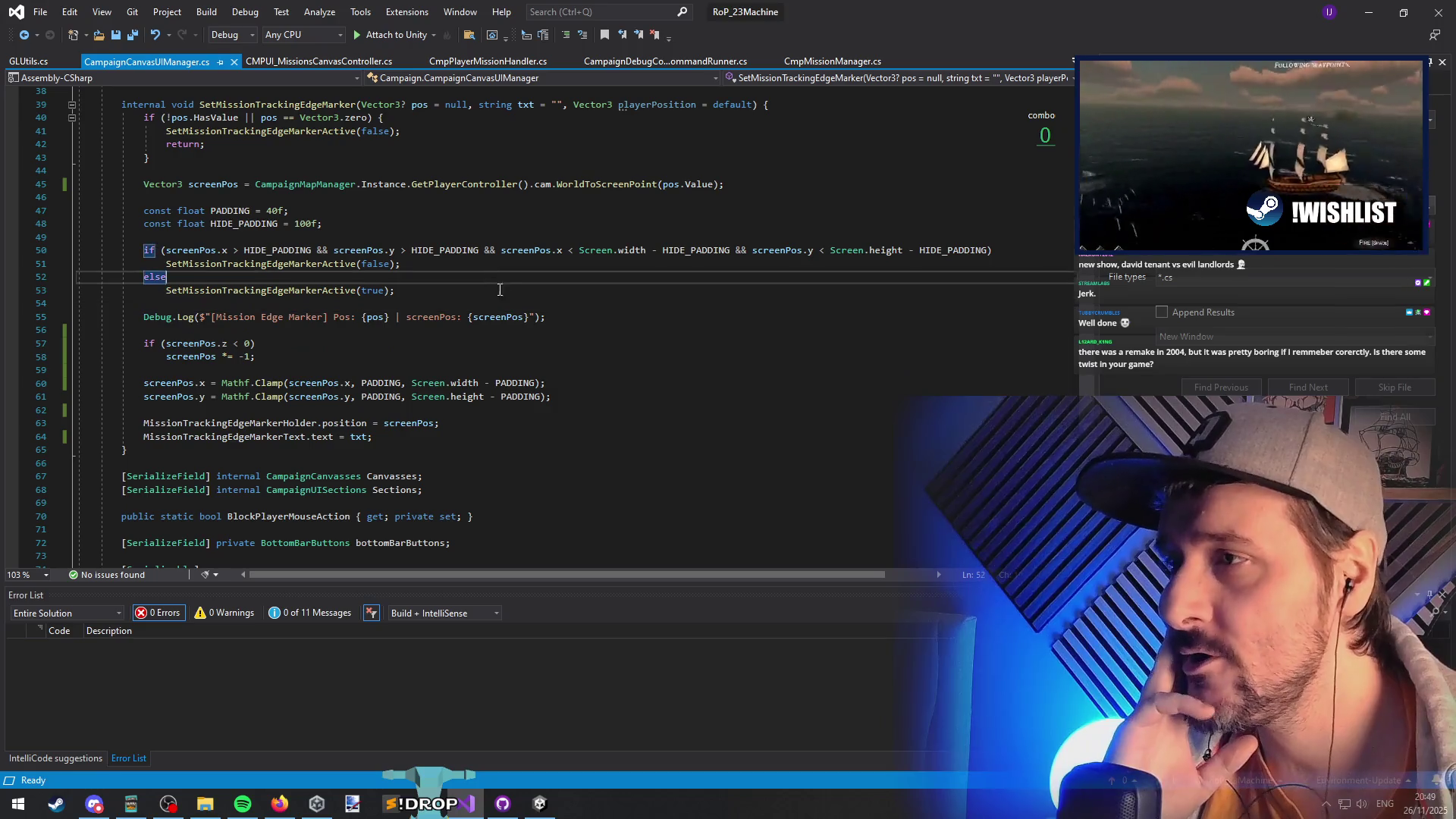
left_click(503, 236)
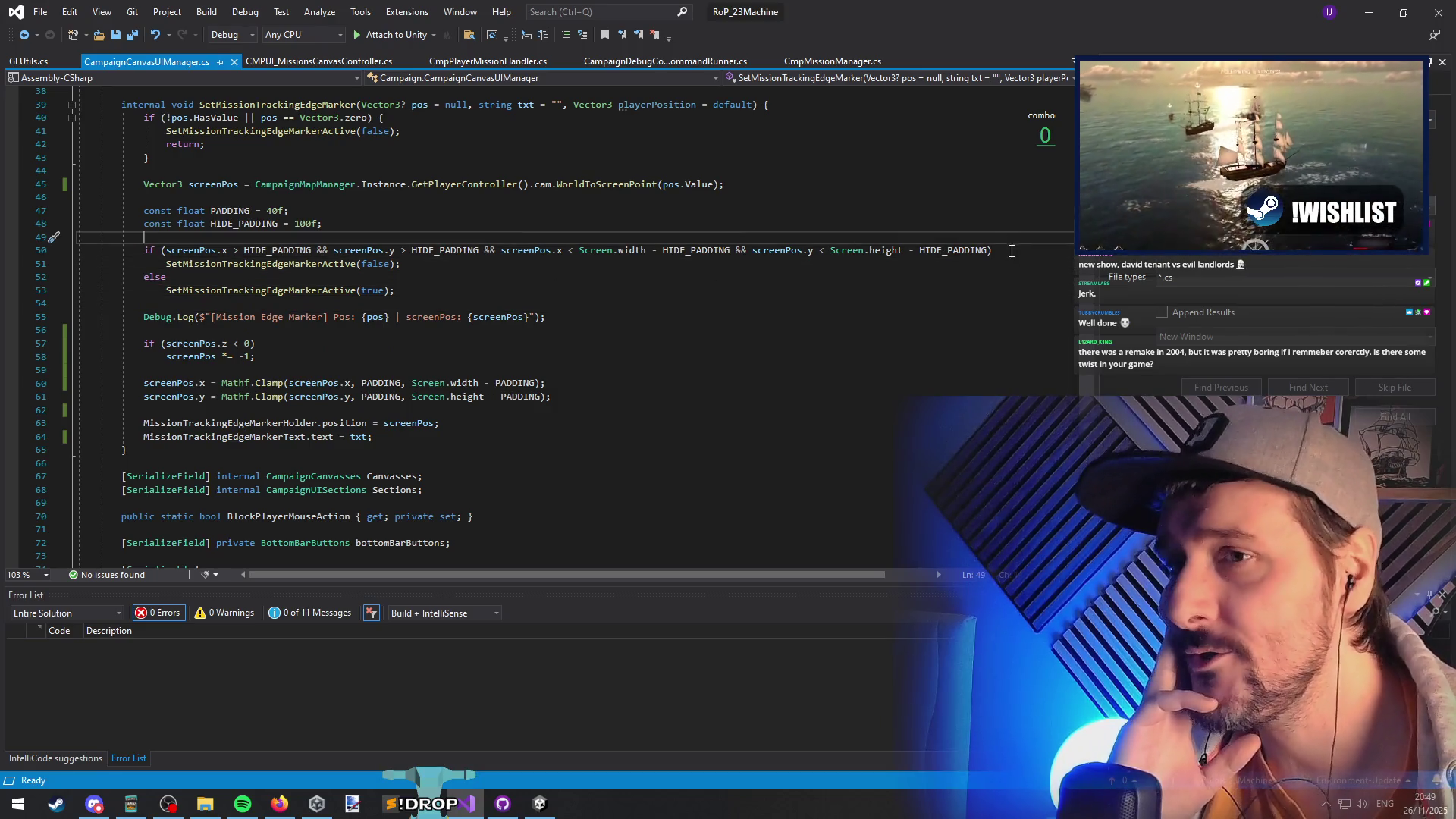
left_click(820, 224)
left_click(808, 211)
left_click(793, 185)
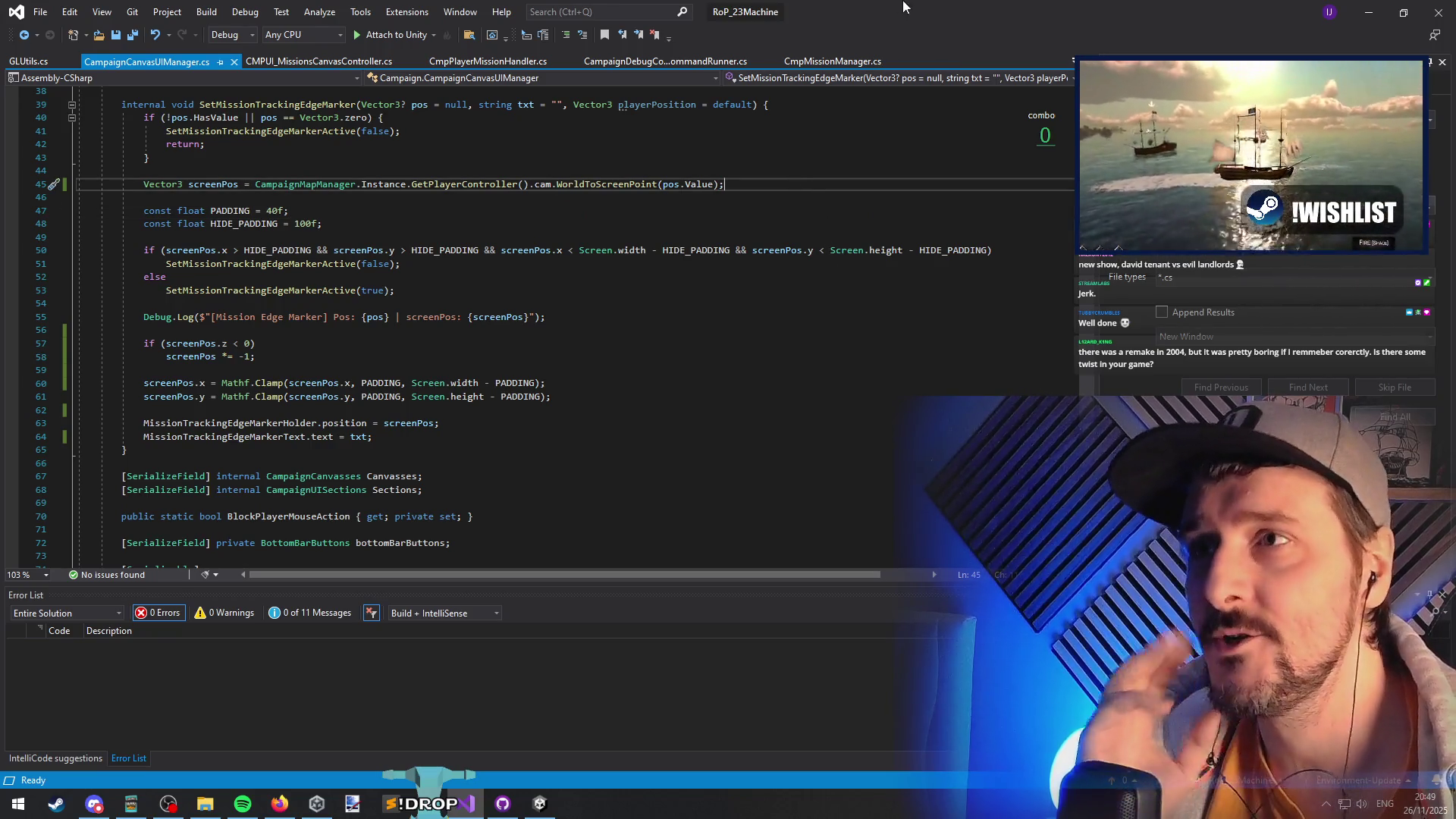
left_click(1369, 11)
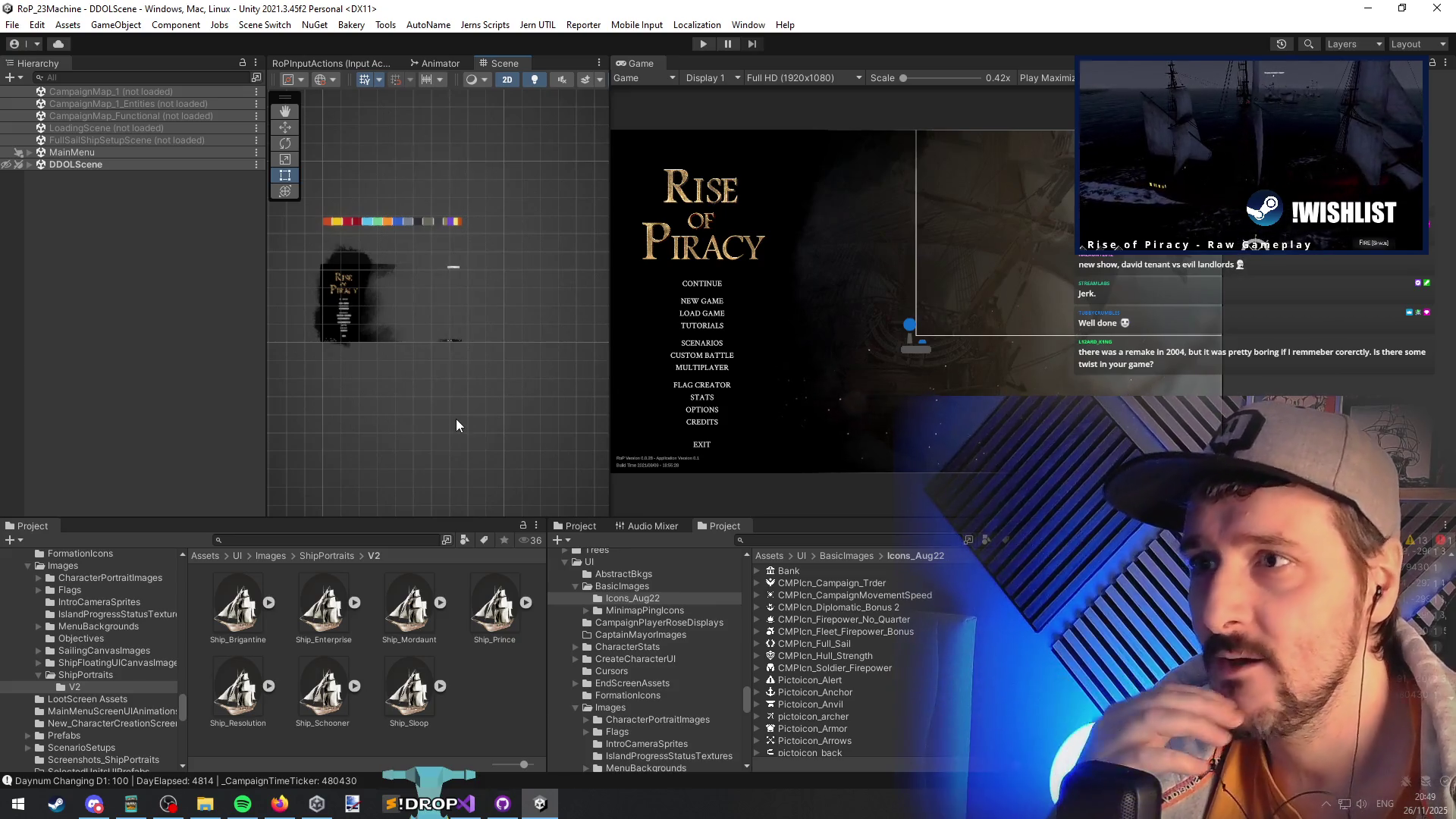
- Pan the Scene view, then drag the divider right so the Scene view widens and the Game view narrows
mouse_move(311, 380)
left_mouse_down()
mouse_move(266, 365)
mouse_move(299, 336)
mouse_move(361, 337)
left_mouse_up()
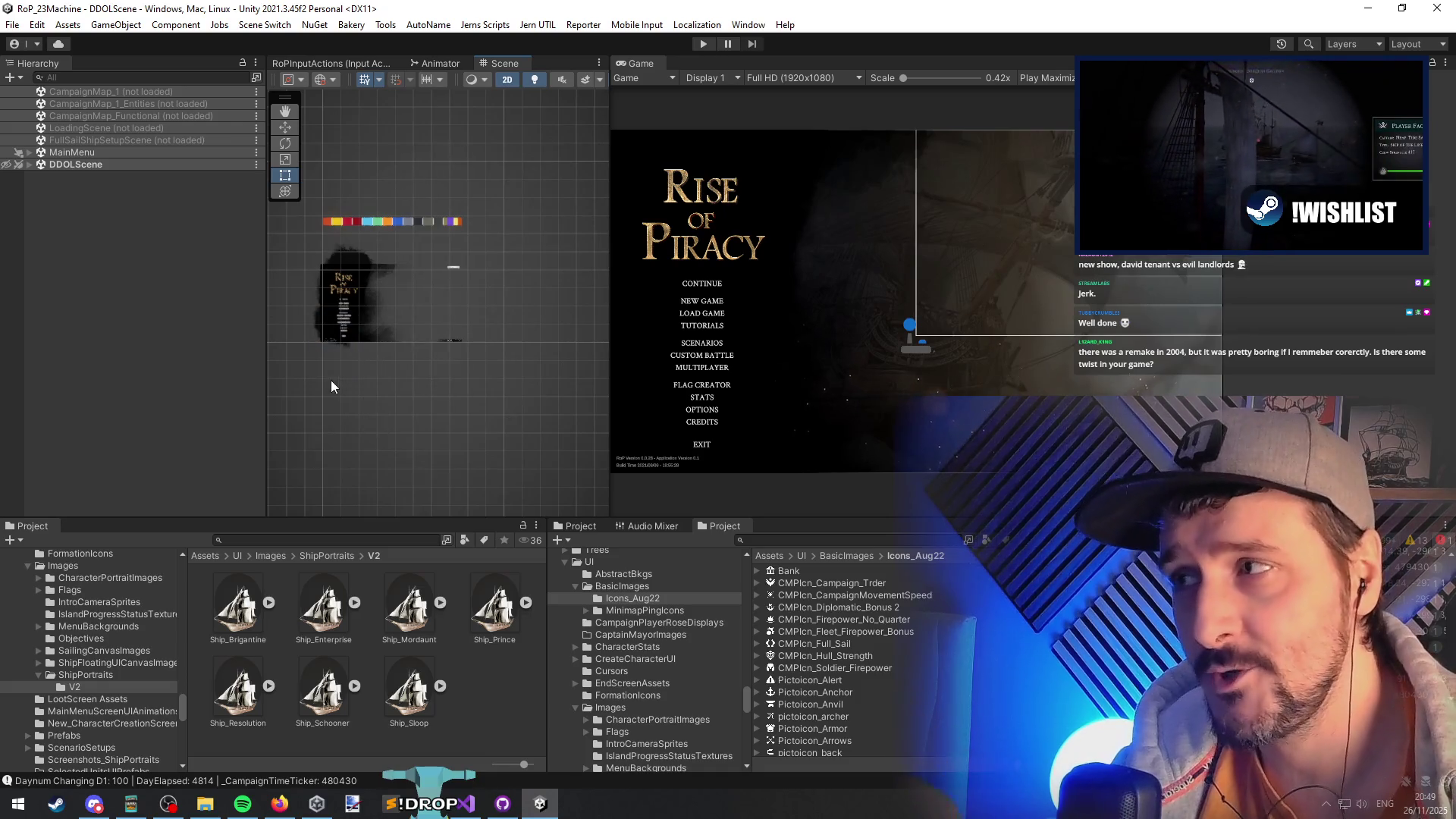
left_click_drag(279, 405, 322, 400)
left_click_drag(425, 384, 402, 411)
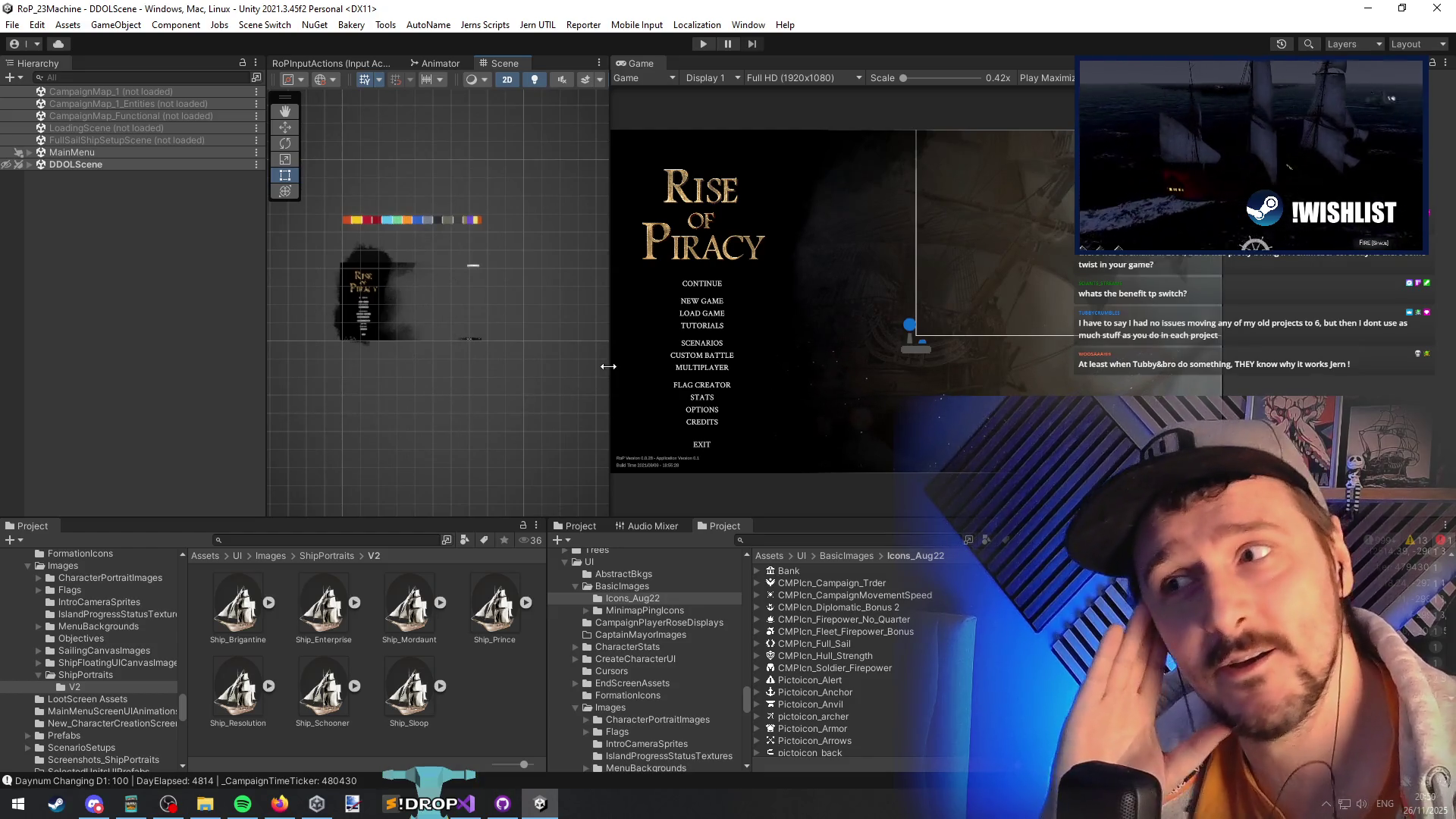
left_click_drag(609, 367, 690, 368)
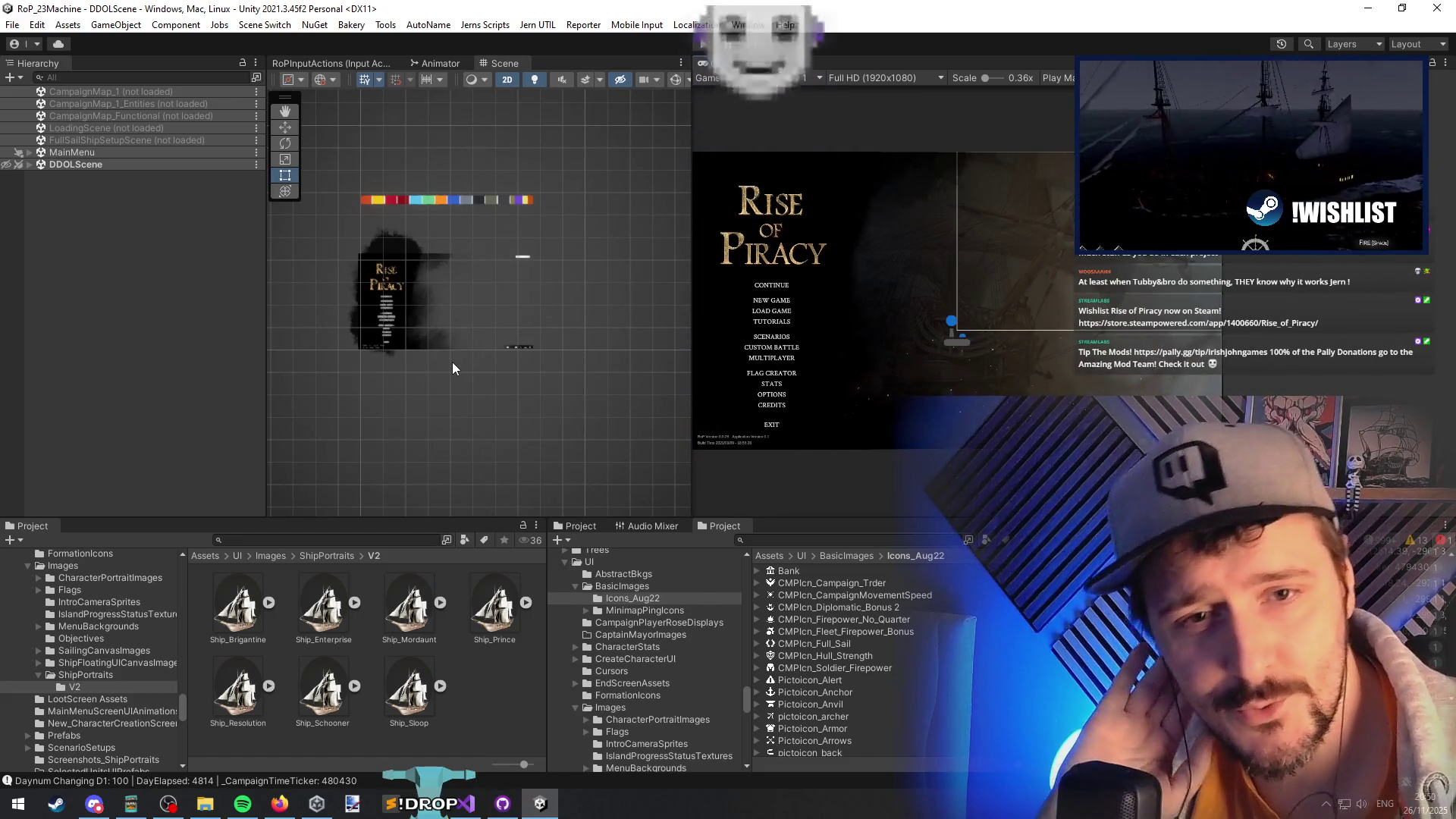
- Switch from Unity back to CampaignCanvasUIManager.cs in Visual Studio
key("alt+Tab")
key("alt+Tab")
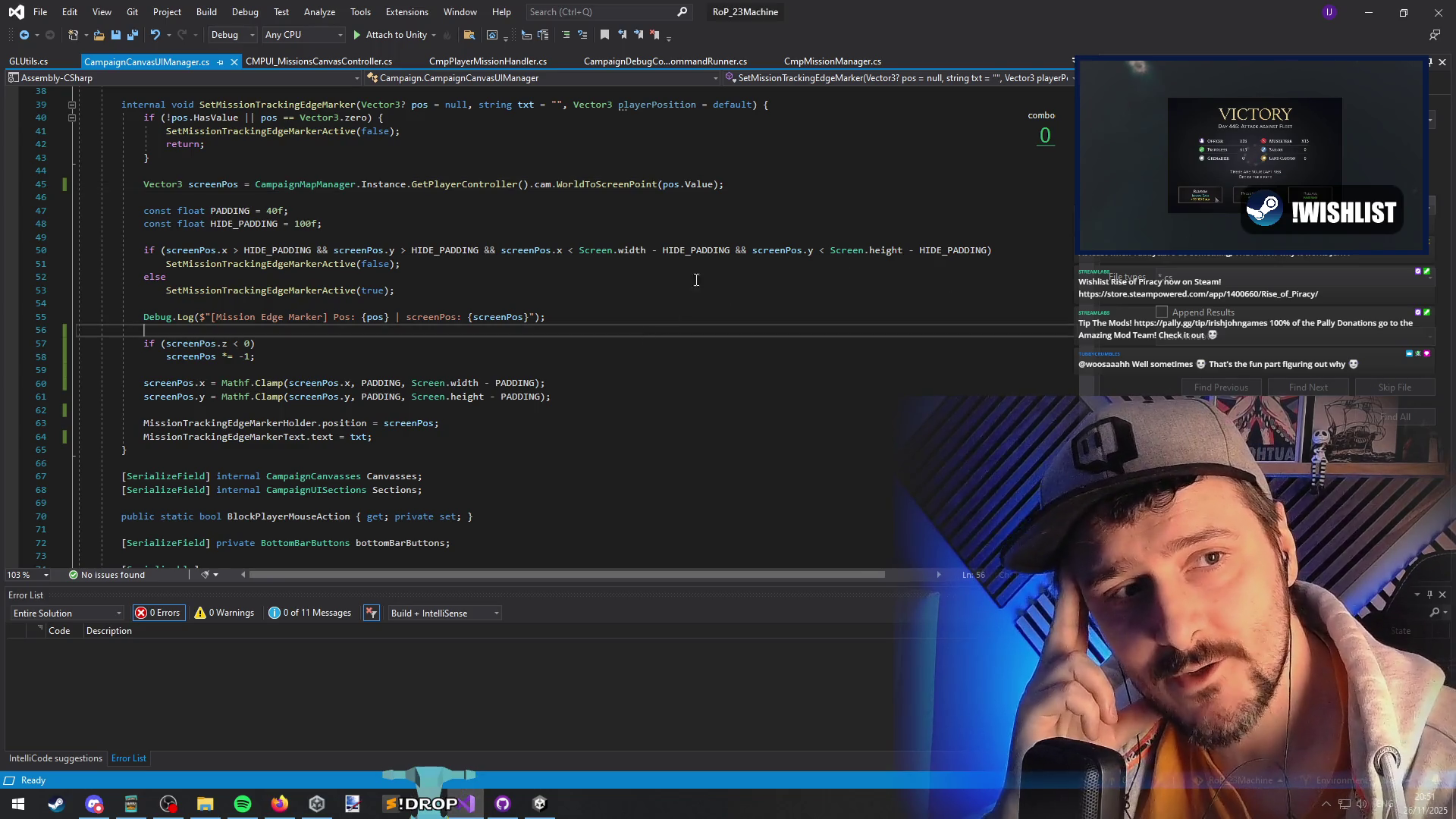
left_click(1369, 12)
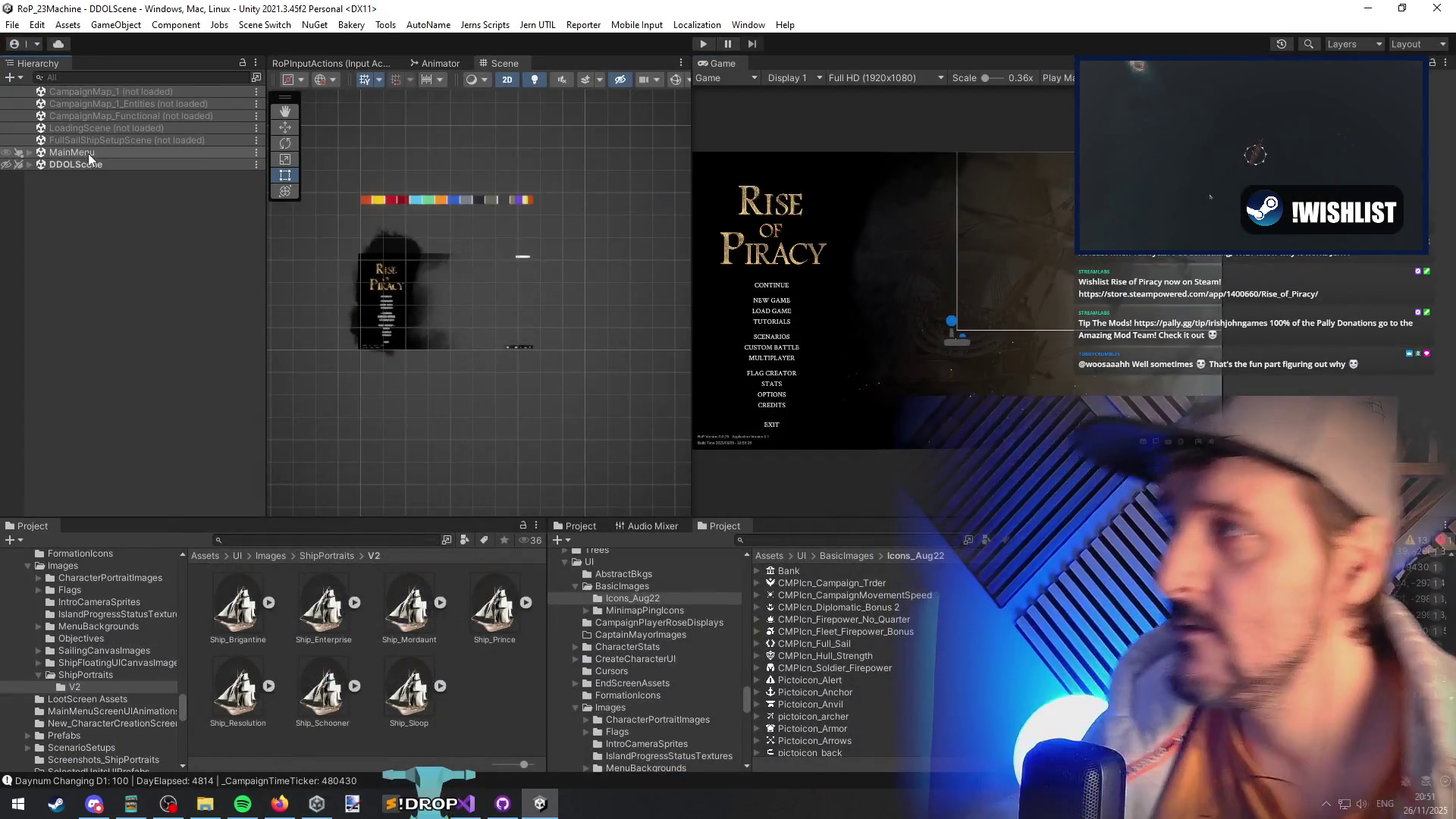
right_click(88, 127)
right_click(111, 115)
left_click(135, 121)
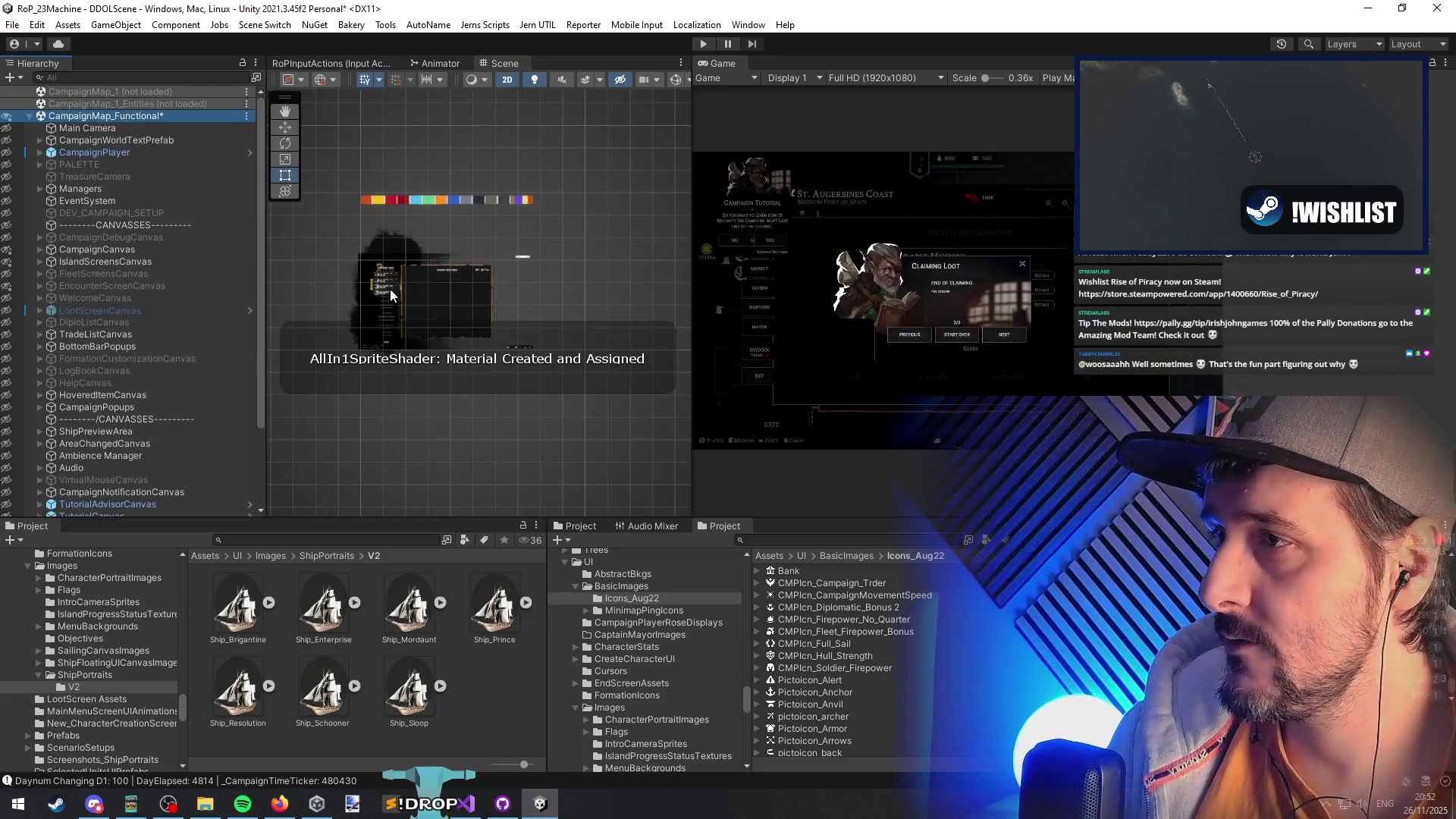
scroll(412, 293, "up", 6)
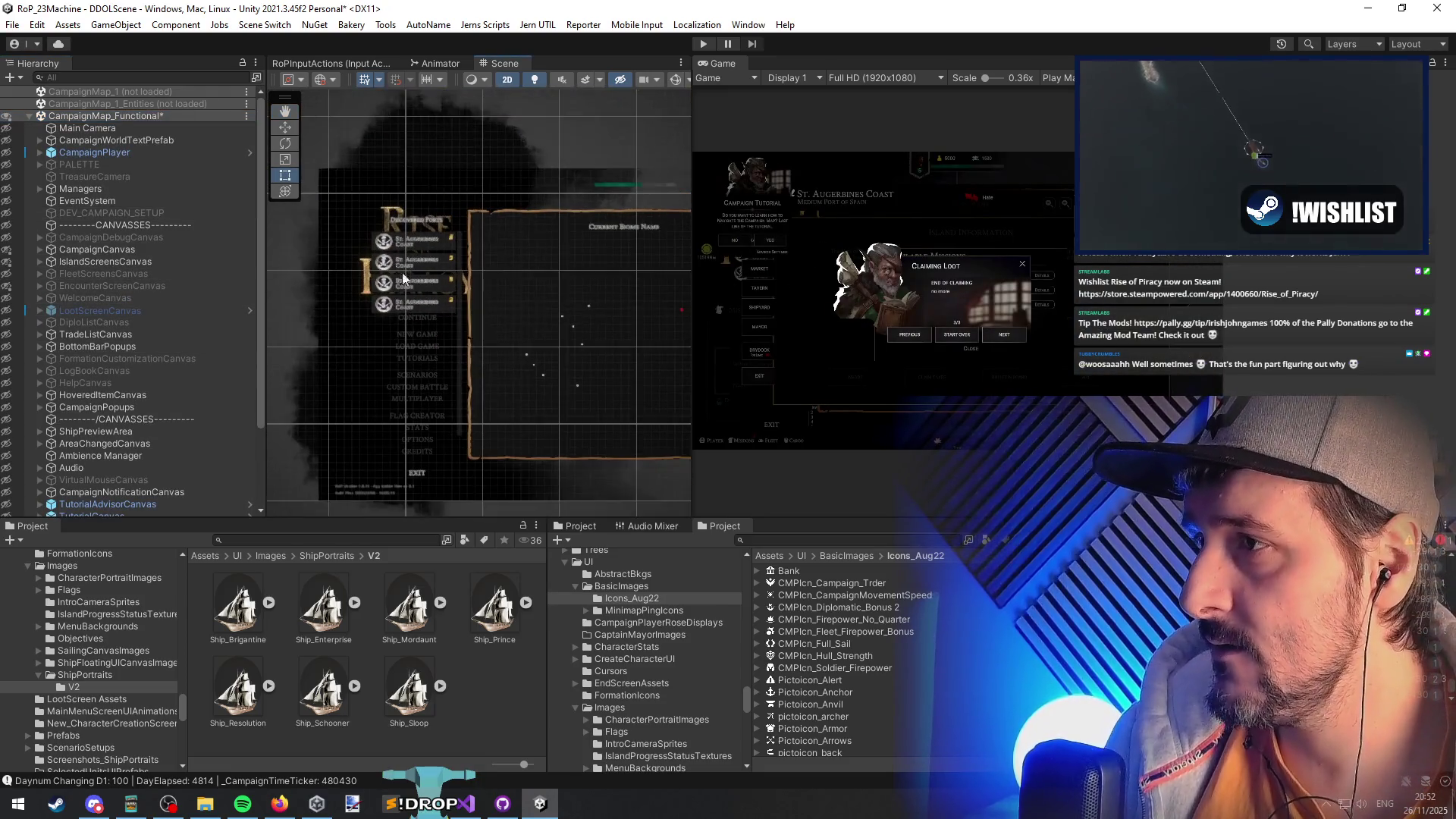
scroll(393, 292, "down", 2)
left_click_drag(328, 200, 550, 389)
left_click(417, 266)
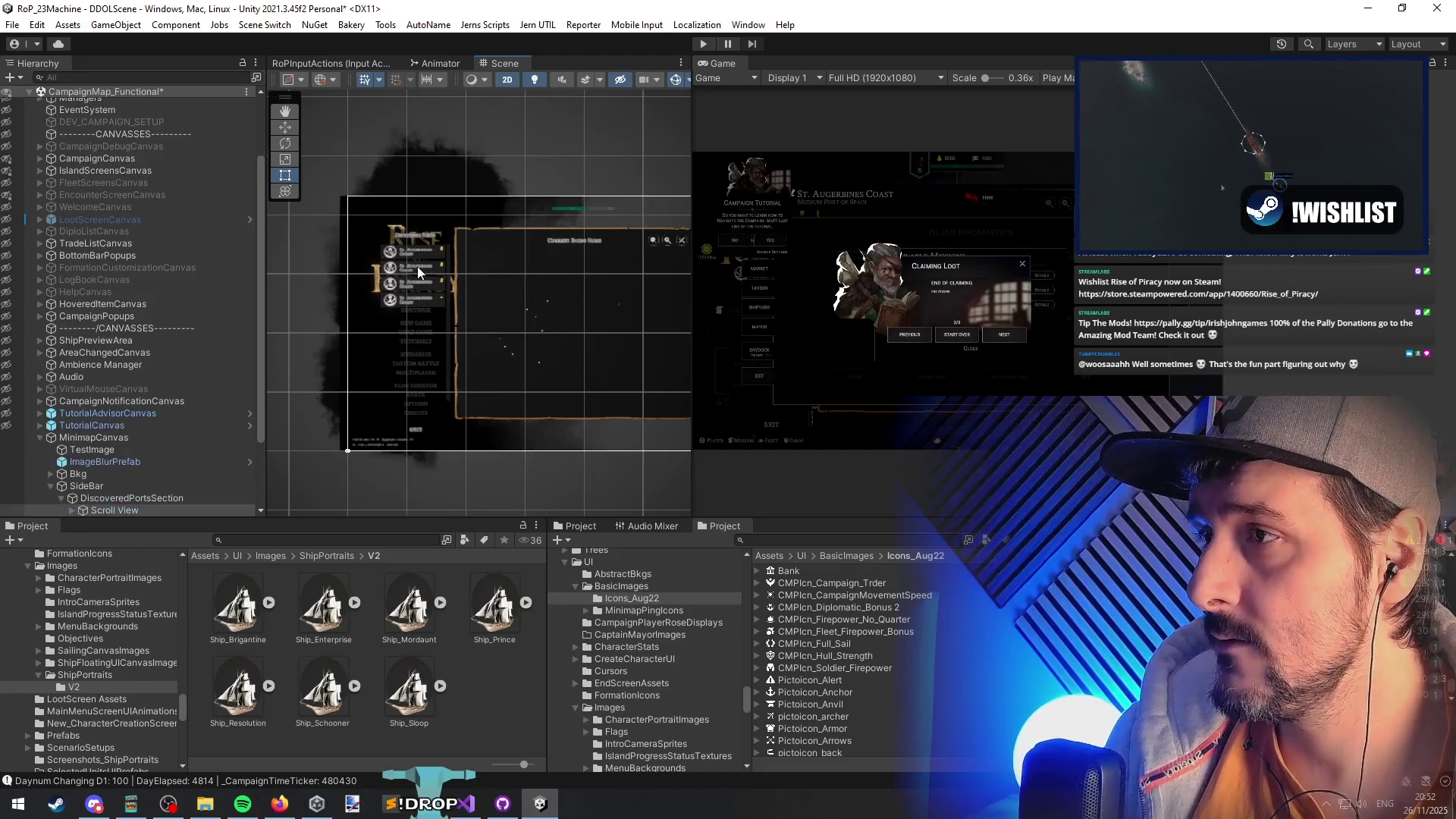
scroll(416, 267, "up", 3)
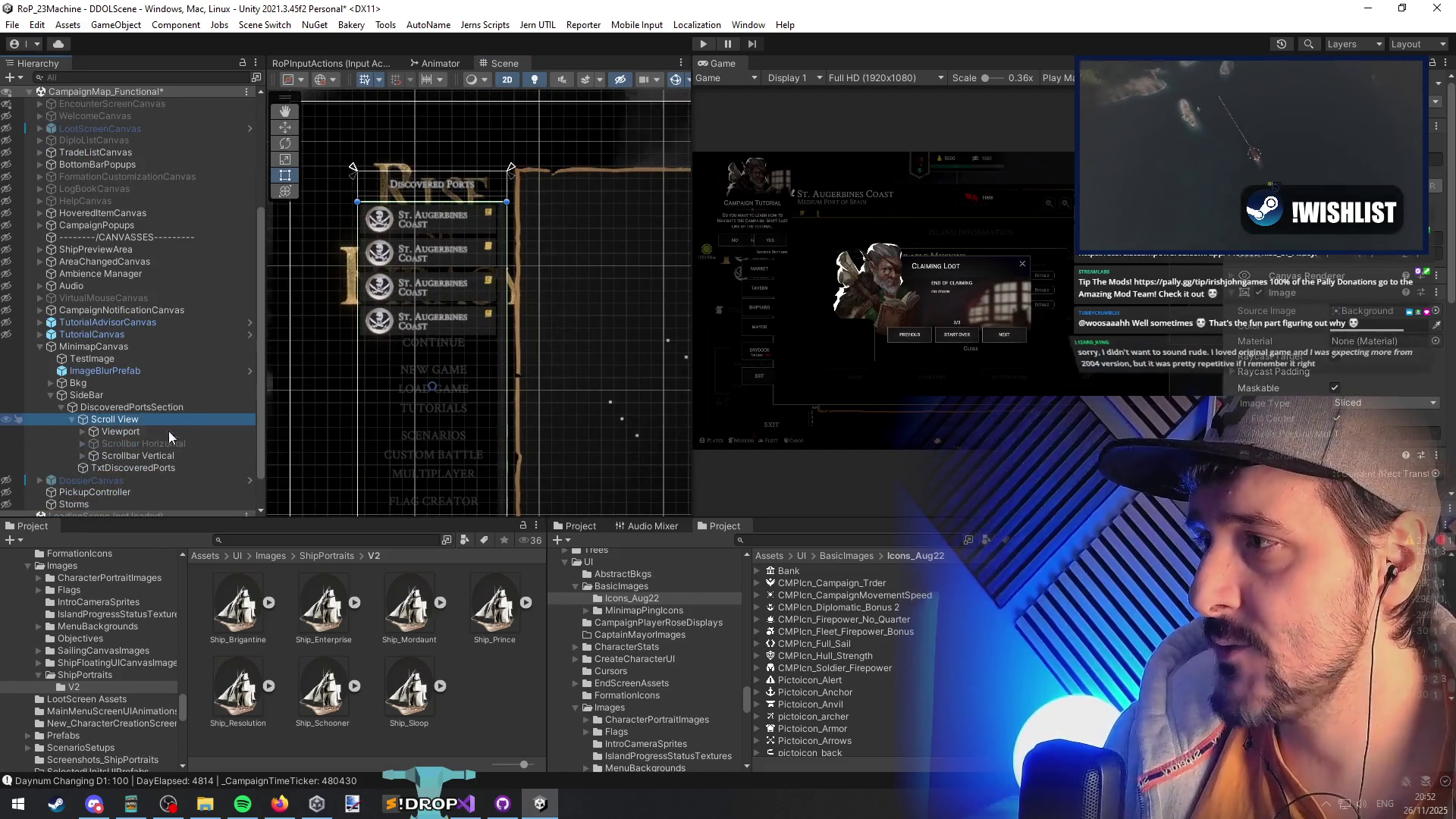
left_click(184, 452)
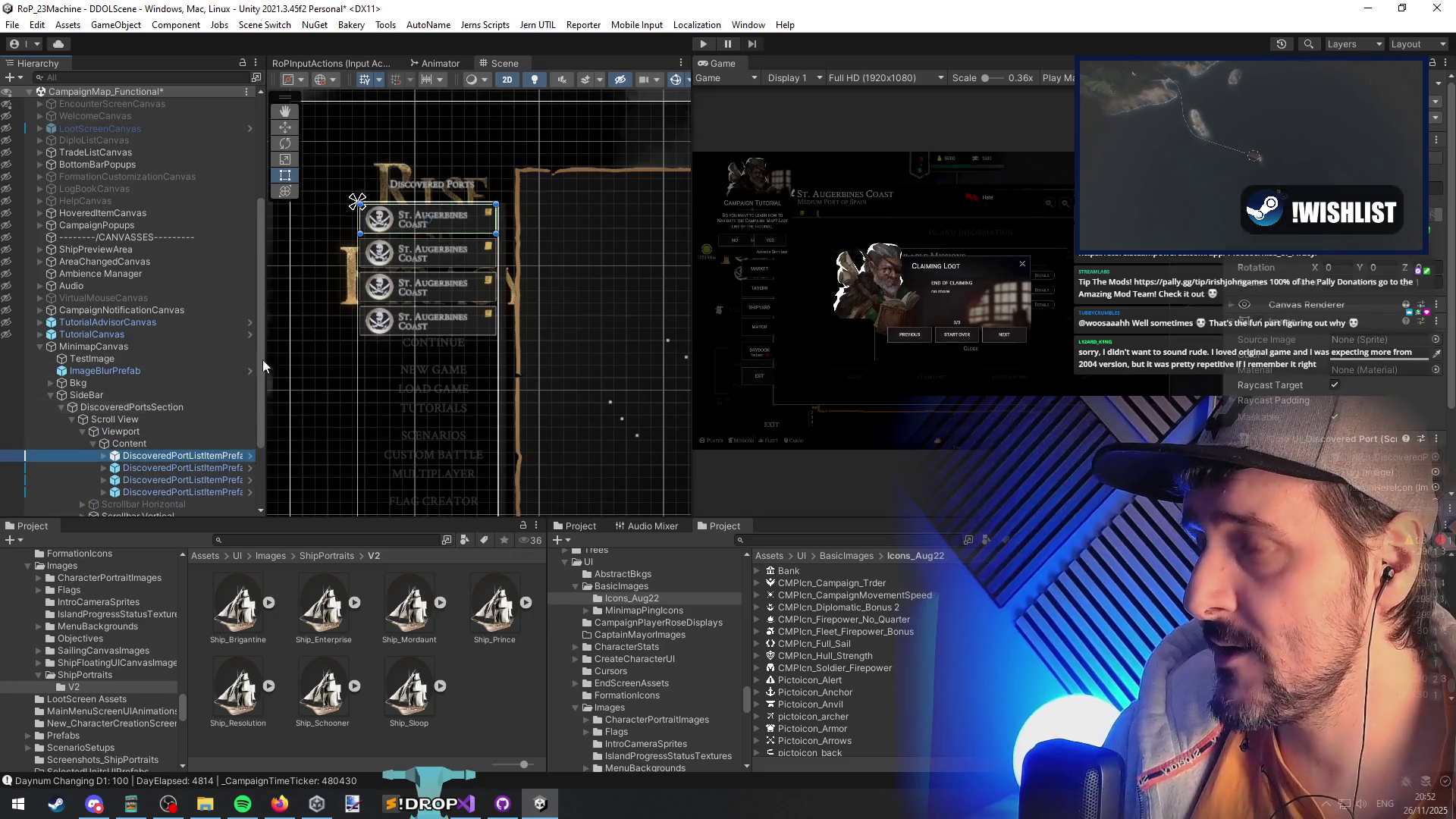
left_click(152, 444)
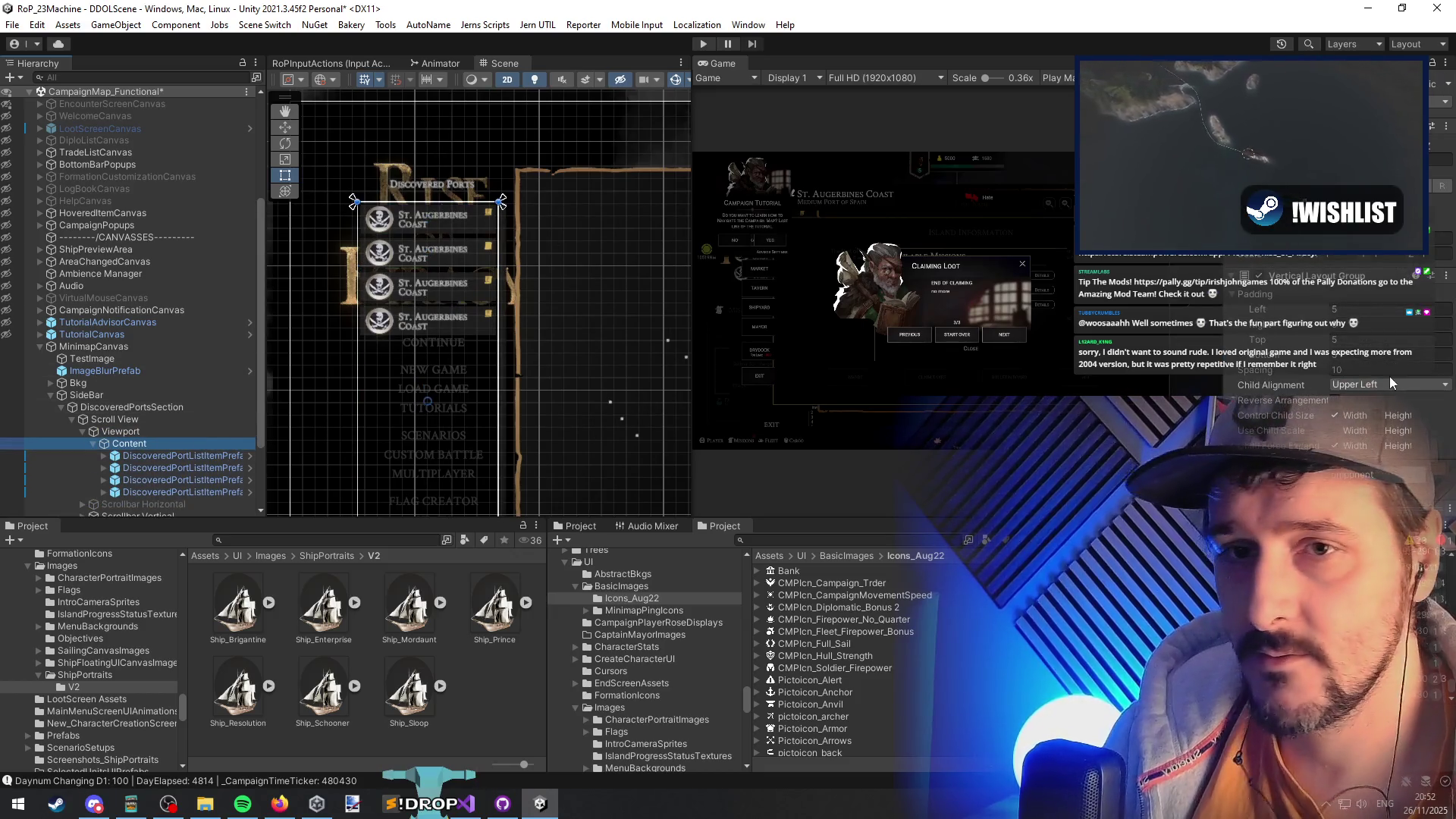
left_click(1363, 357)
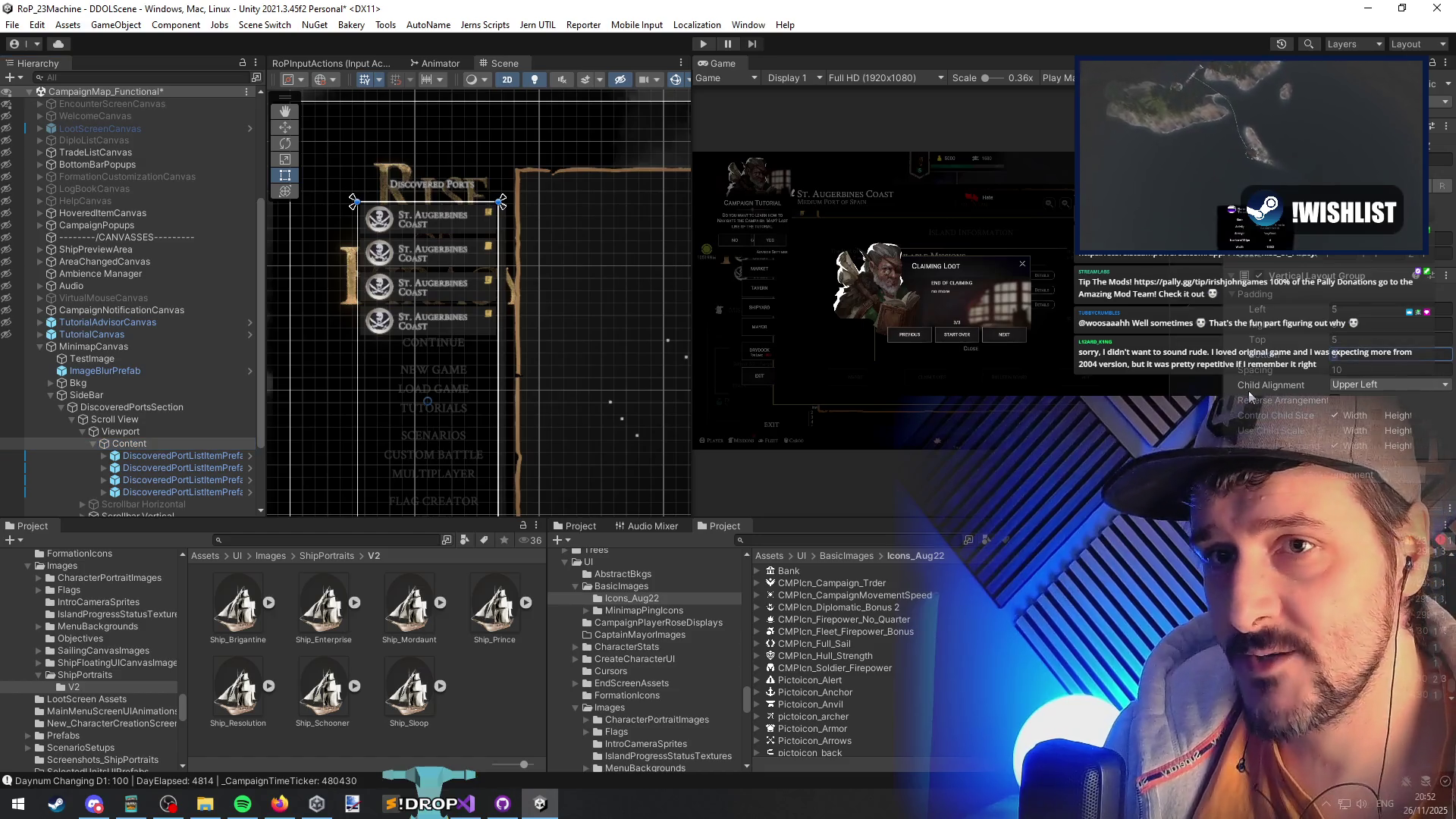
scroll(435, 252, "down", 3)
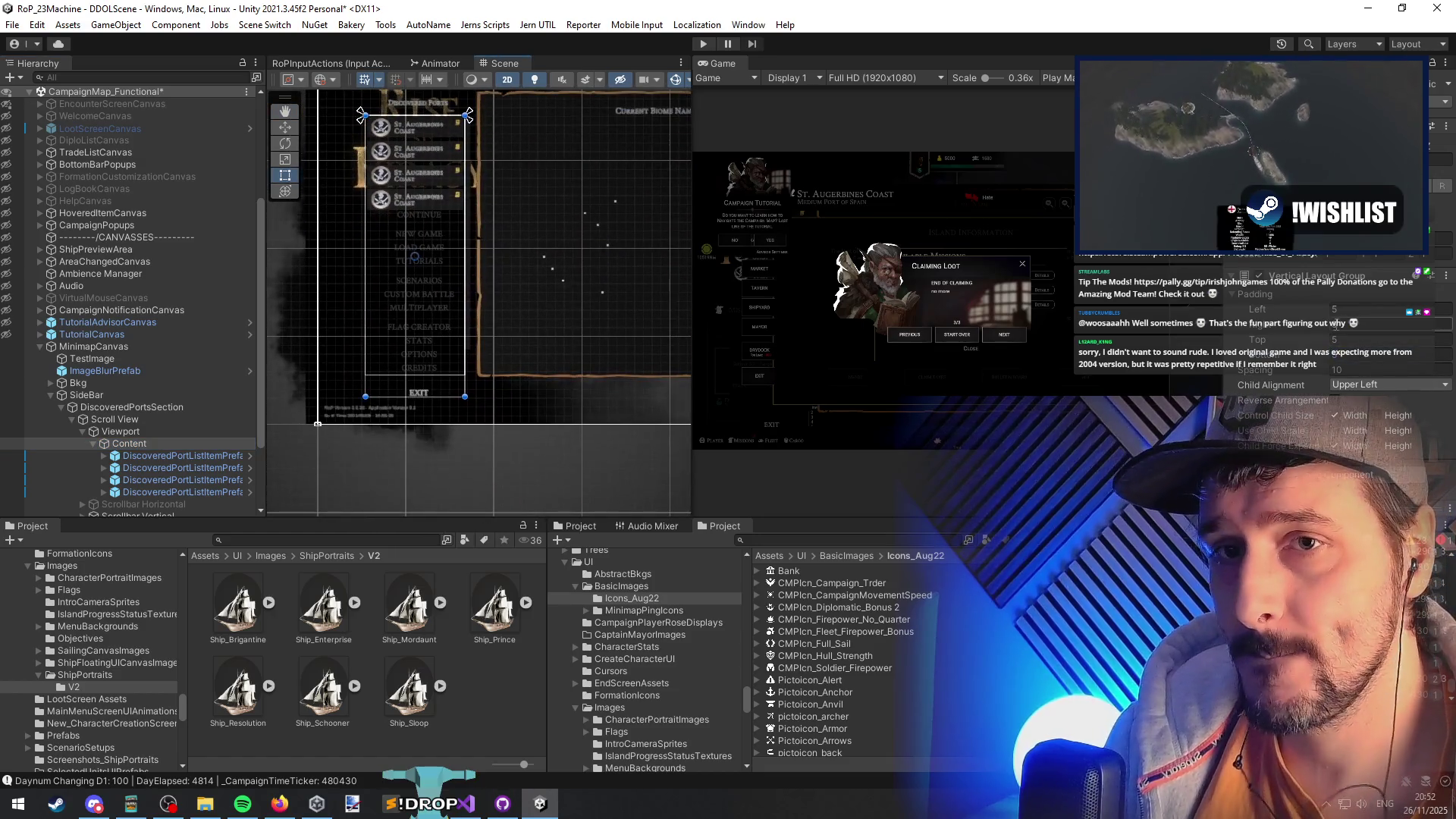
left_click(1358, 355)
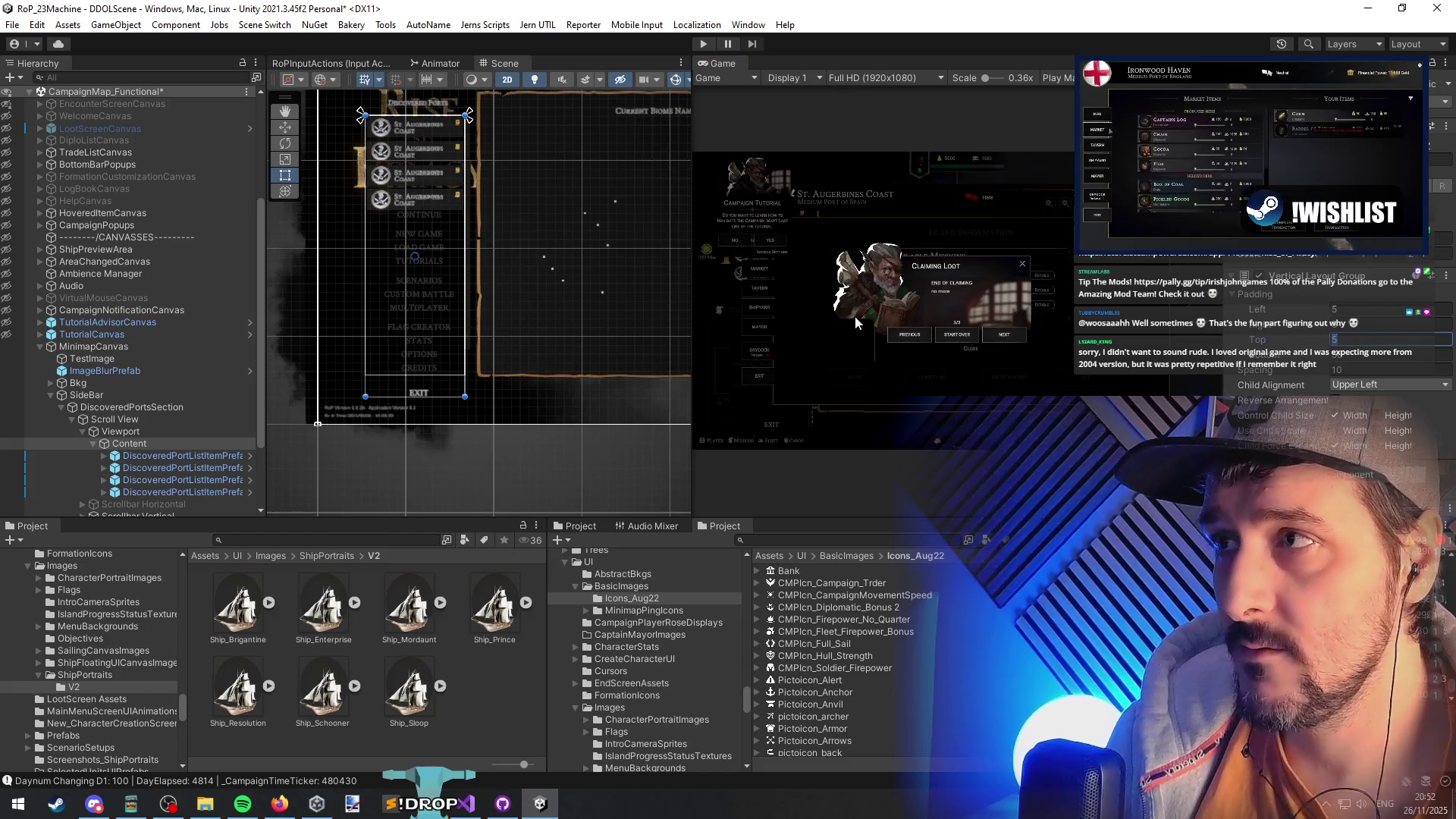
- Set the port list's Vertical Layout Group top padding to 20, then check the Spacing and Bottom values
type("20")
scroll(559, 257, "up", 3)
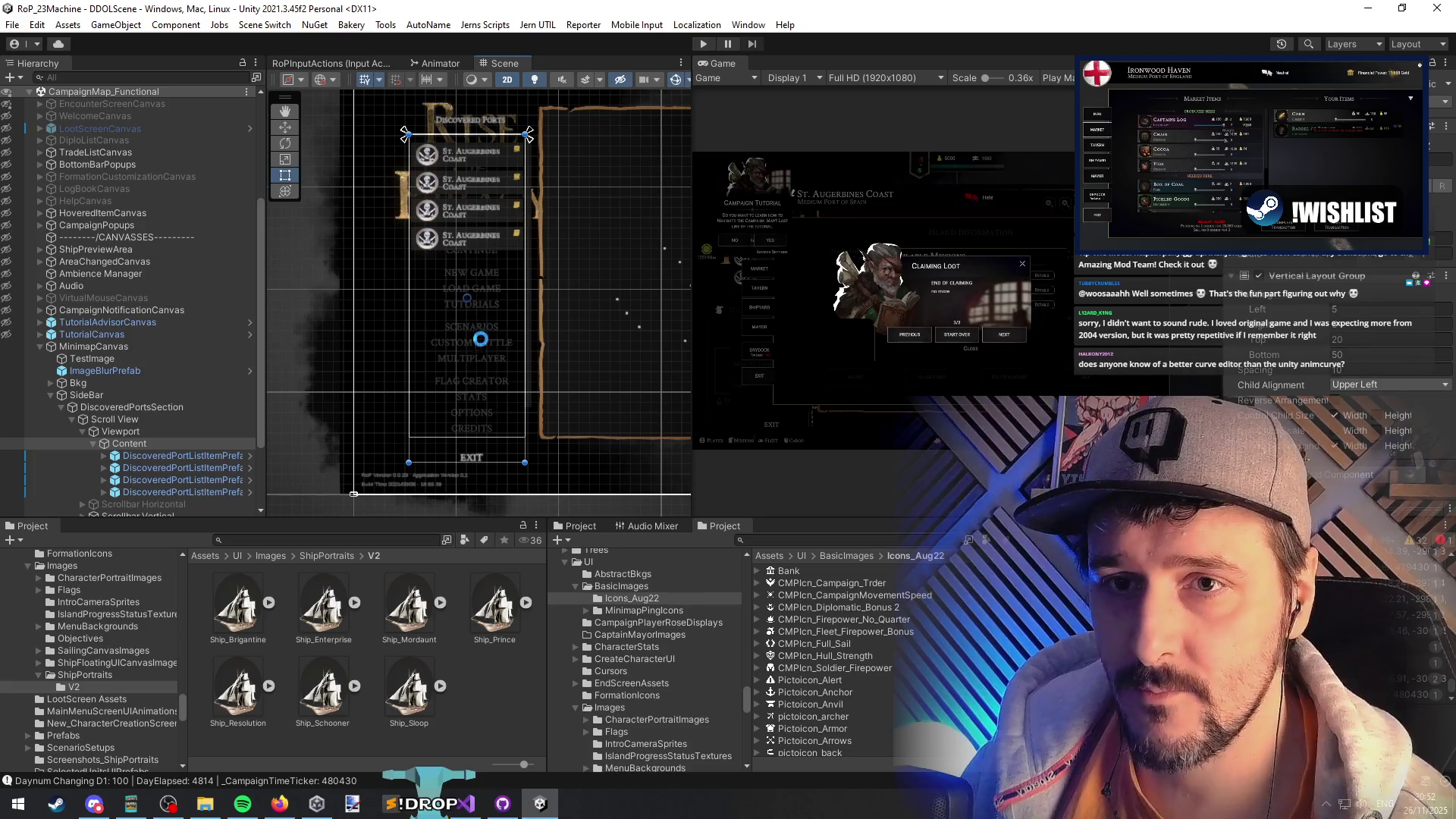
left_click(1348, 357)
left_click(1348, 355)
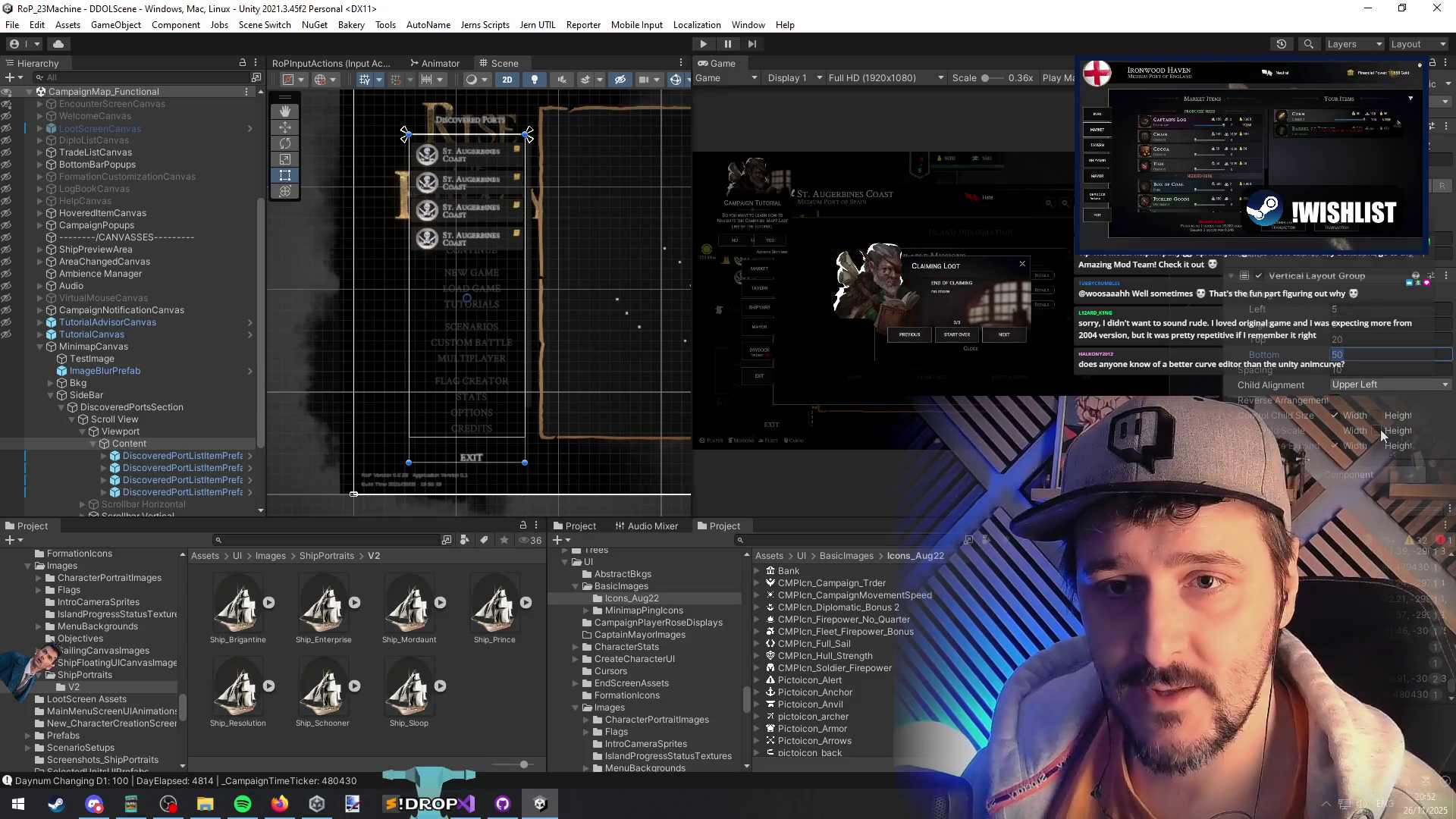
left_click(1408, 430)
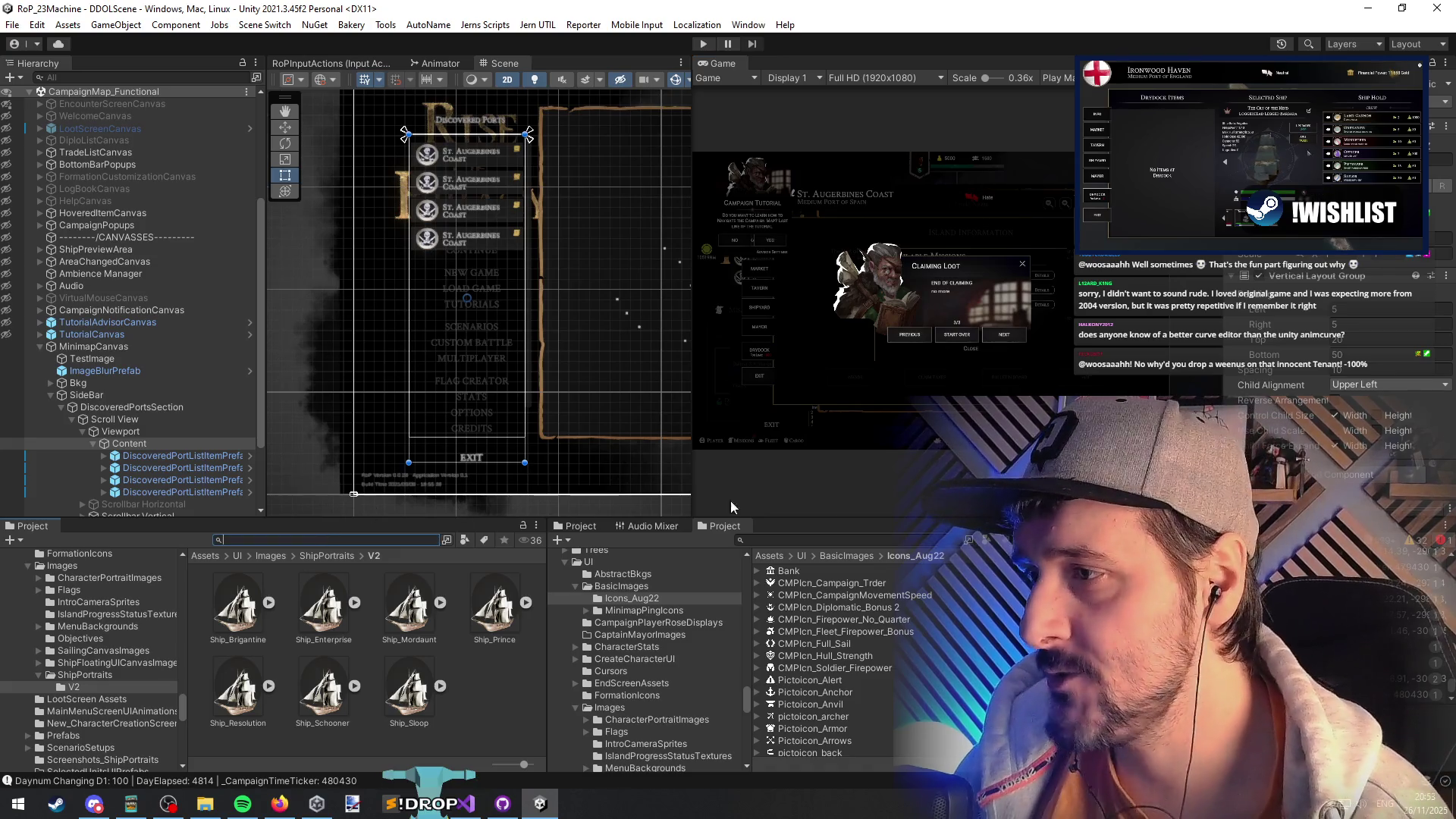
- Go to the WontTrade enum value via Ctrl+T and list all its references
key("alt+Tab")
left_click(619, 277)
key("ctrl+t")
type("wontrade")
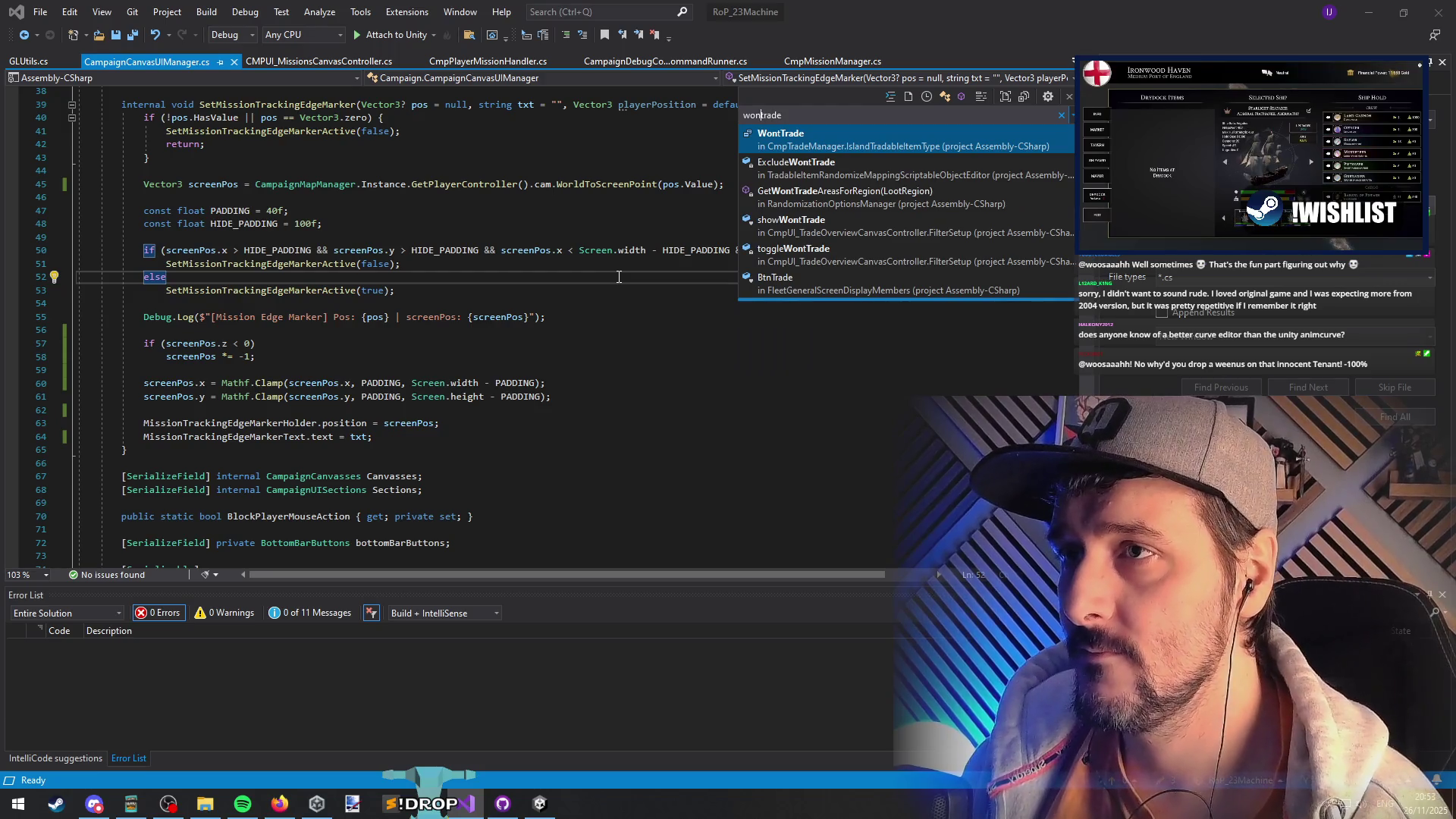
type("t")
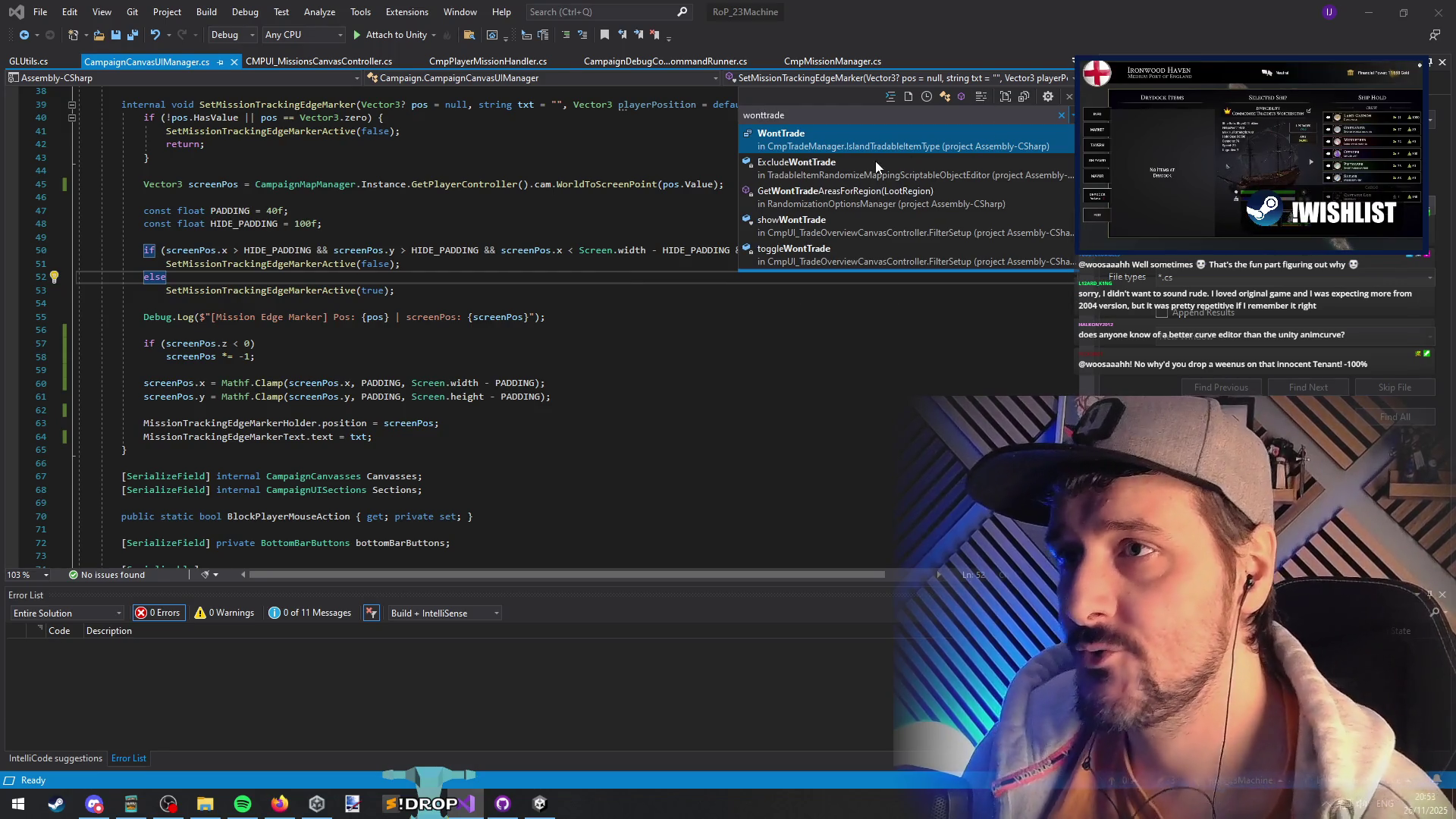
key("Return")
right_click(542, 332)
left_click(621, 482)
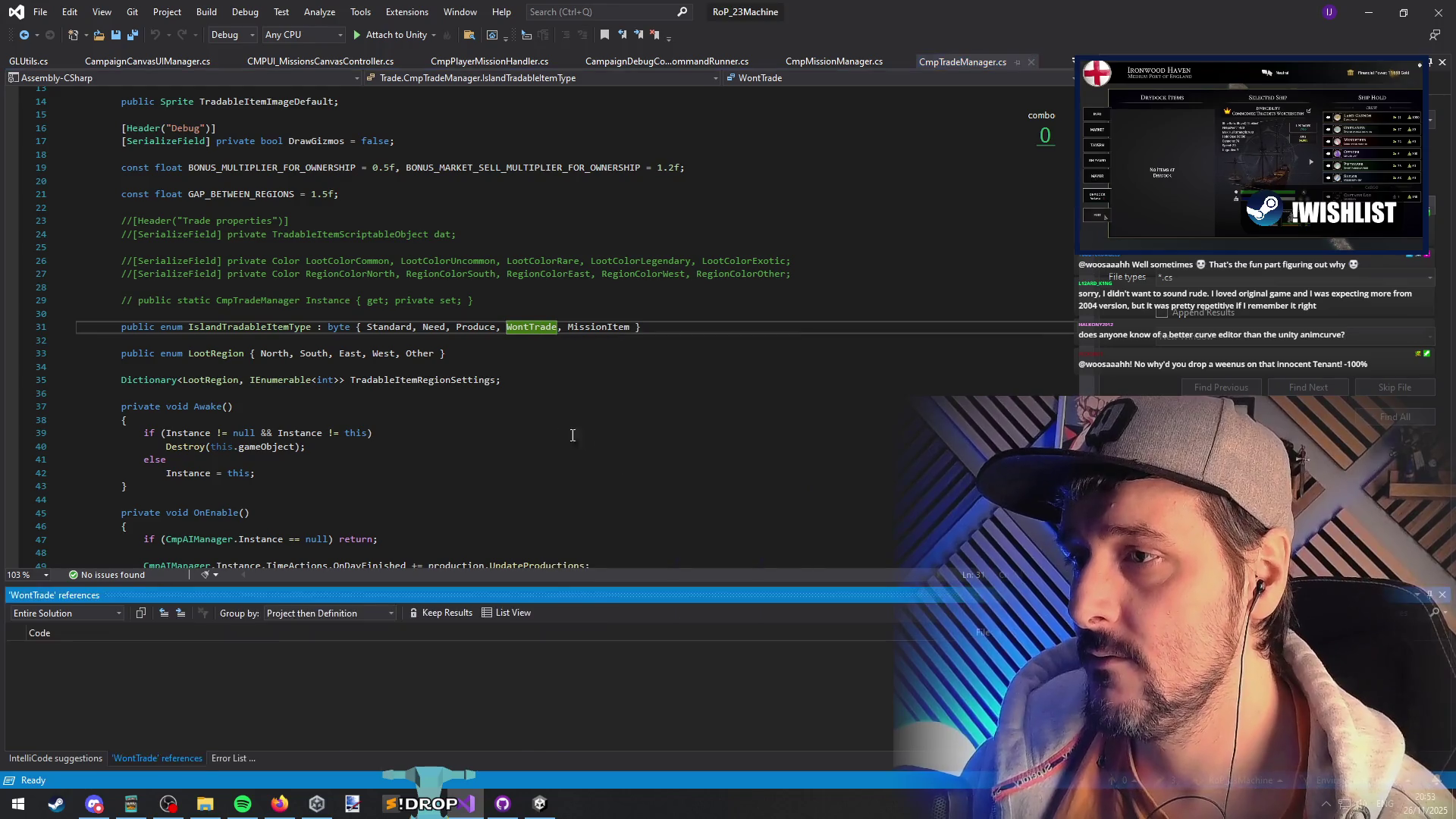
left_click_drag(585, 580, 586, 396)
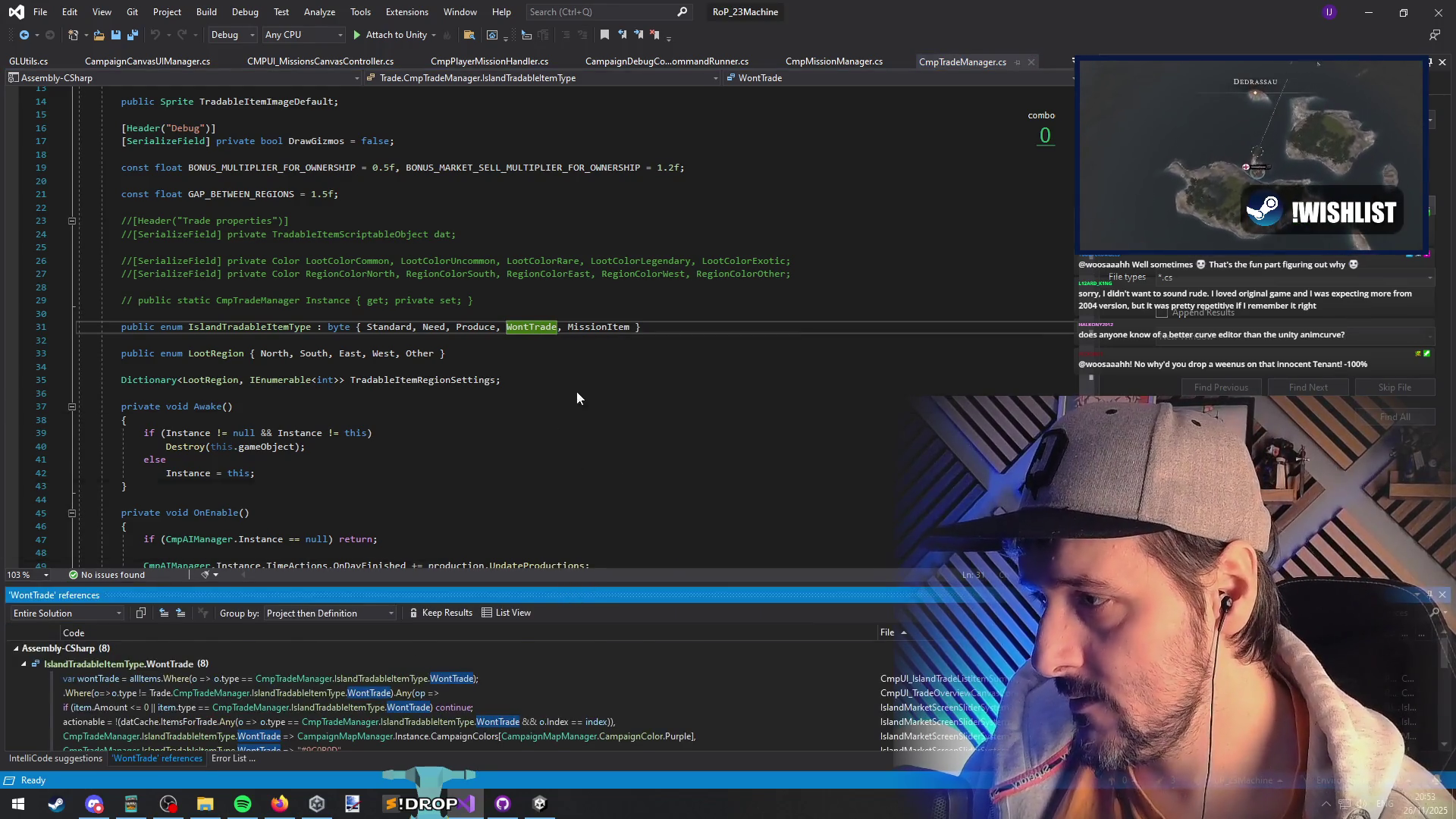
double_click(127, 488)
- Open the WontTrade check at line 443 of IslandMarketScreenSliderSystem.cs
left_click(210, 251)
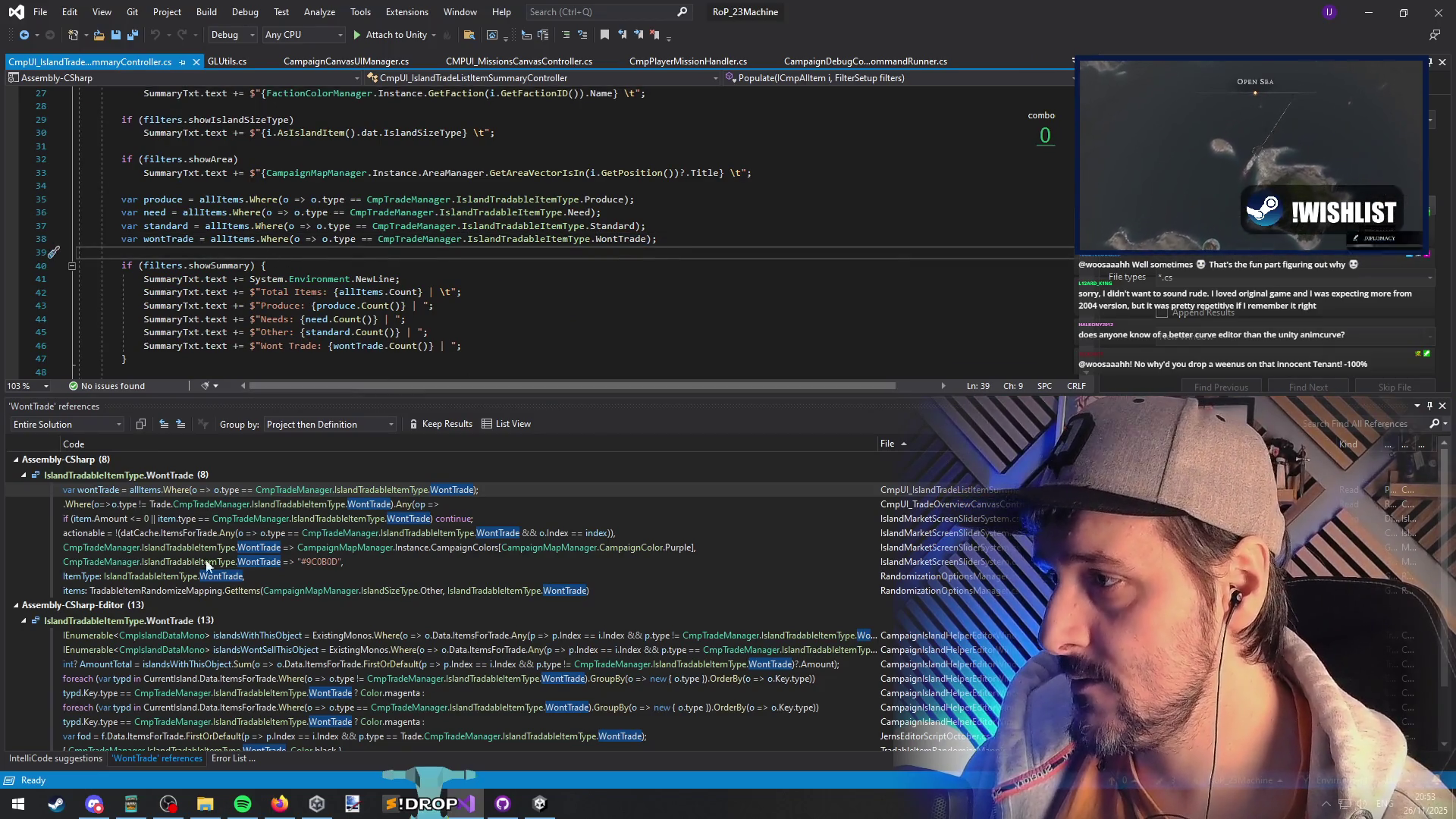
left_click(941, 521)
double_click(940, 520)
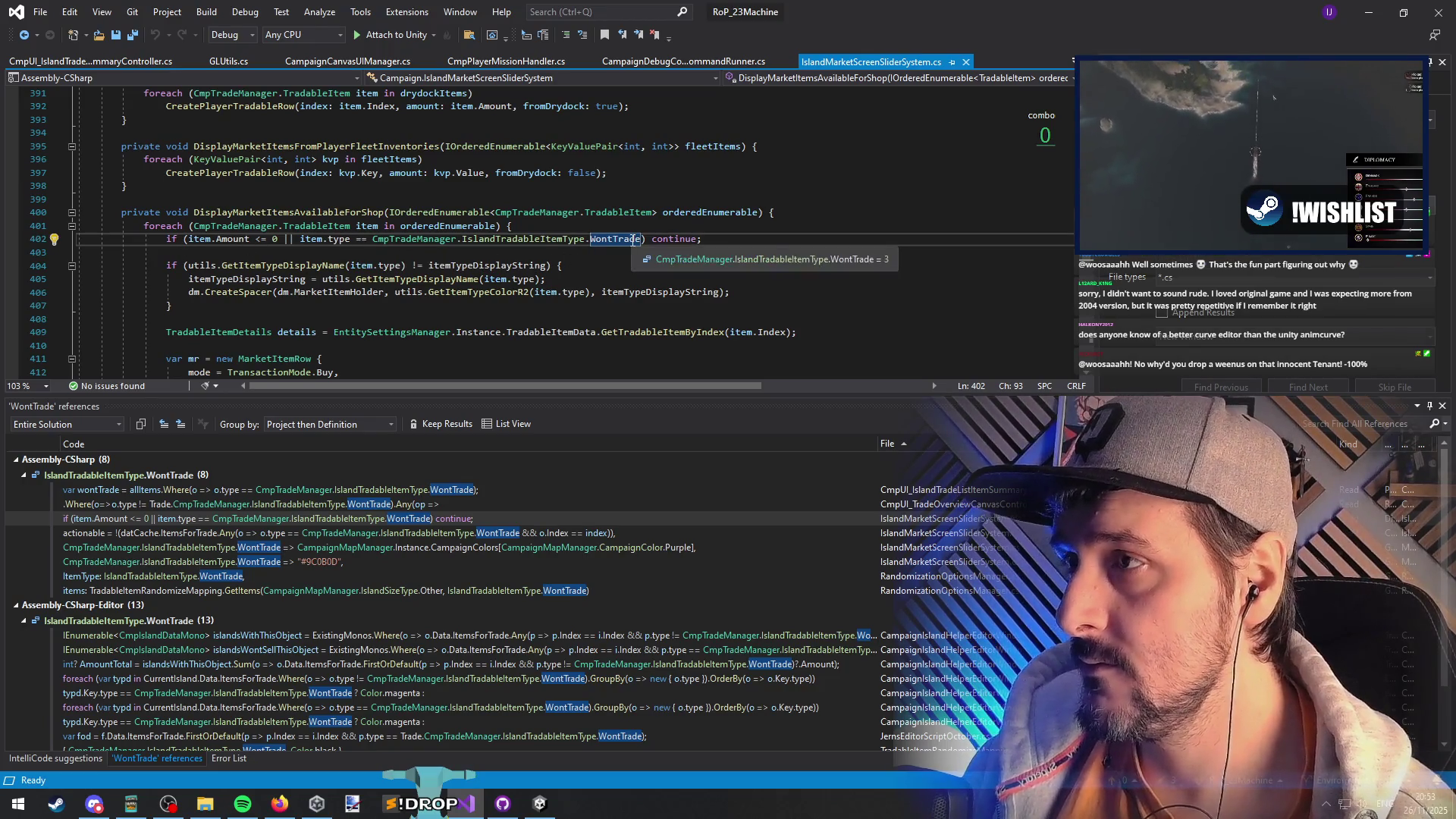
key("F8")
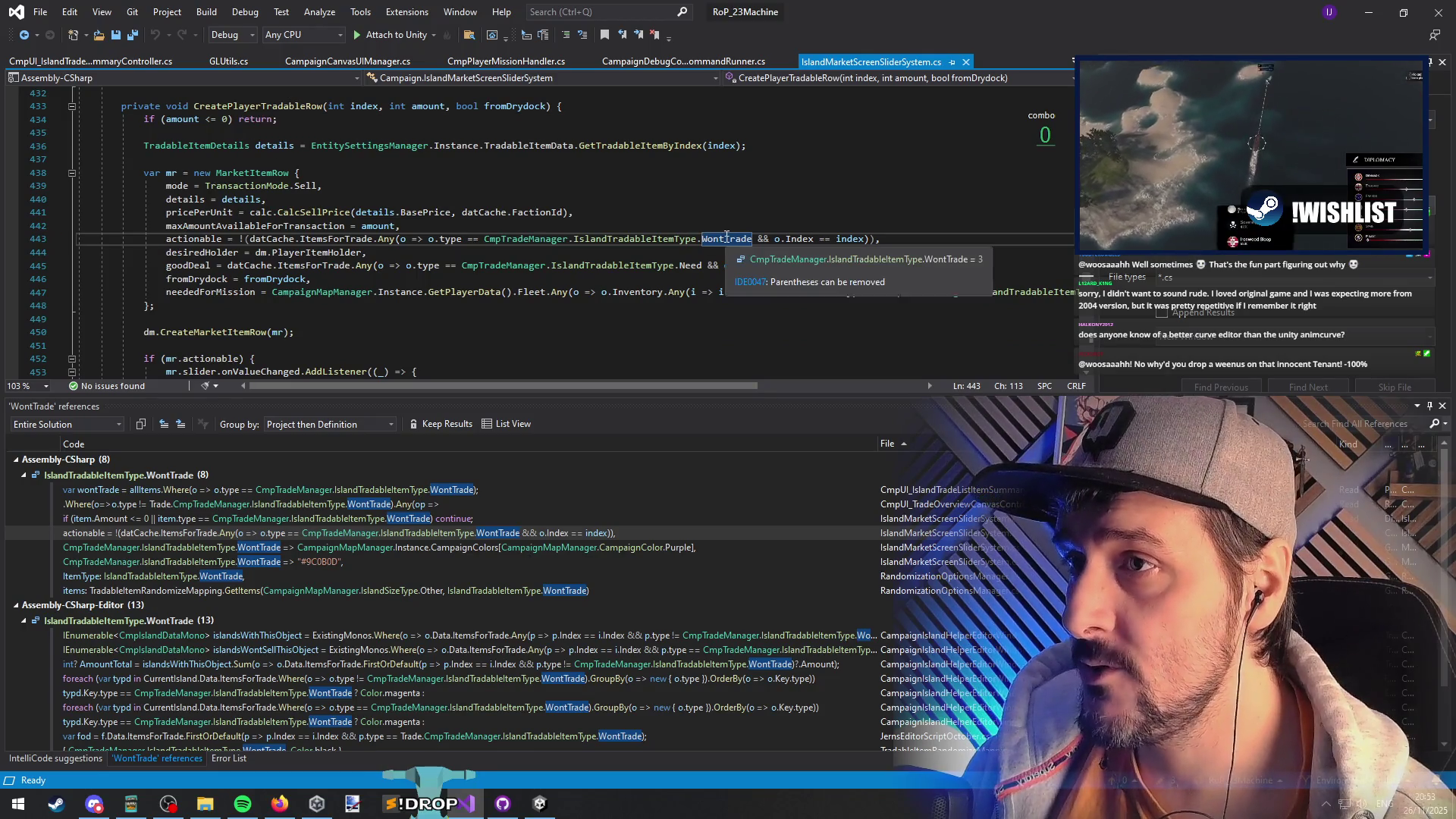
double_click(173, 242)
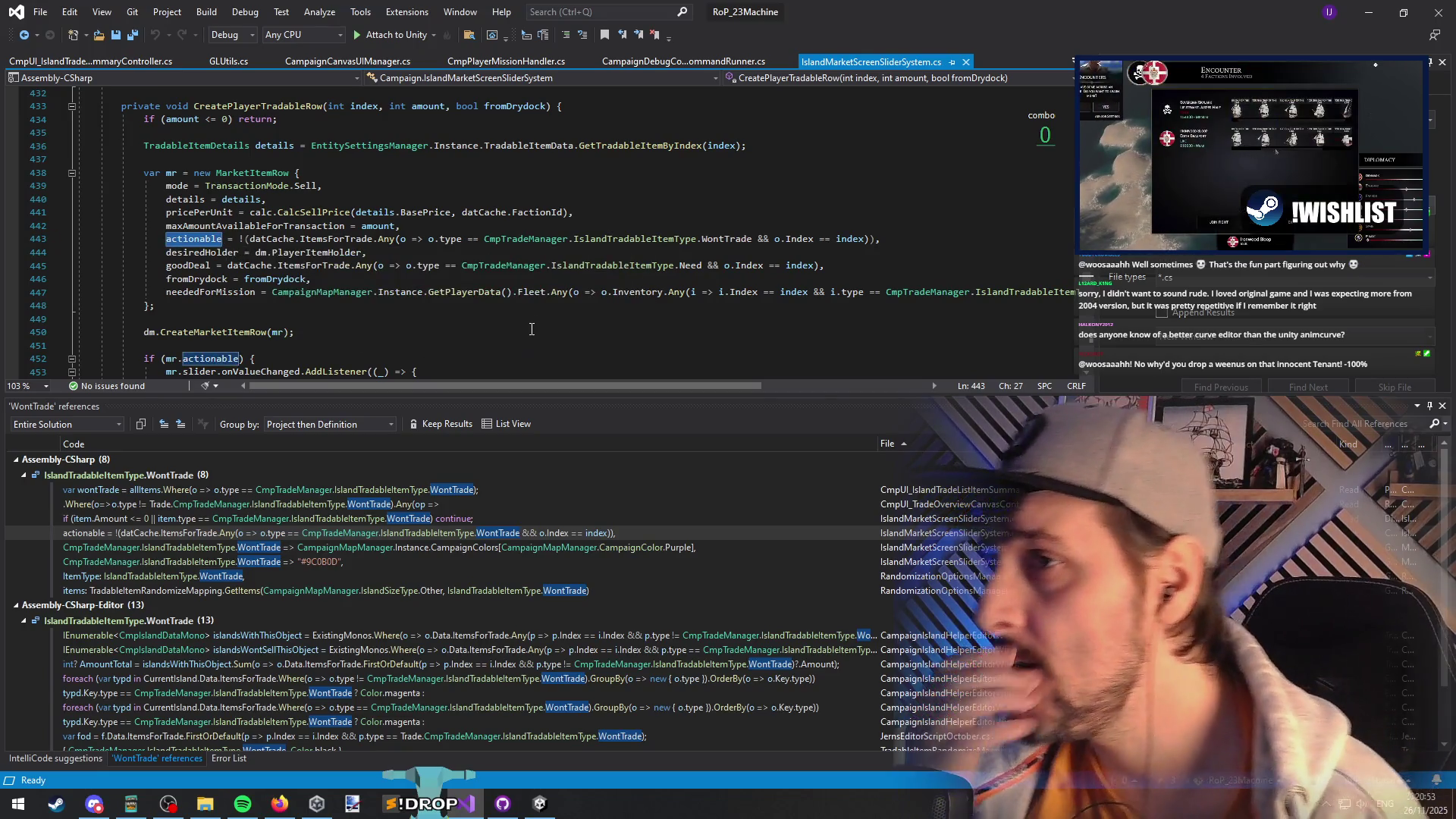
- Look at the CreateMarketItemRow definition, then go back to CreatePlayerTradableRow
scroll(493, 340, "down", 2)
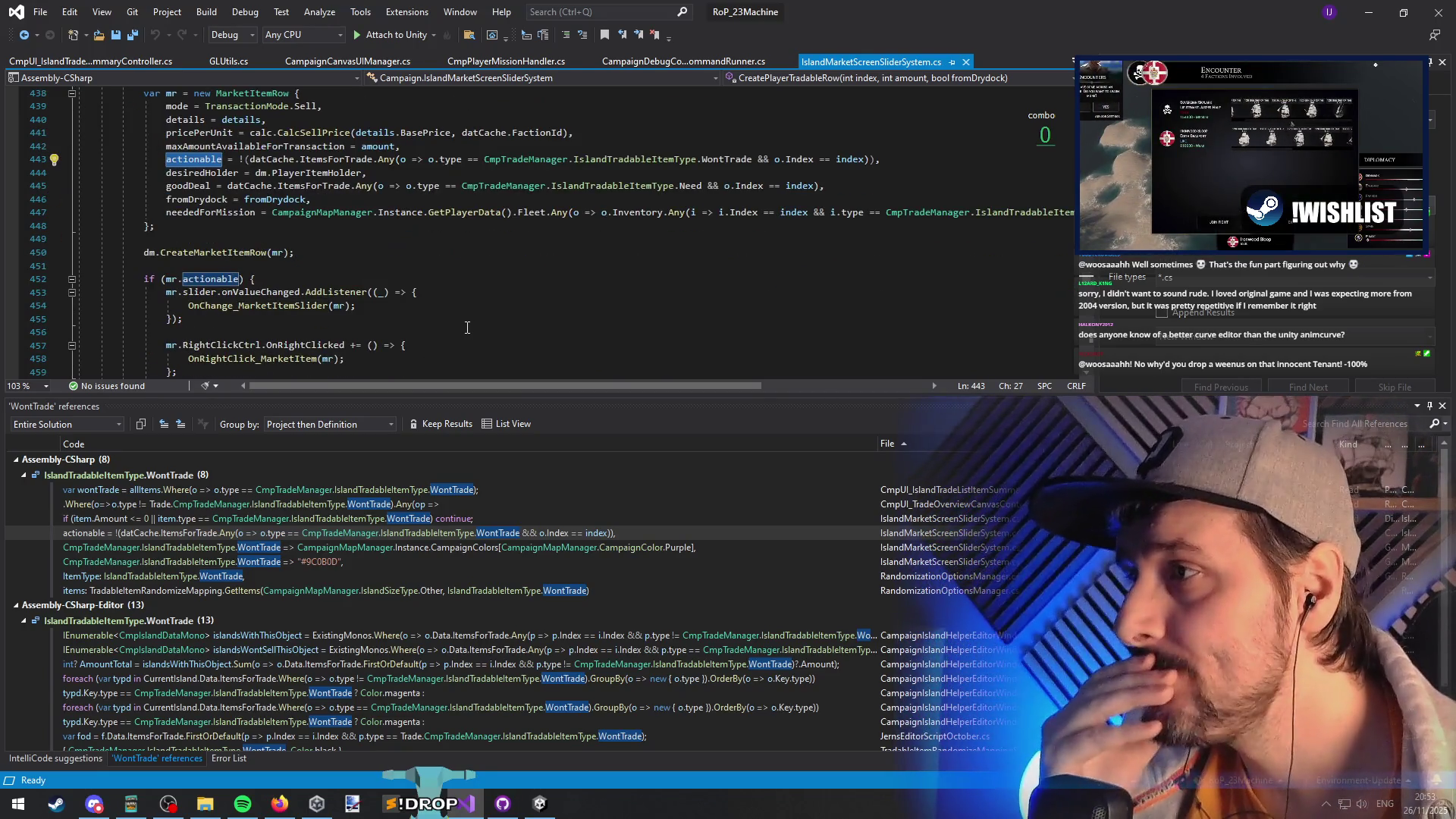
scroll(467, 327, "down", 2)
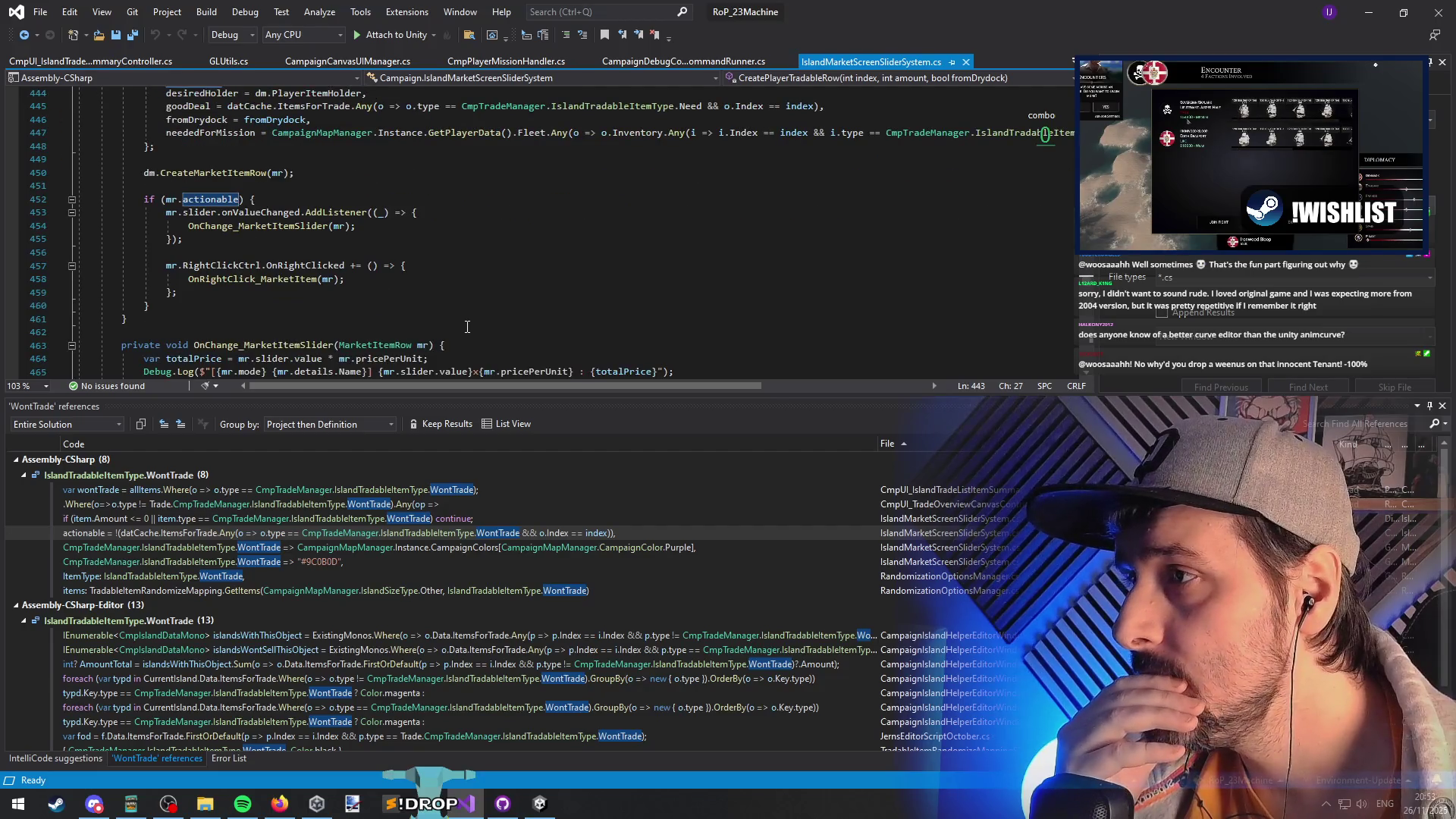
scroll(436, 318, "up", 2)
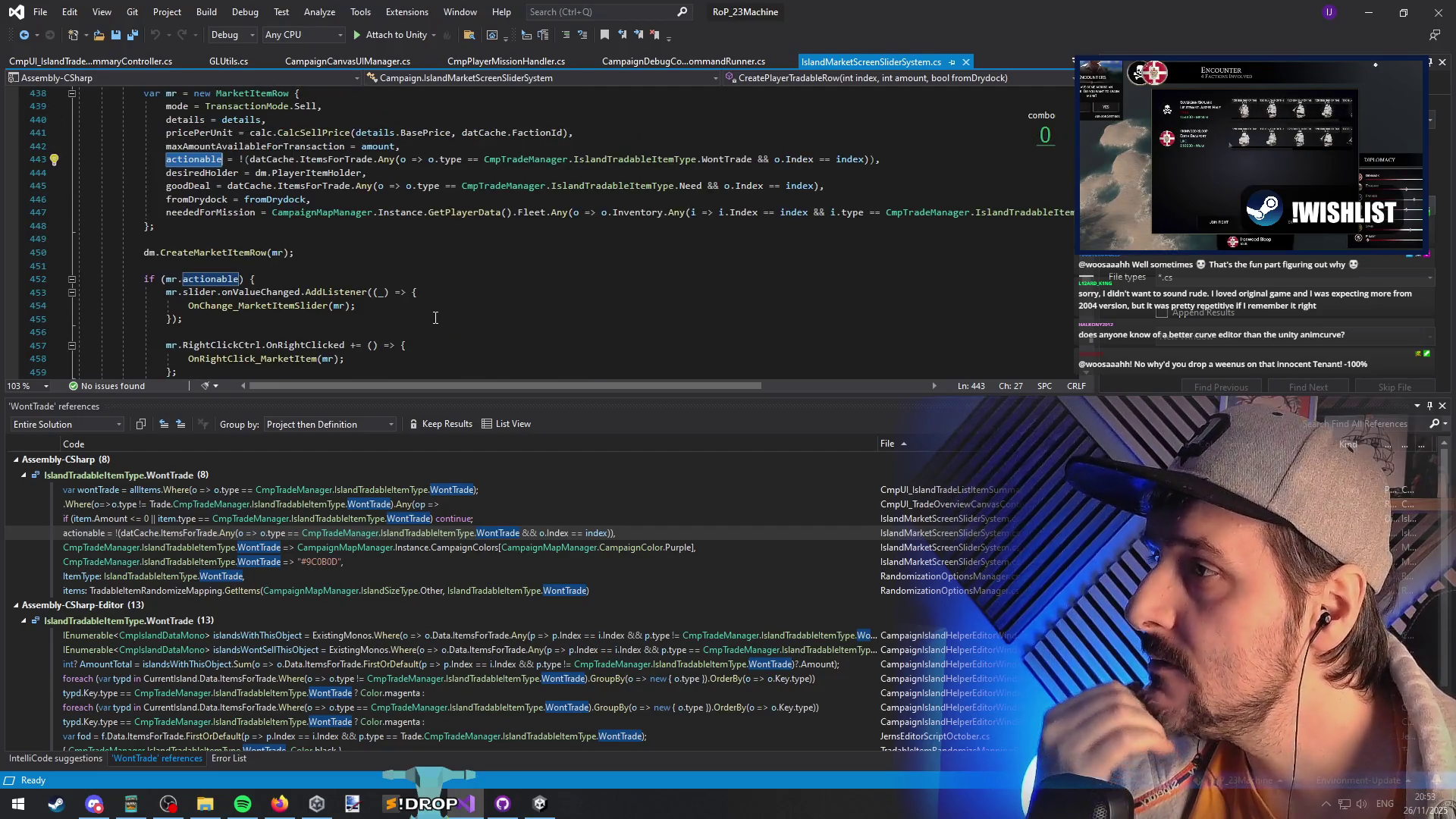
scroll(438, 315, "up", 1)
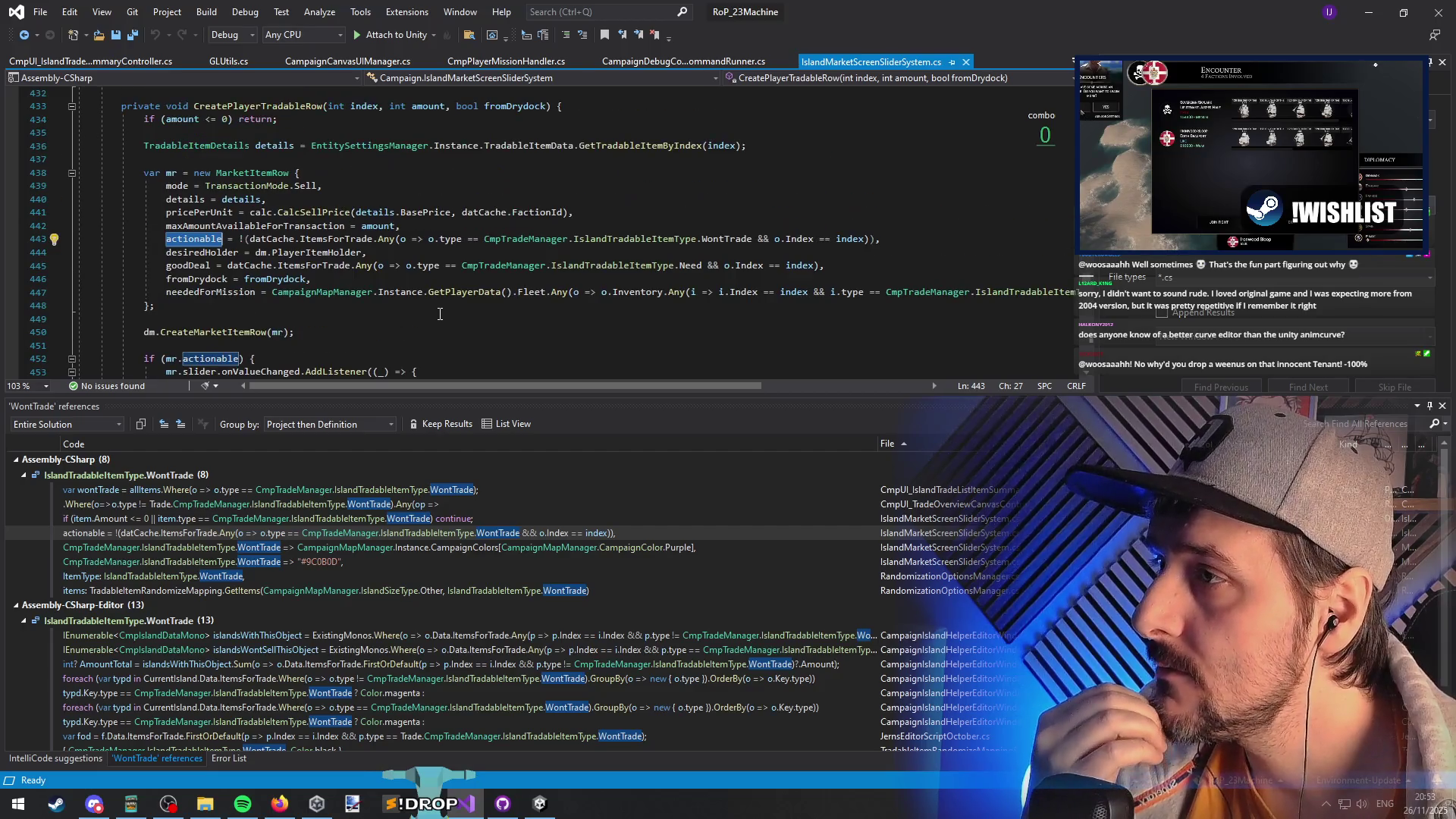
left_click(228, 332)
key("F12")
scroll(380, 349, "down", 2)
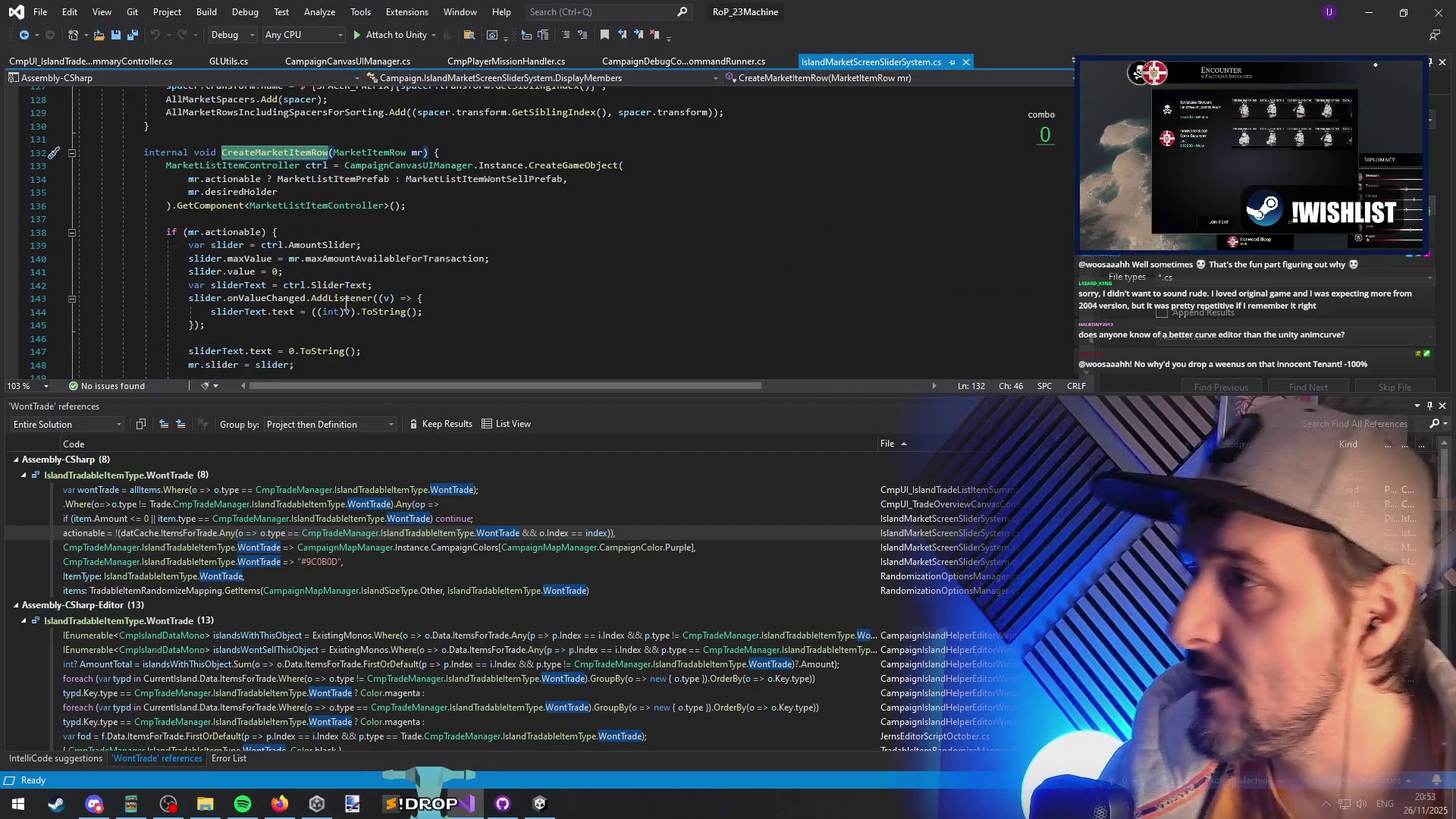
left_click(23, 35)
scroll(739, 217, "up", 2)
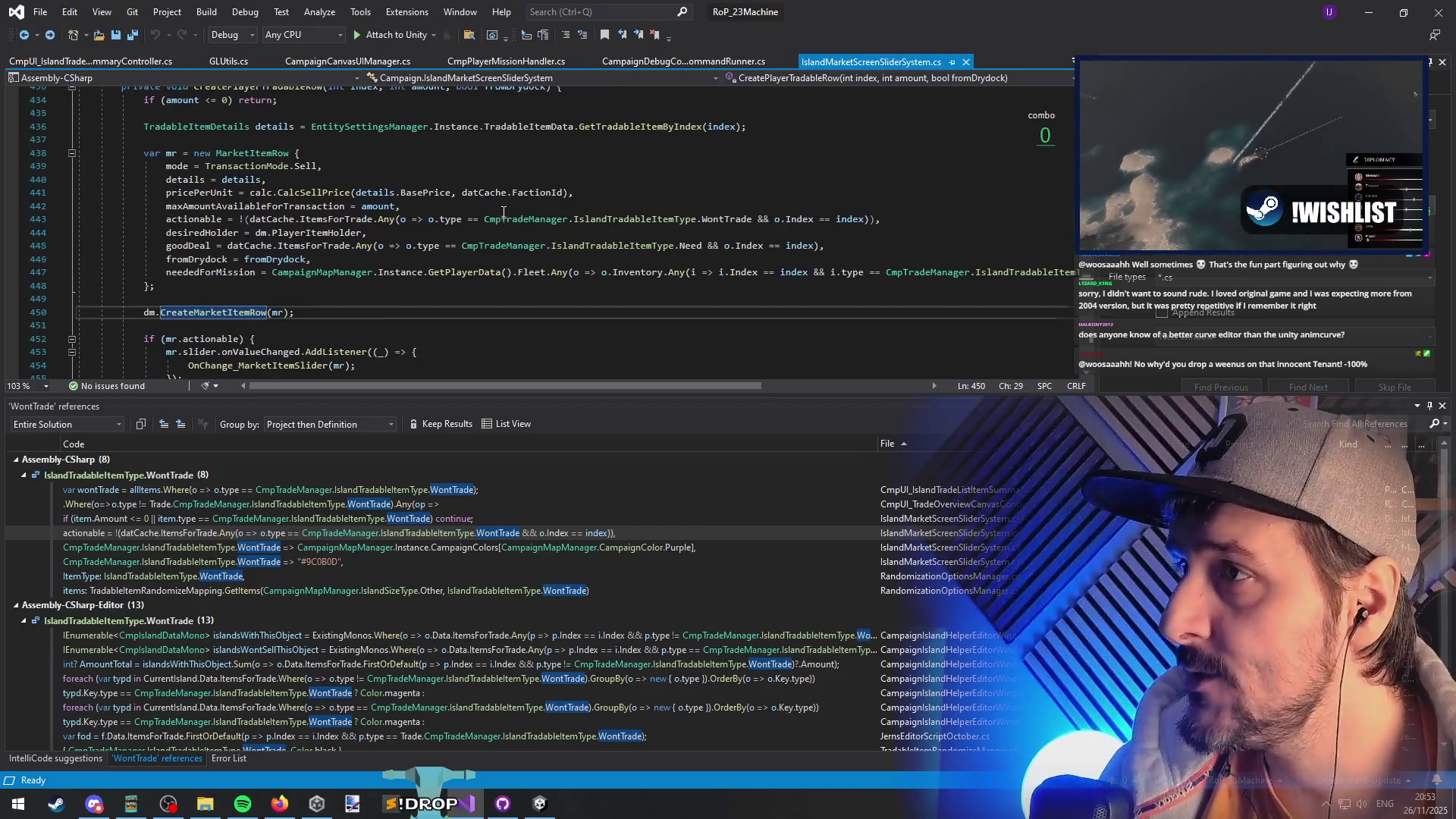
- Return to WontTrade on line 443 and bring up the context menu for CreatePlayerTradableRow
left_click(739, 217)
mouse_move(644, 386)
left_mouse_down()
mouse_move(851, 394)
mouse_move(548, 390)
left_mouse_up()
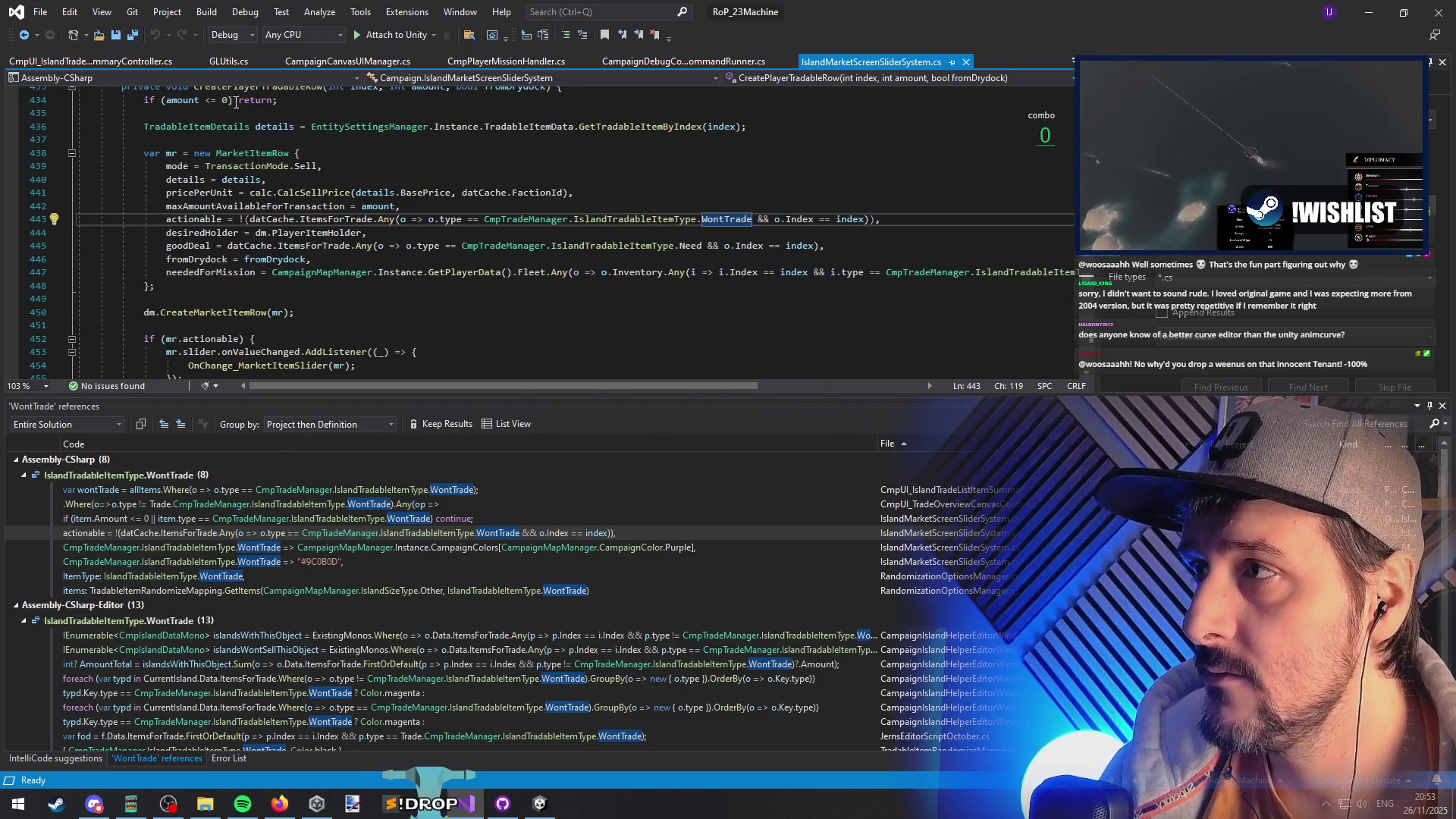
scroll(232, 102, "up", 1)
right_click(267, 126)
- List references to CreatePlayerTradableRow and open its drydock and fleet inventory calls
left_click(338, 273)
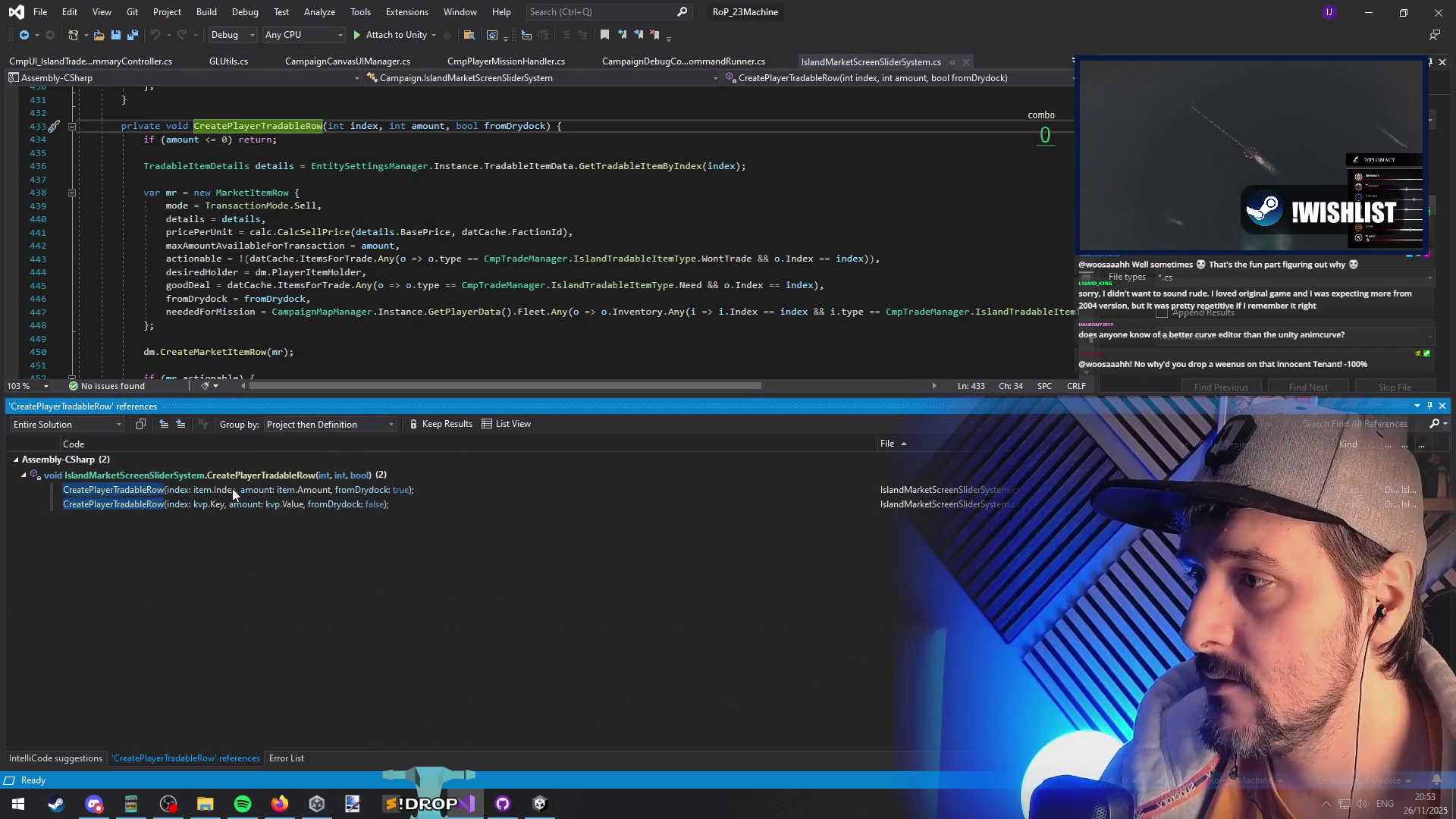
double_click(232, 492)
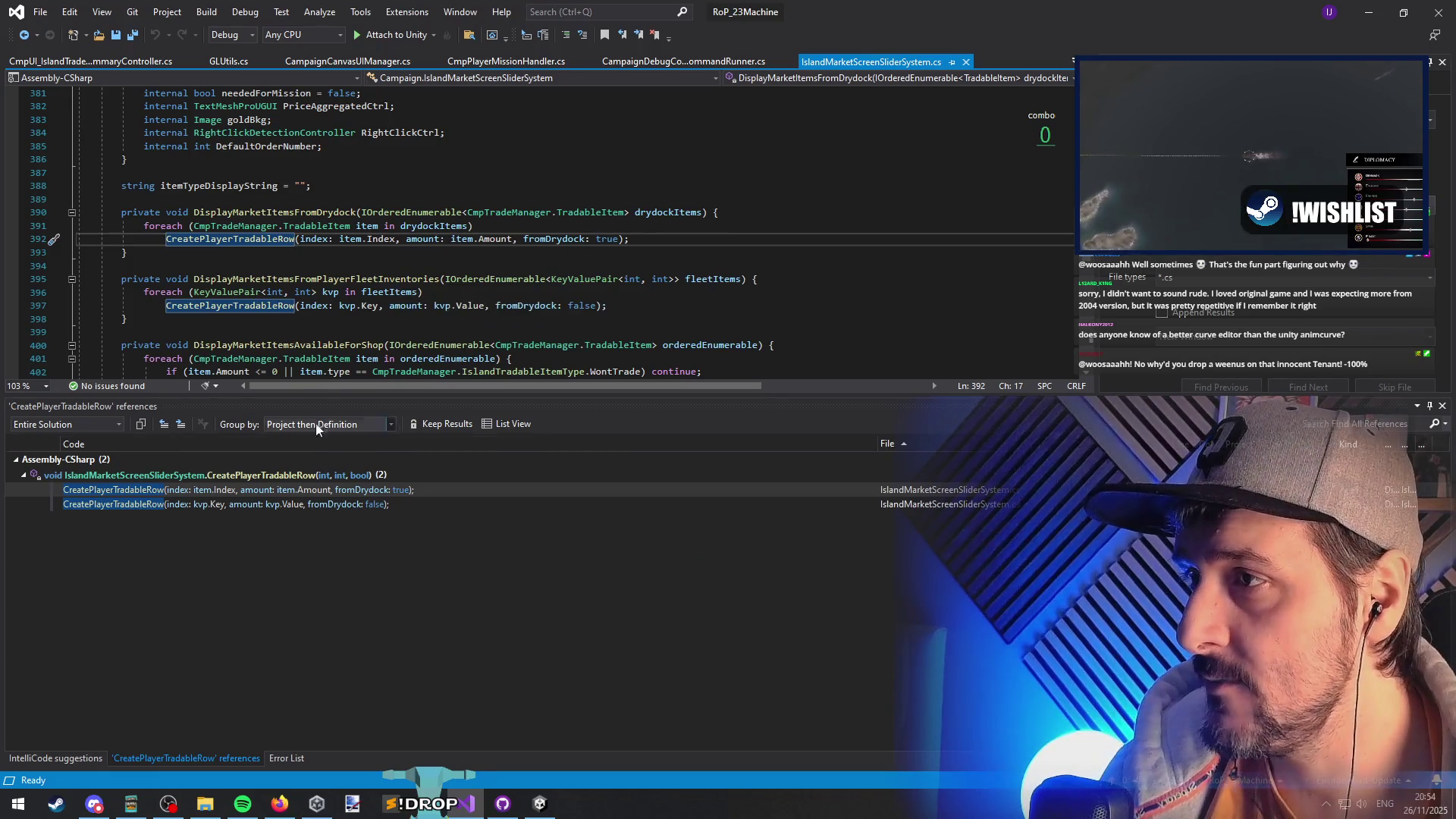
double_click(307, 506)
key("F12")
- Jump from the CreateMarketItemRow call to its definition and scroll through it
scroll(245, 220, "down", 5)
scroll(245, 221, "down", 1)
left_click(245, 221)
key("F12")
scroll(290, 302, "down", 2)
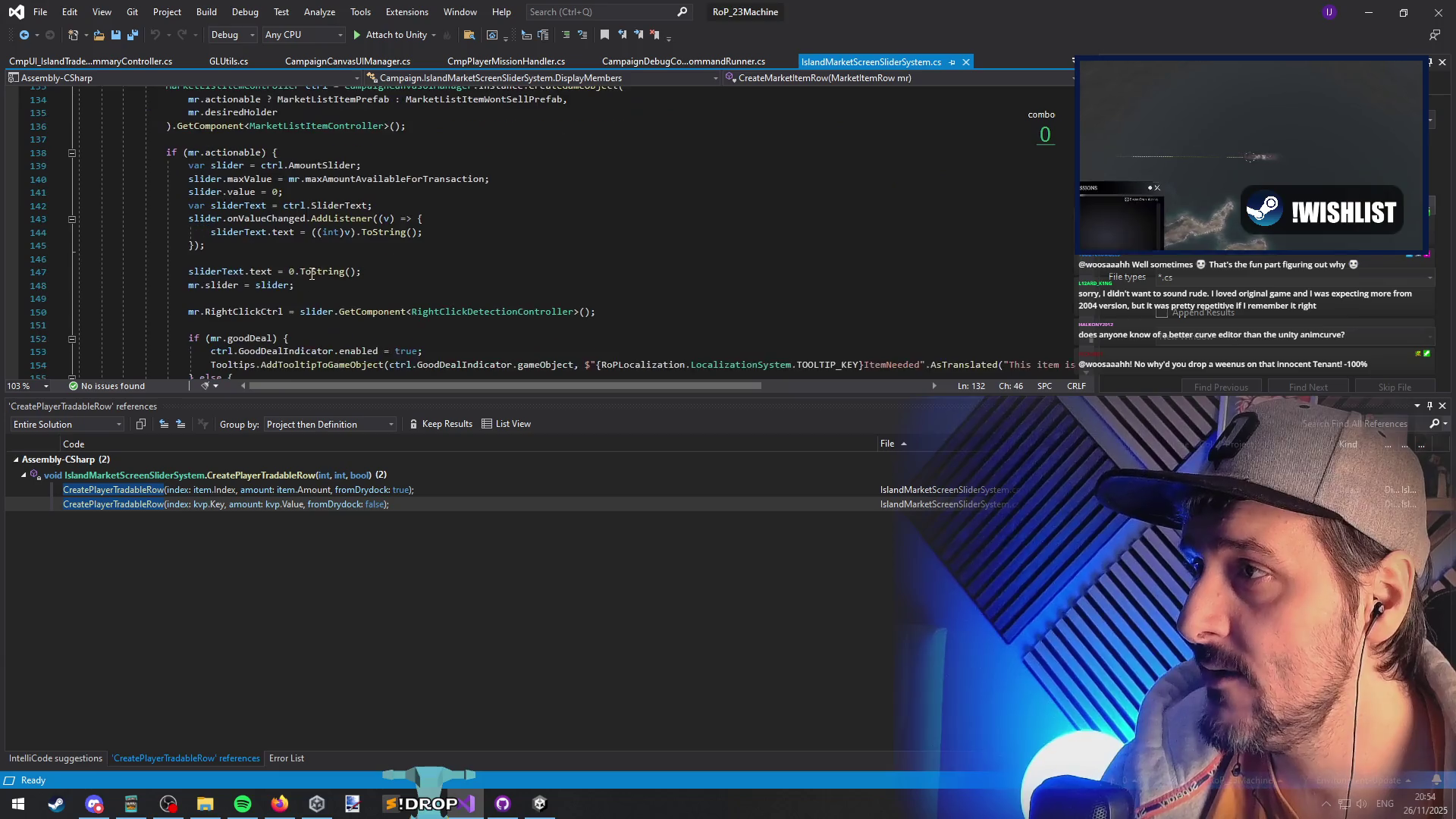
scroll(237, 266, "down", 4)
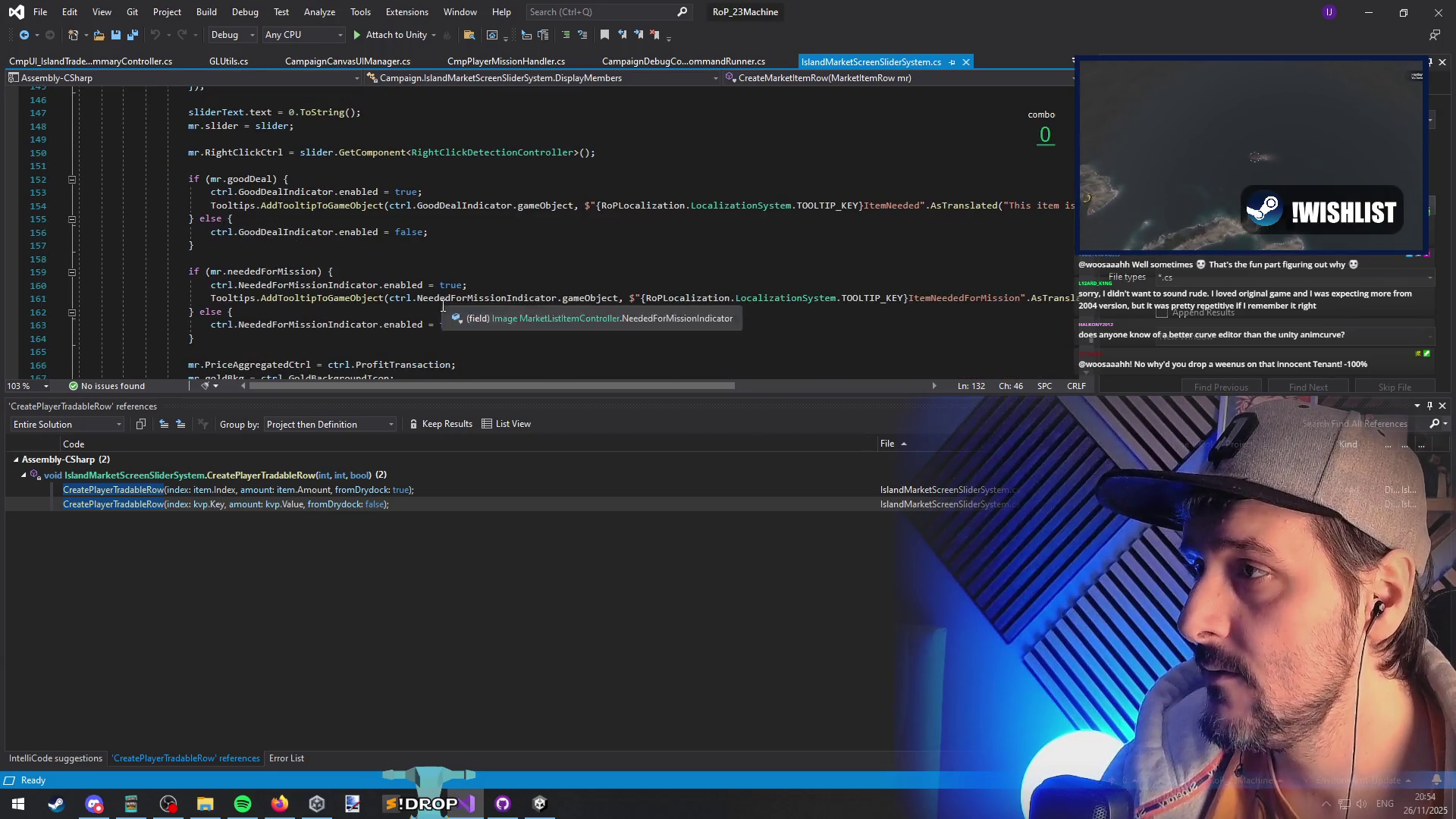
scroll(237, 266, "down", 3)
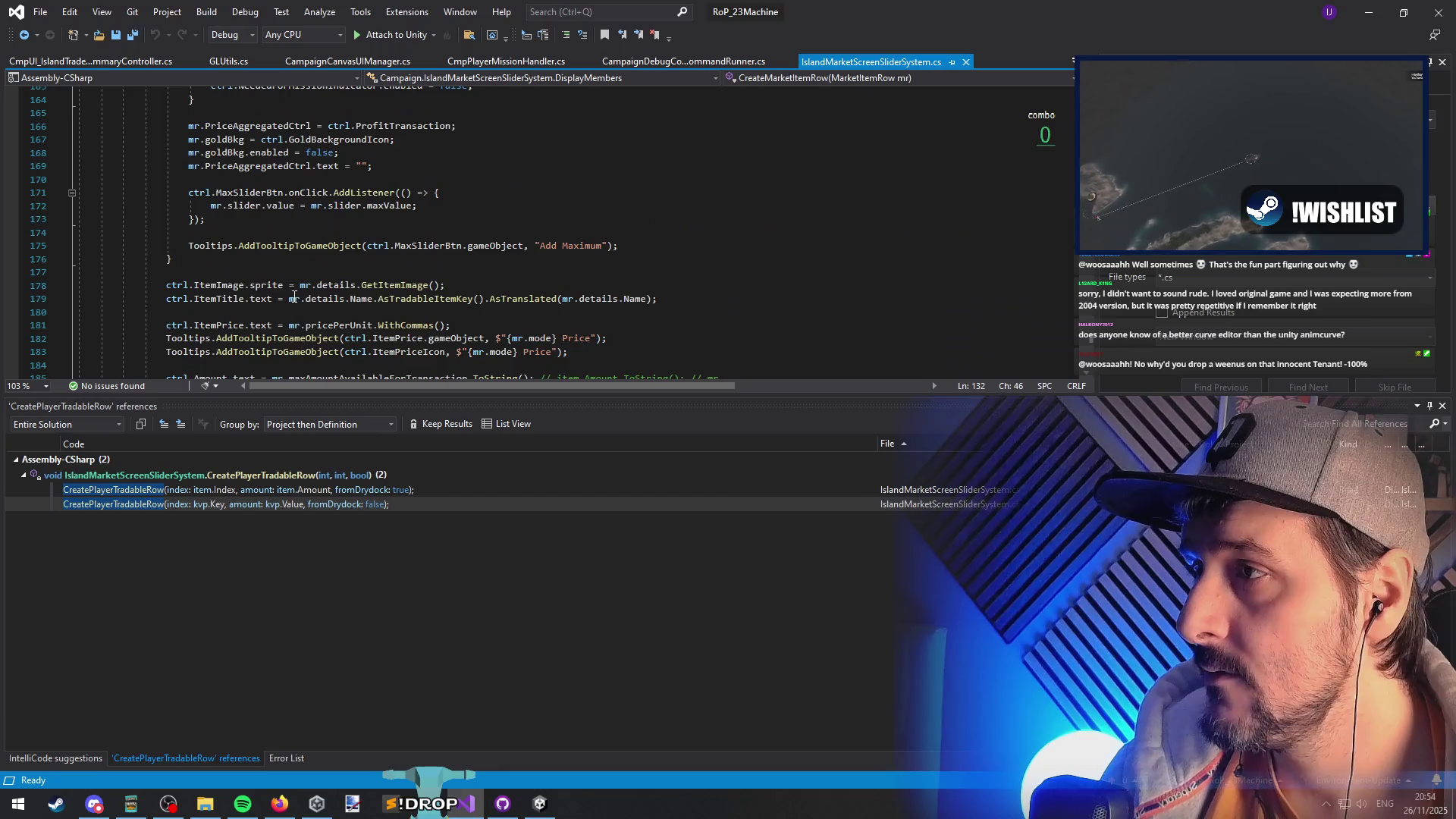
scroll(436, 339, "down", 3)
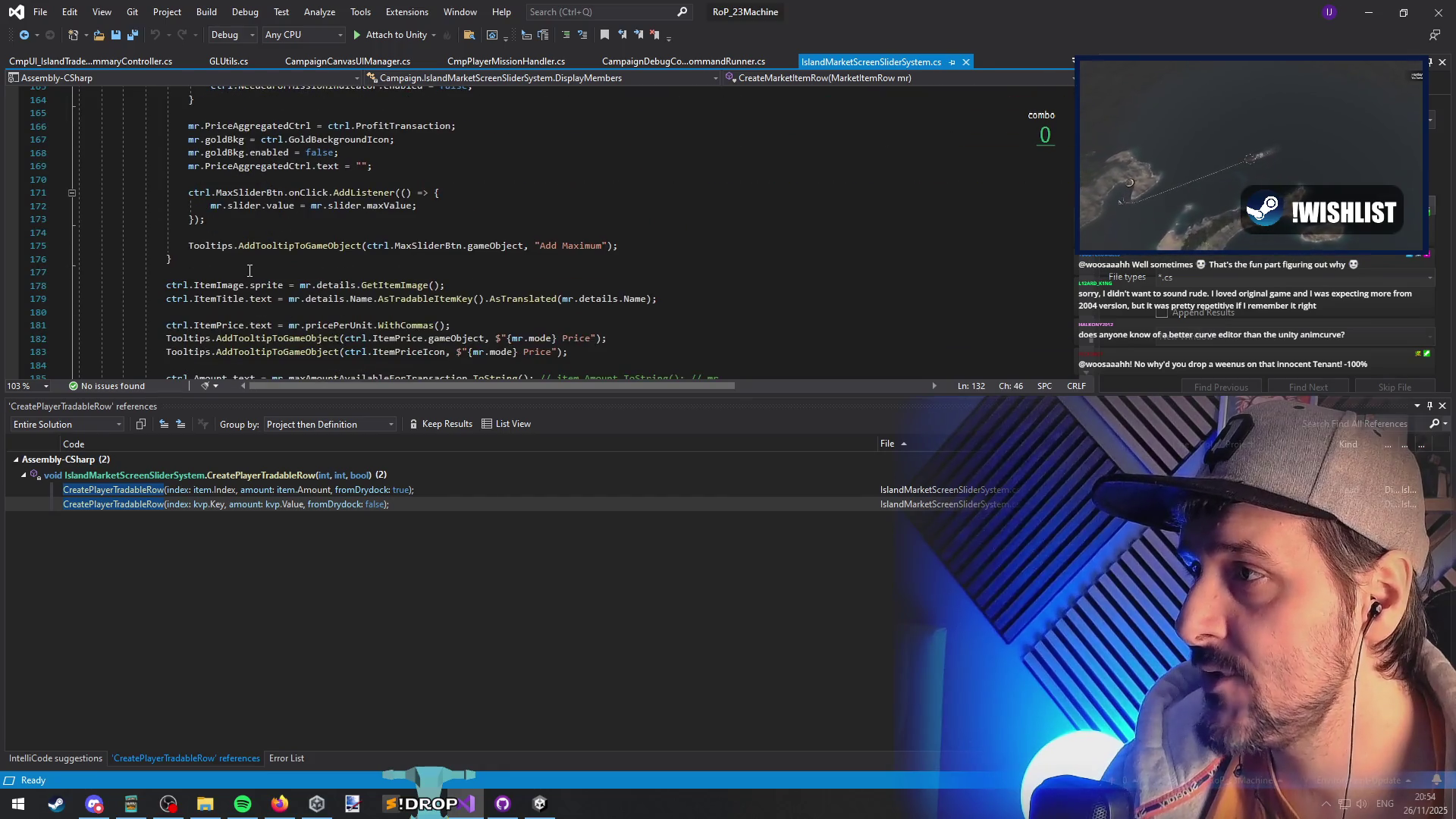
scroll(249, 270, "down", 9)
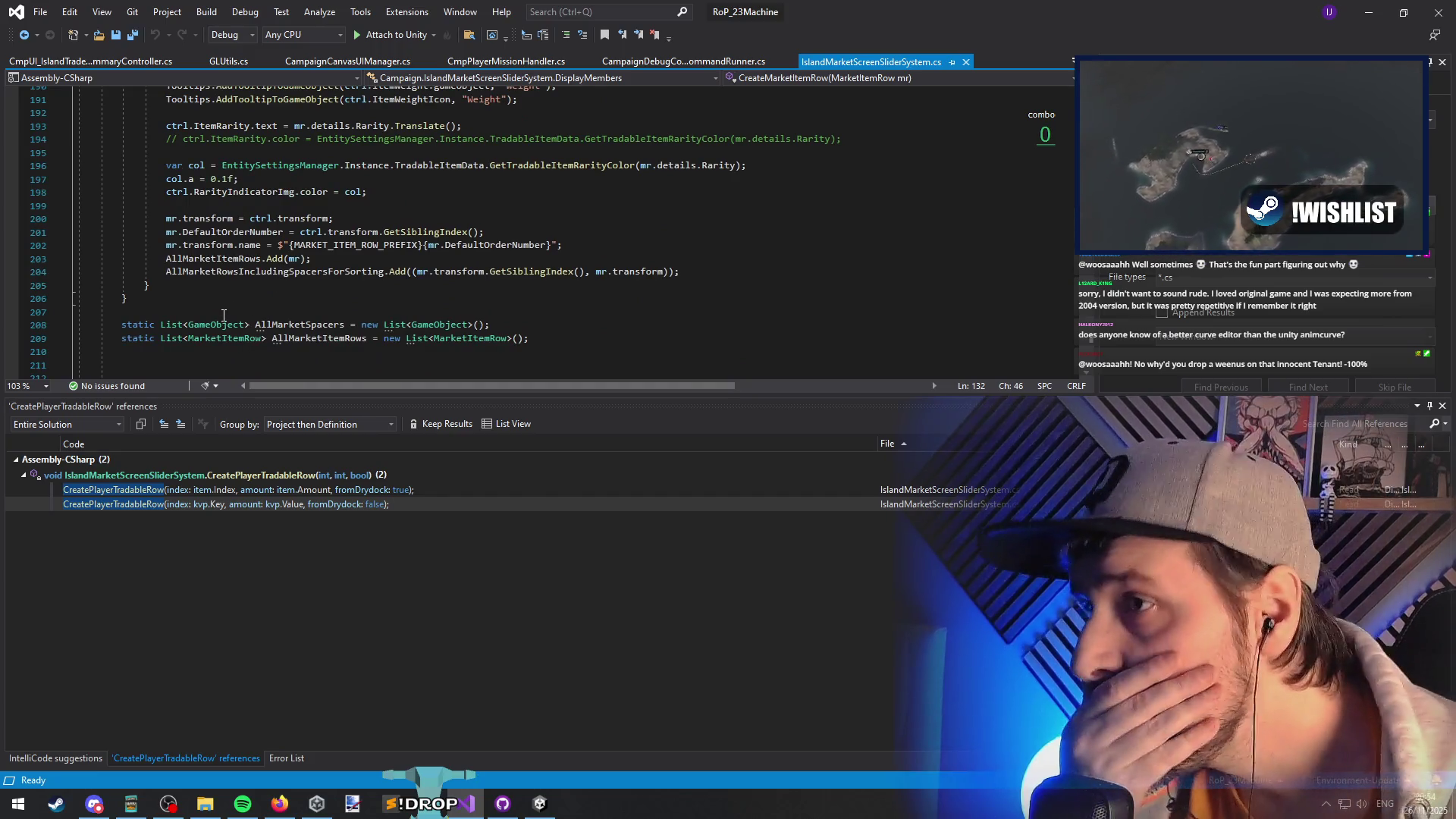
scroll(219, 308, "up", 6)
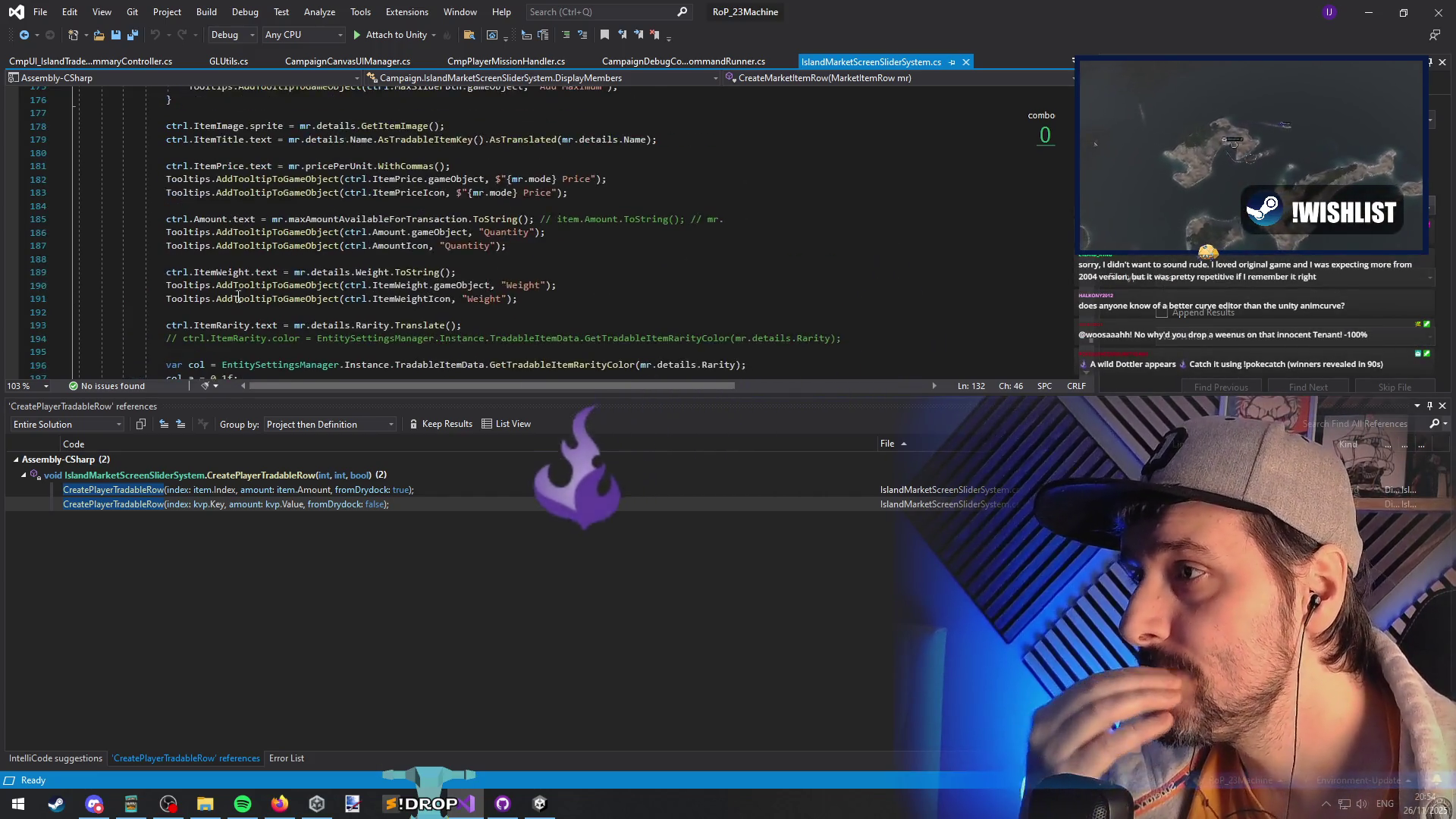
- Review the item row setup code around lines 174–177 of CreateMarketItemRow
left_click(224, 291)
scroll(228, 296, "up", 4)
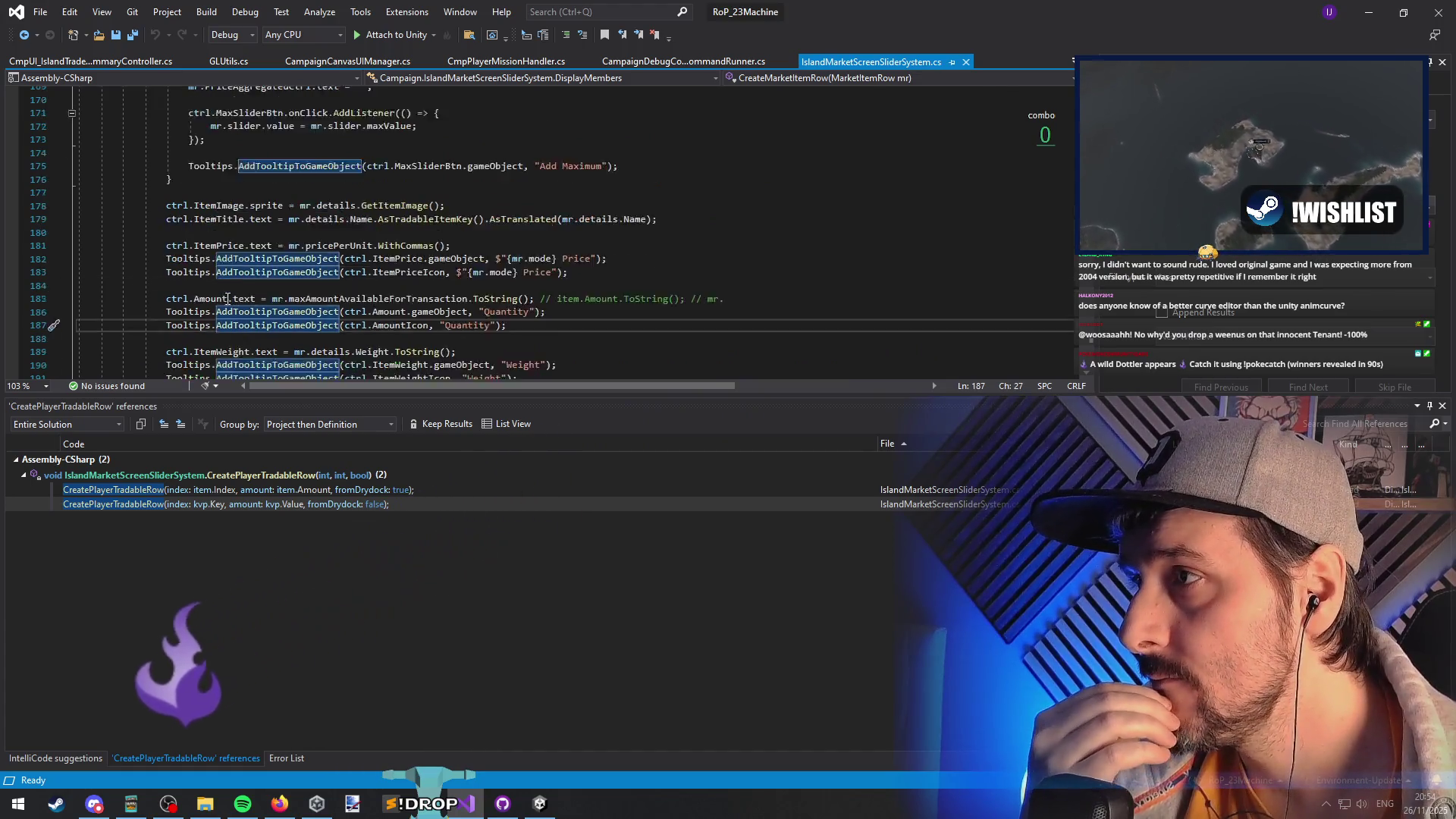
left_click(254, 306)
left_click(278, 273)
left_click_drag(550, 287, 599, 288)
scroll(592, 311, "down", 3)
scroll(588, 317, "up", 8)
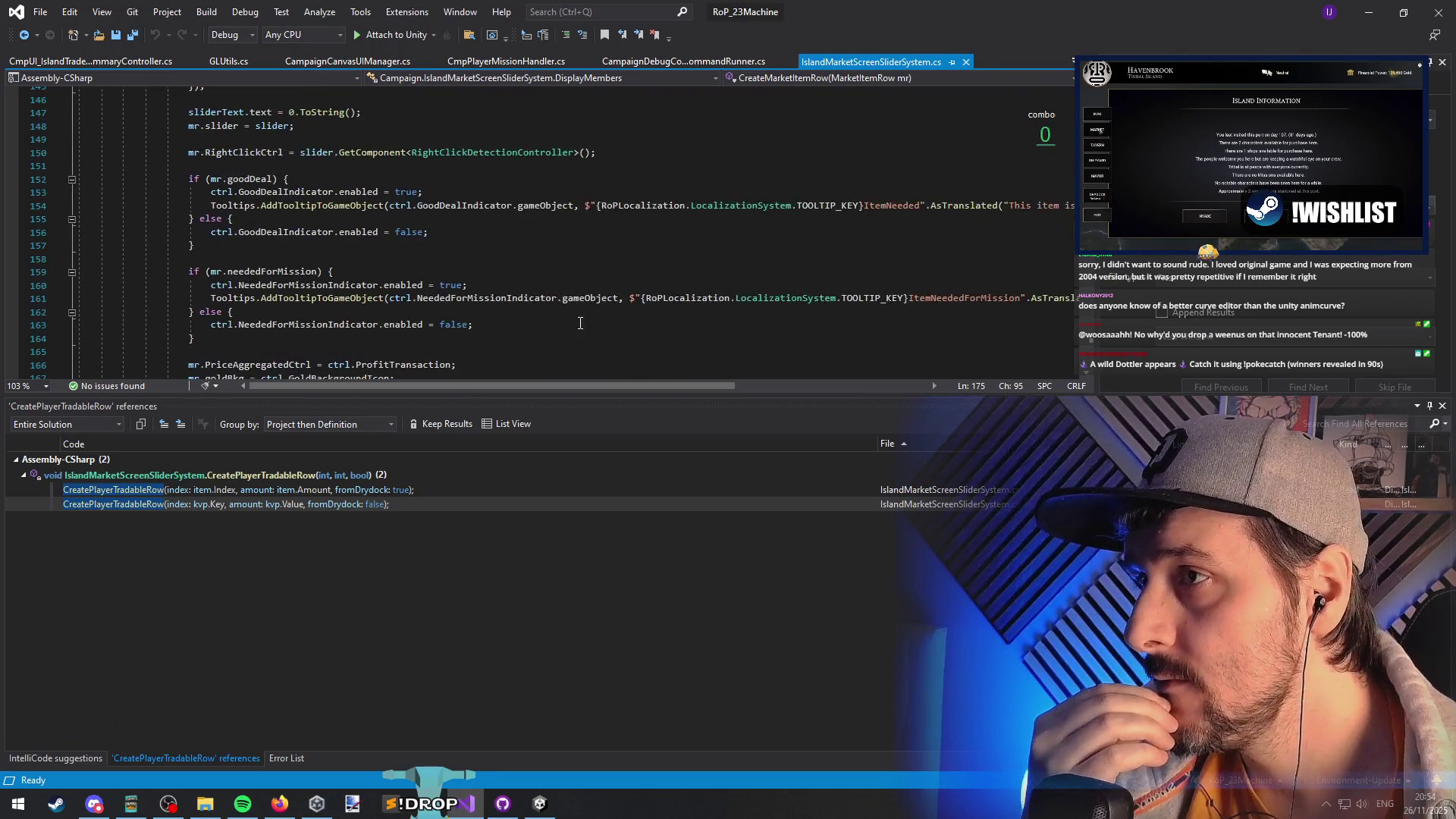
scroll(583, 319, "up", 3)
mouse_move(659, 385)
left_mouse_down()
mouse_move(822, 394)
mouse_move(661, 387)
left_mouse_up()
scroll(335, 296, "up", 4)
scroll(335, 295, "down", 10)
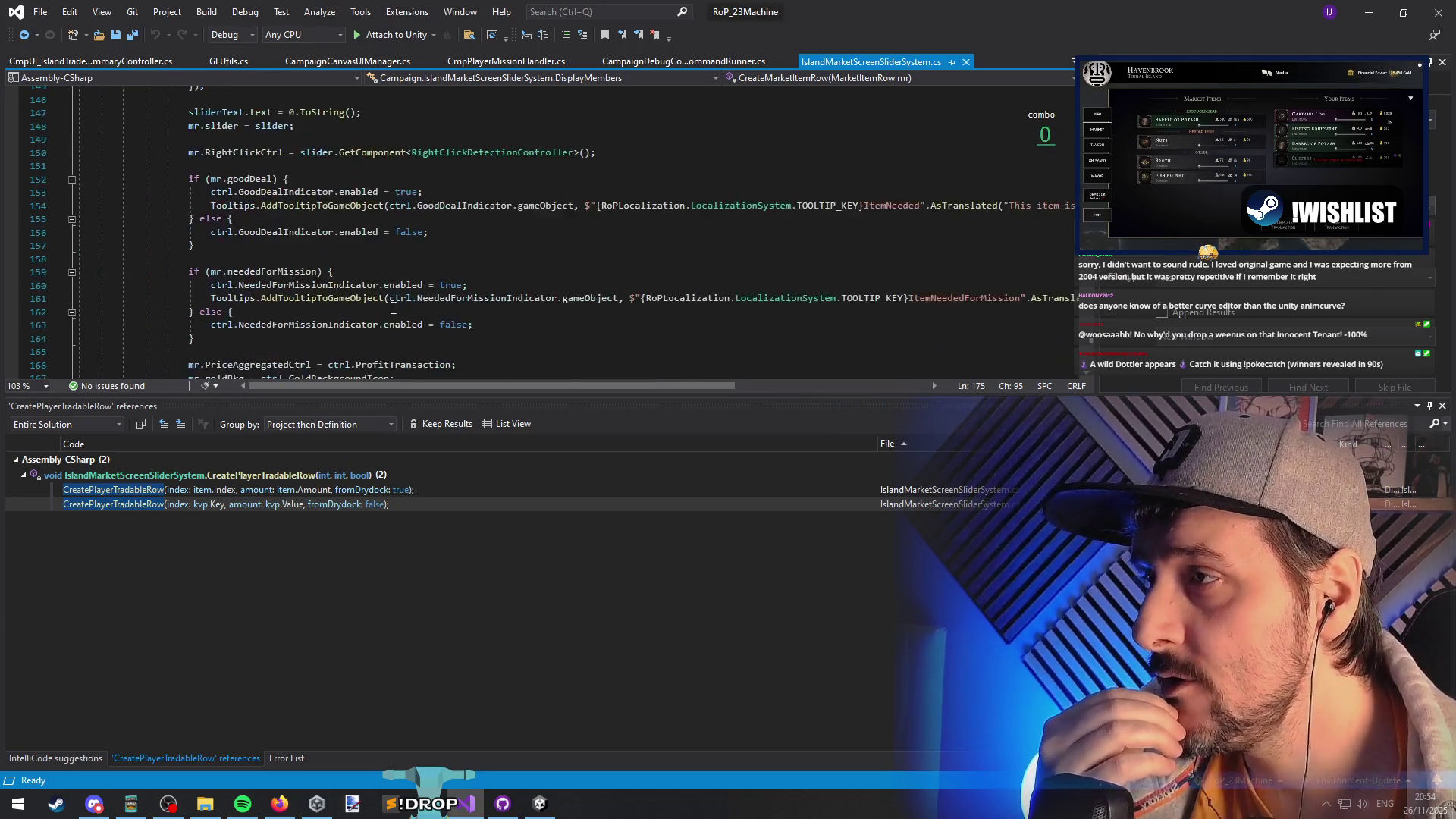
scroll(328, 210, "up", 10)
- Find all references to CreateMarketItemRow and open its calls at lines 421 and 450
left_click(287, 196)
right_click(286, 195)
left_click(349, 342)
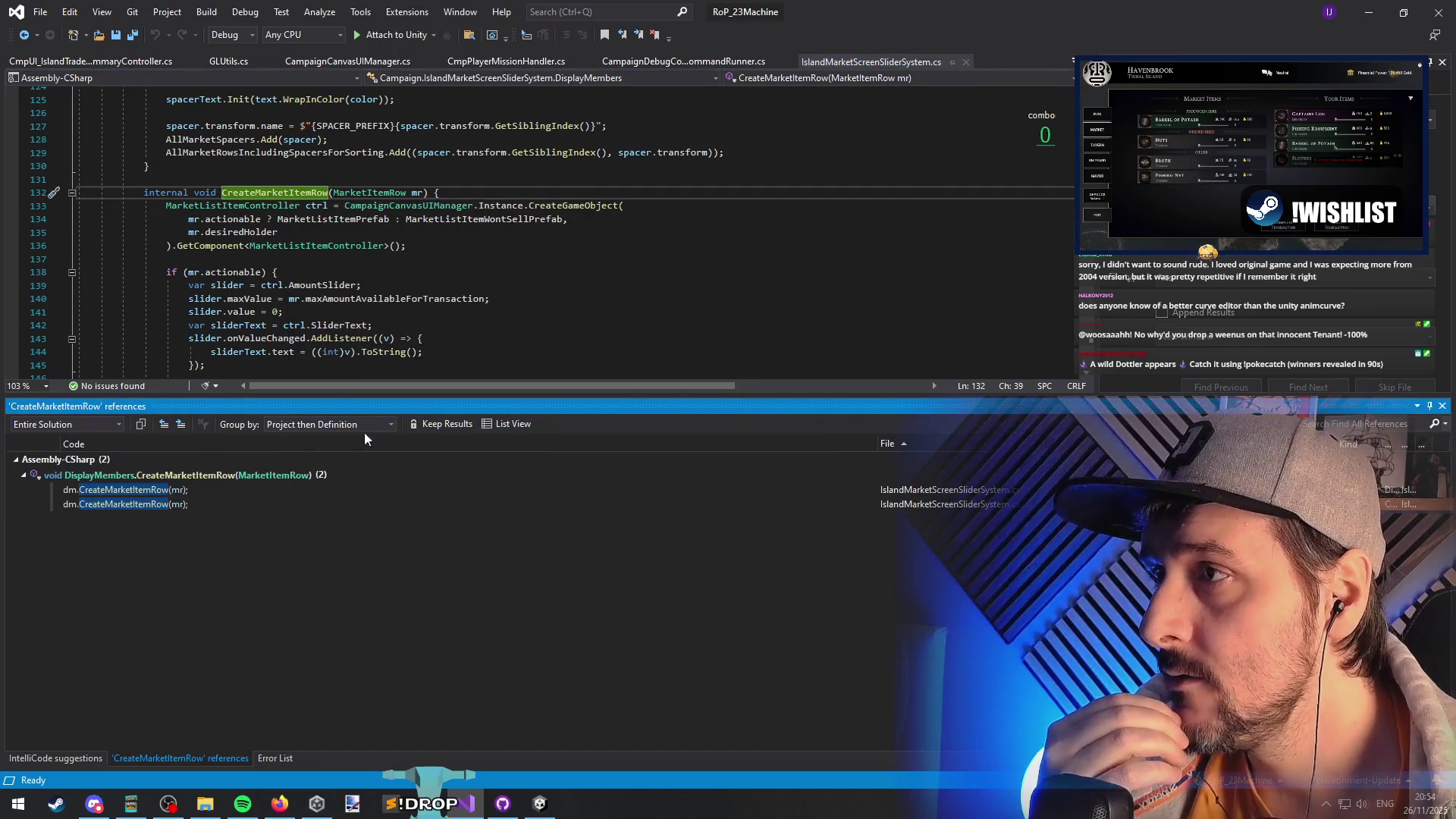
left_click(184, 491)
double_click(194, 491)
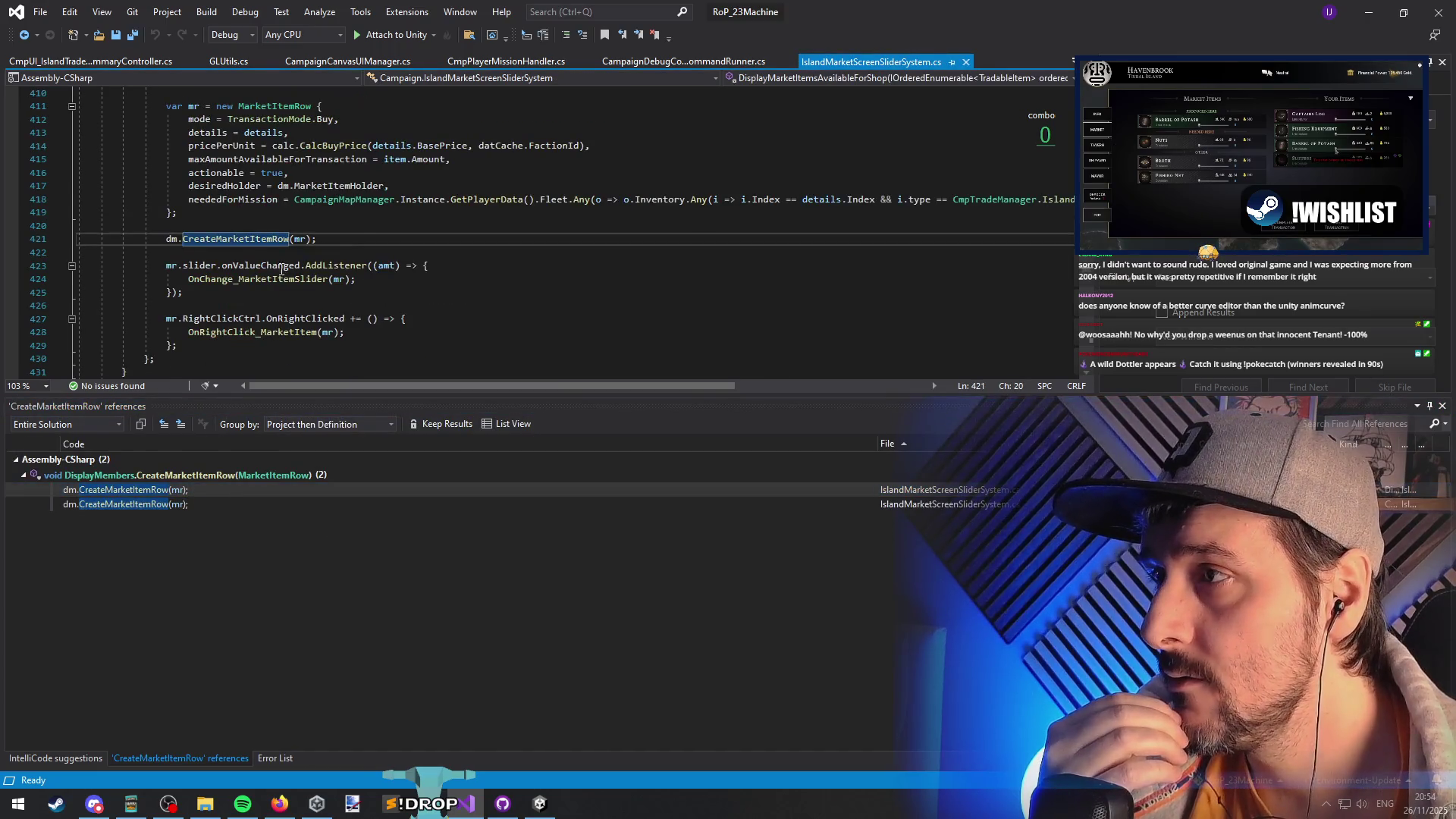
scroll(277, 278, "up", 6)
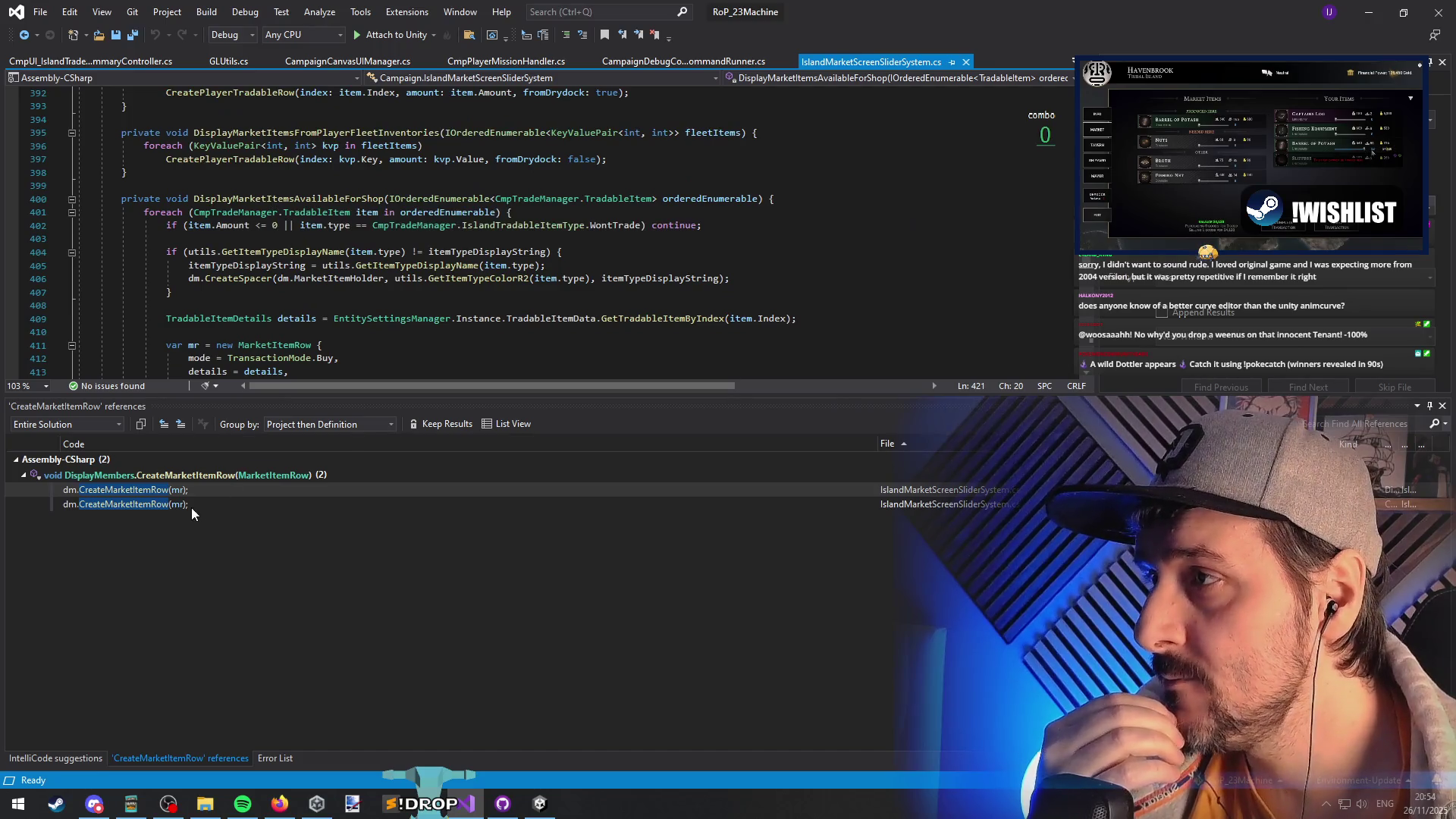
double_click(194, 505)
scroll(393, 283, "up", 3)
scroll(229, 265, "down", 1)
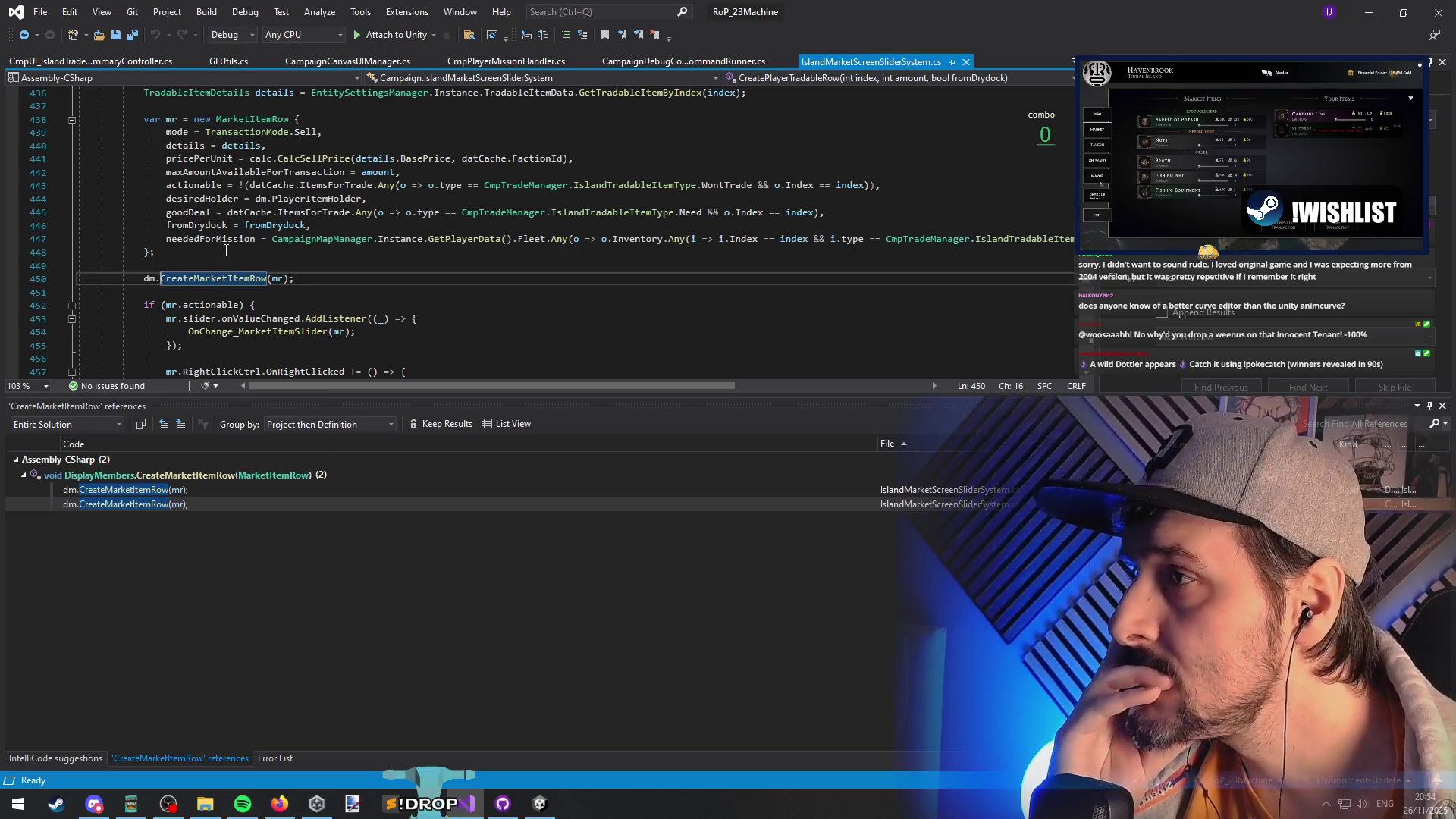
right_click(717, 193)
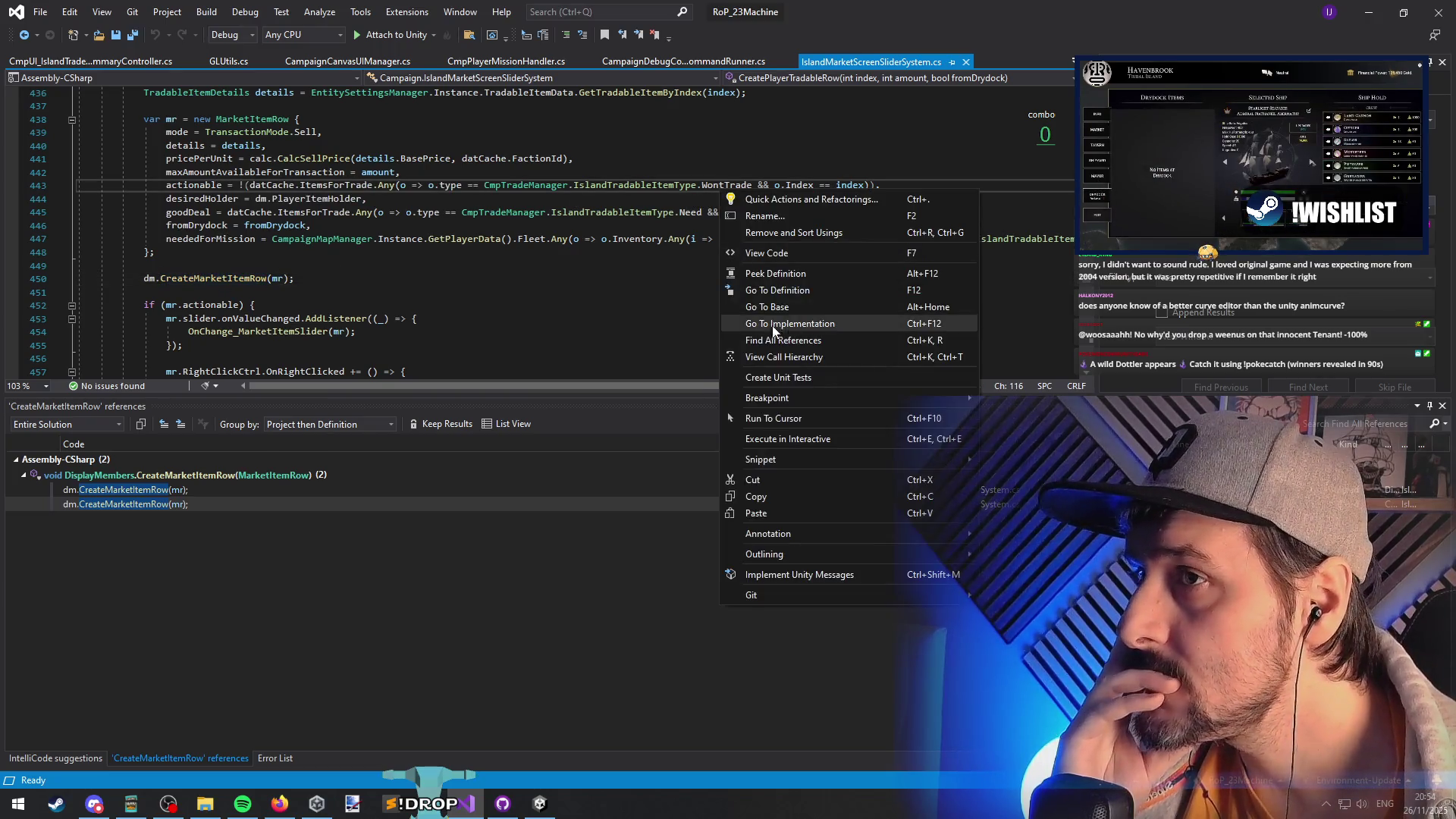
- List WontTrade references and view the colour code at line 625 and the skip check at line 402
left_click(772, 327)
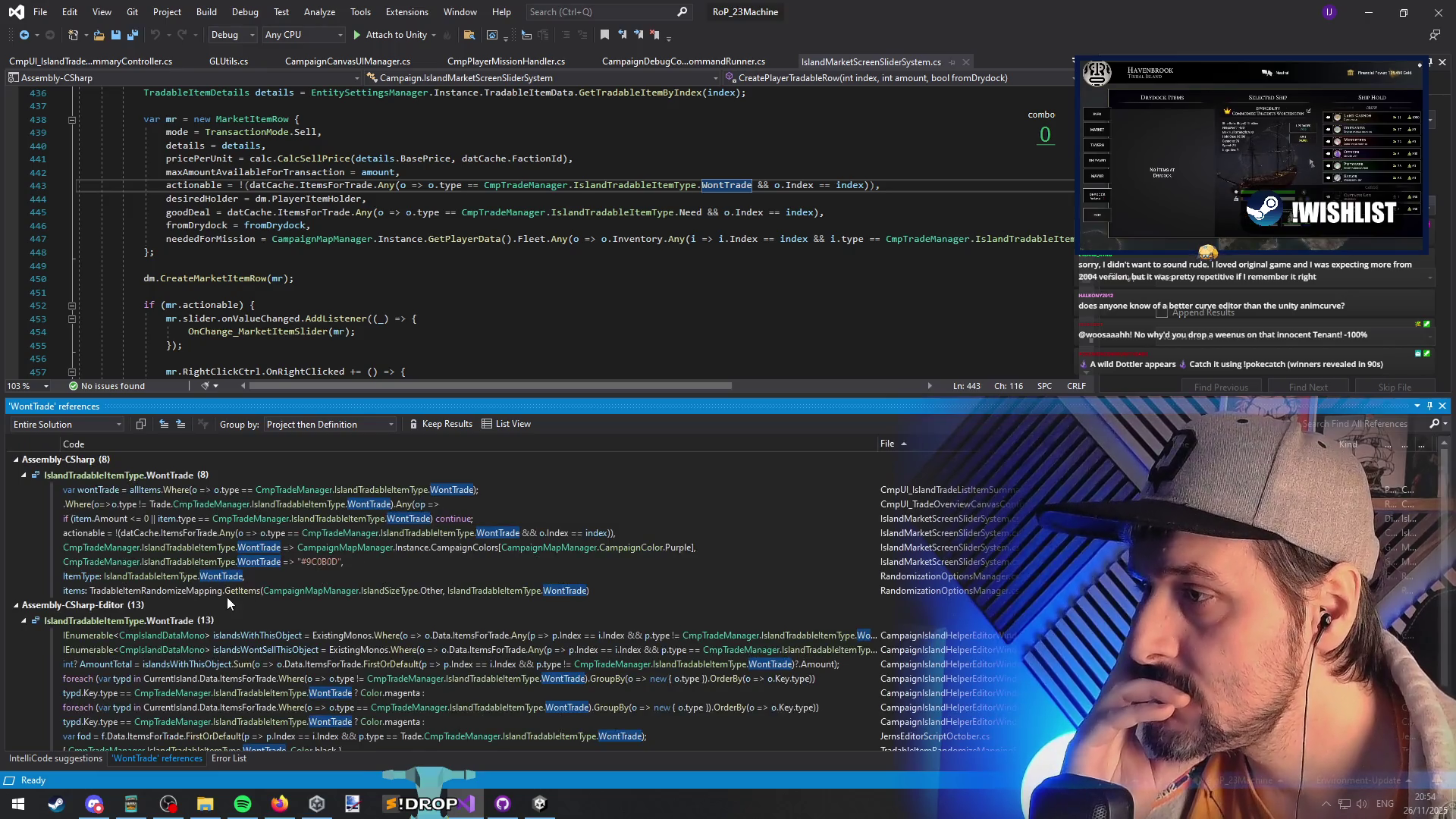
mouse_move(505, 592)
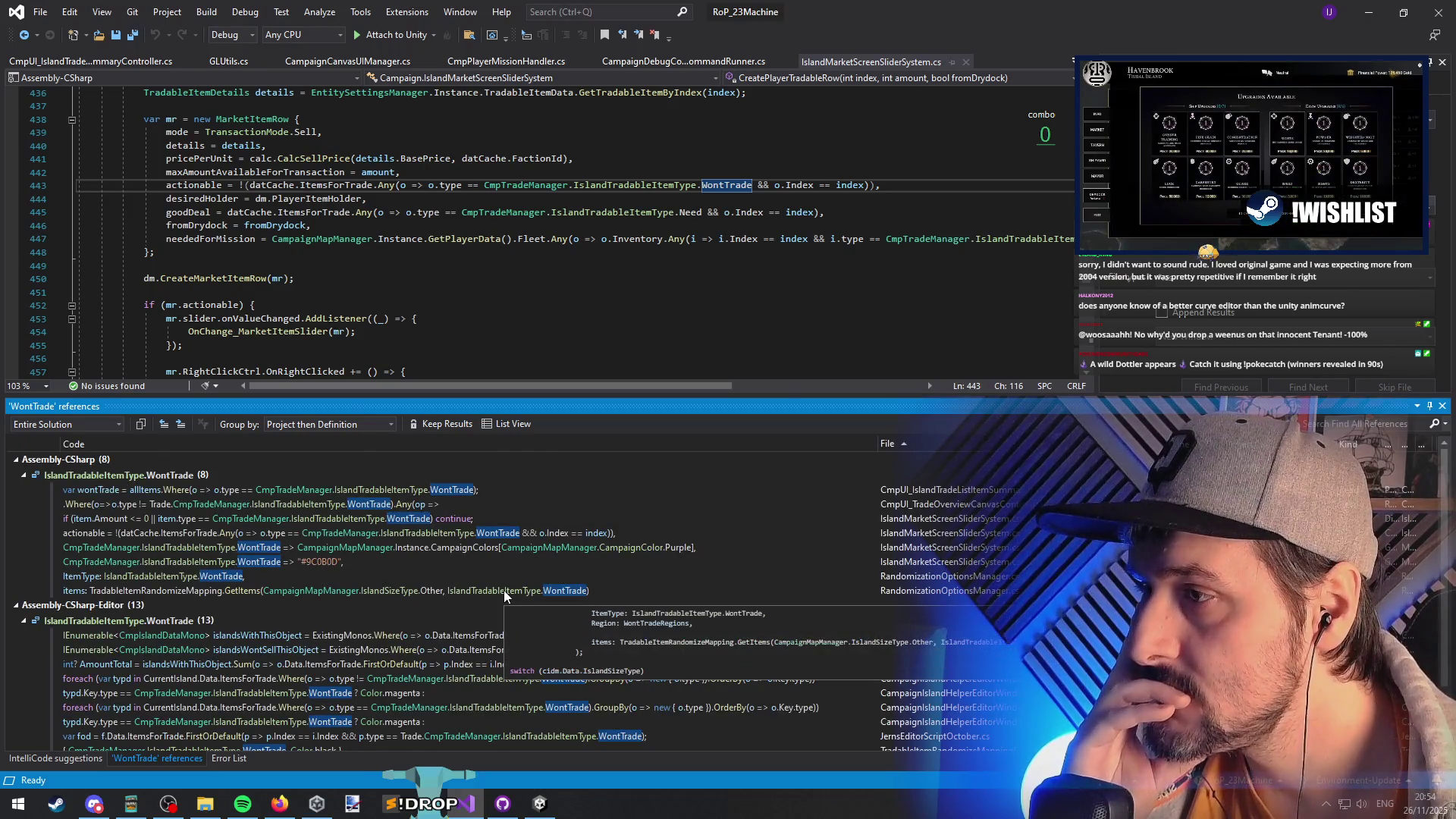
scroll(504, 596, "down", 2)
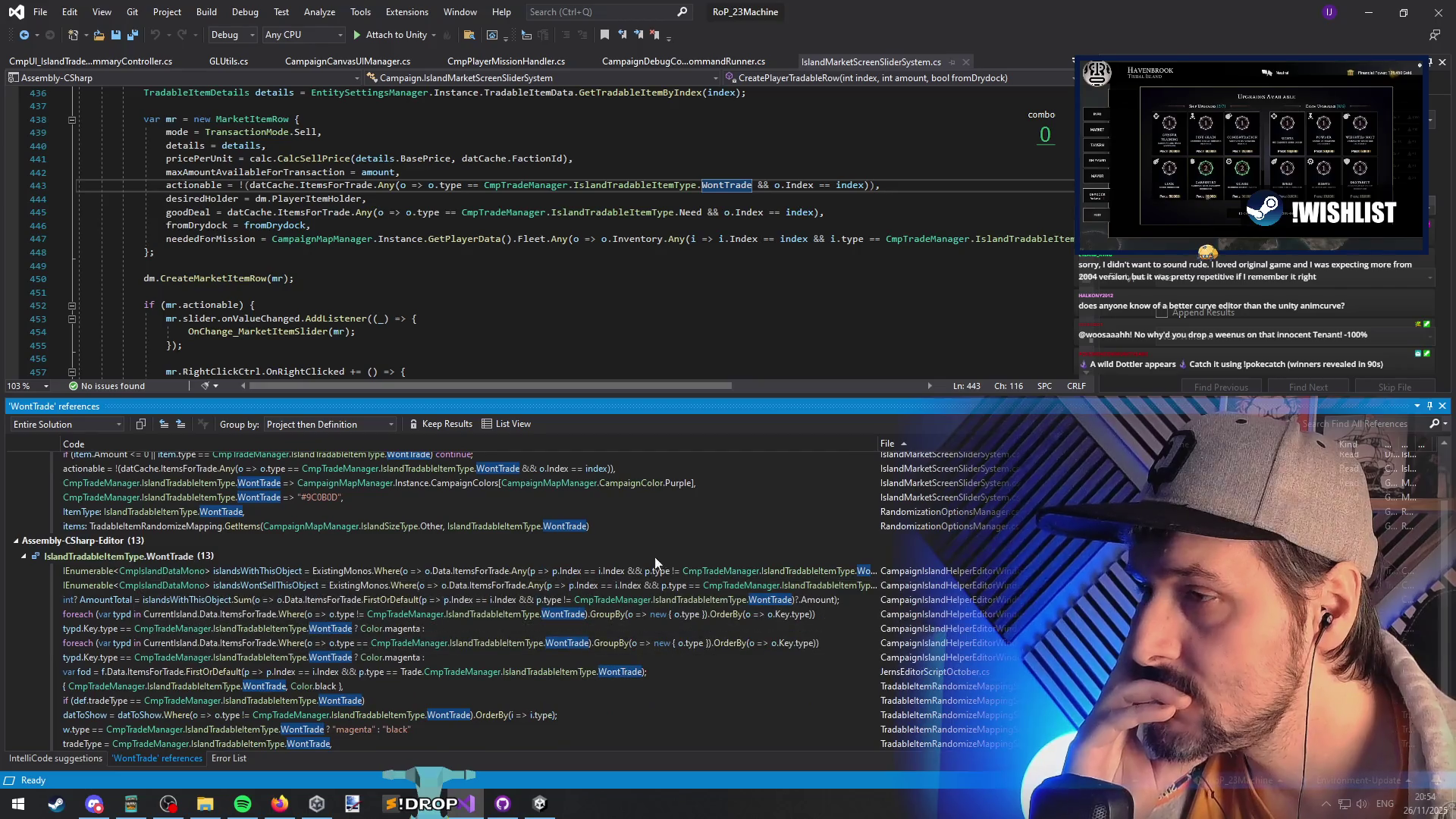
scroll(964, 606, "up", 2)
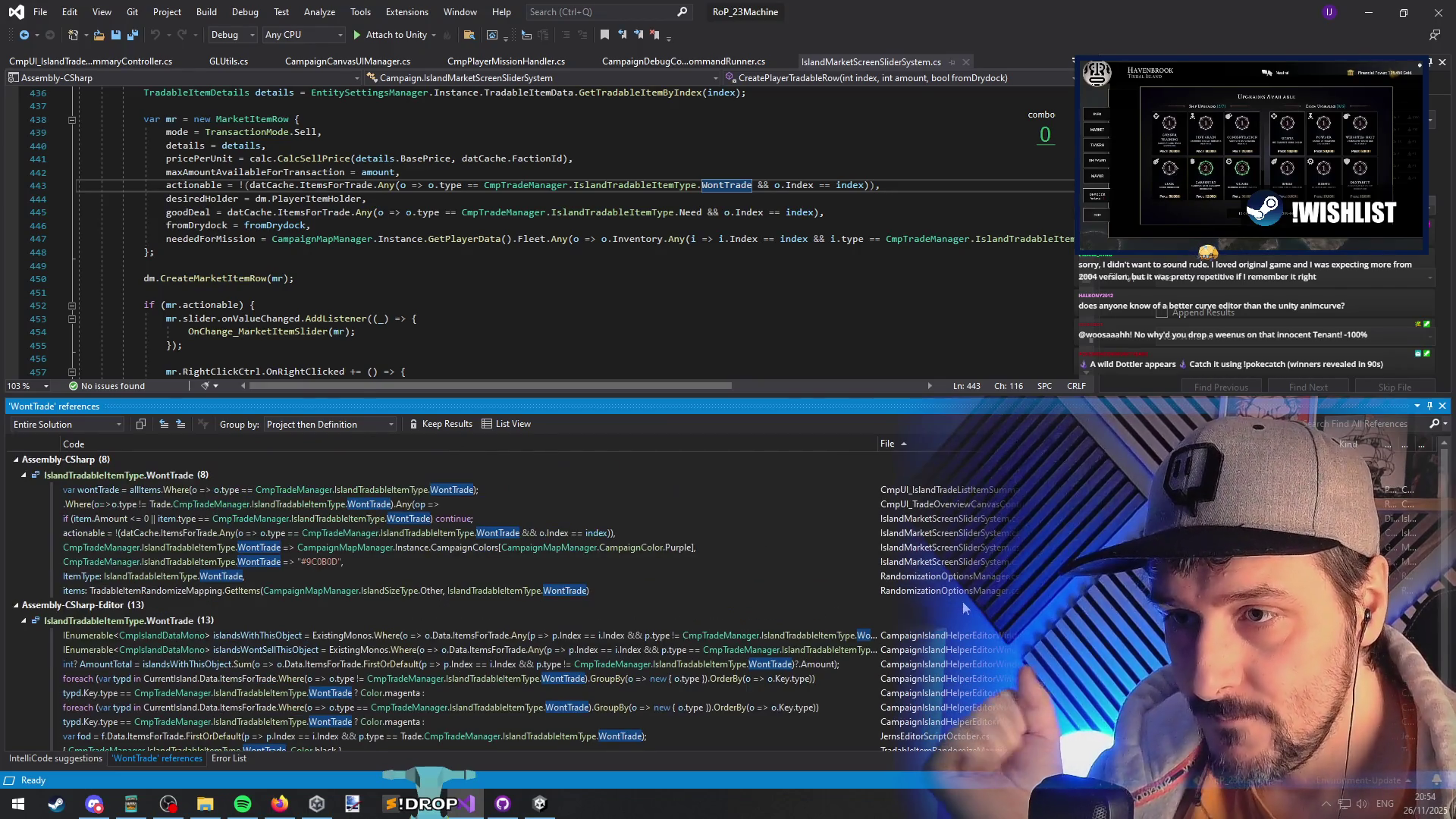
left_click(932, 561)
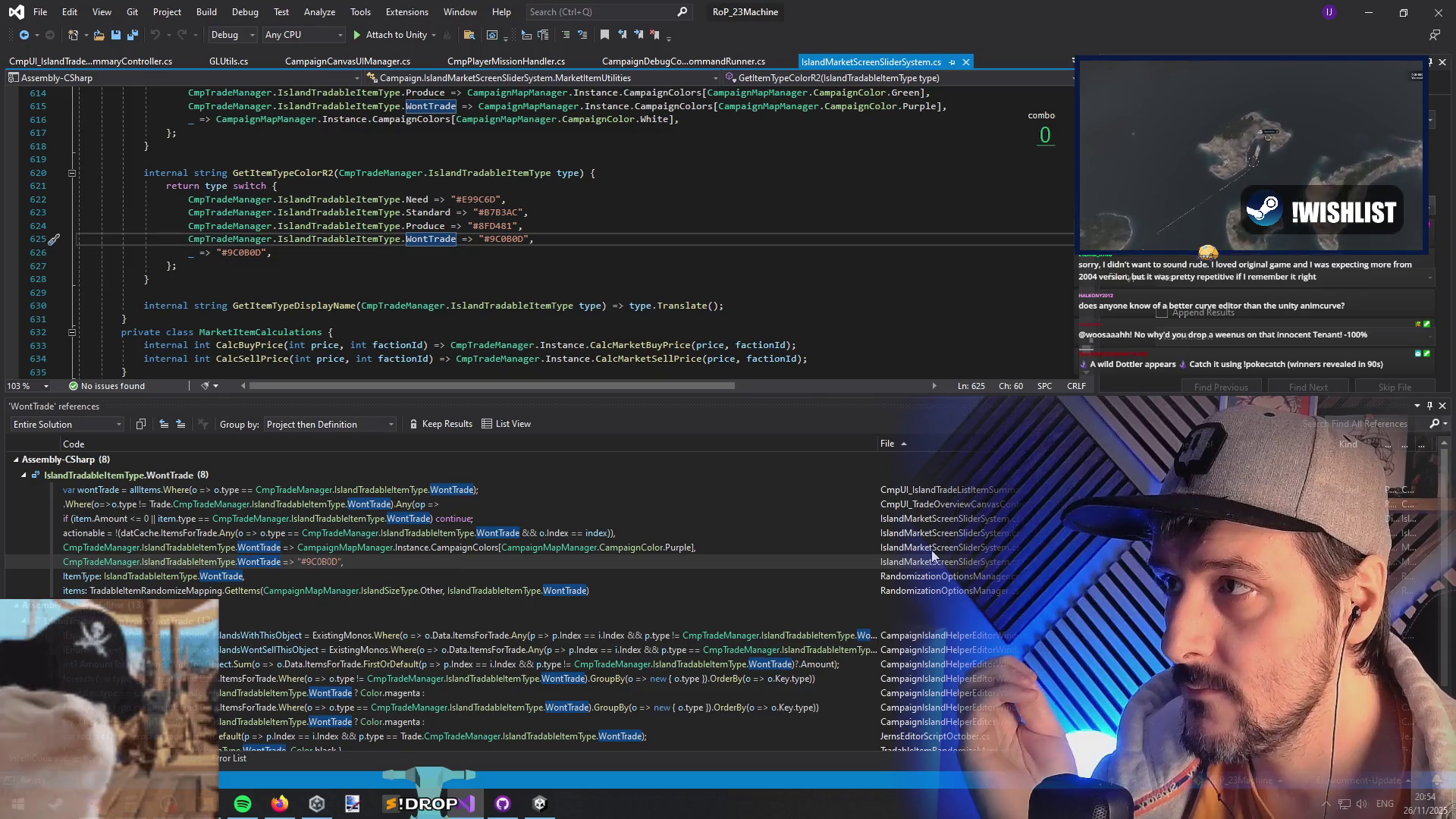
left_click(932, 553)
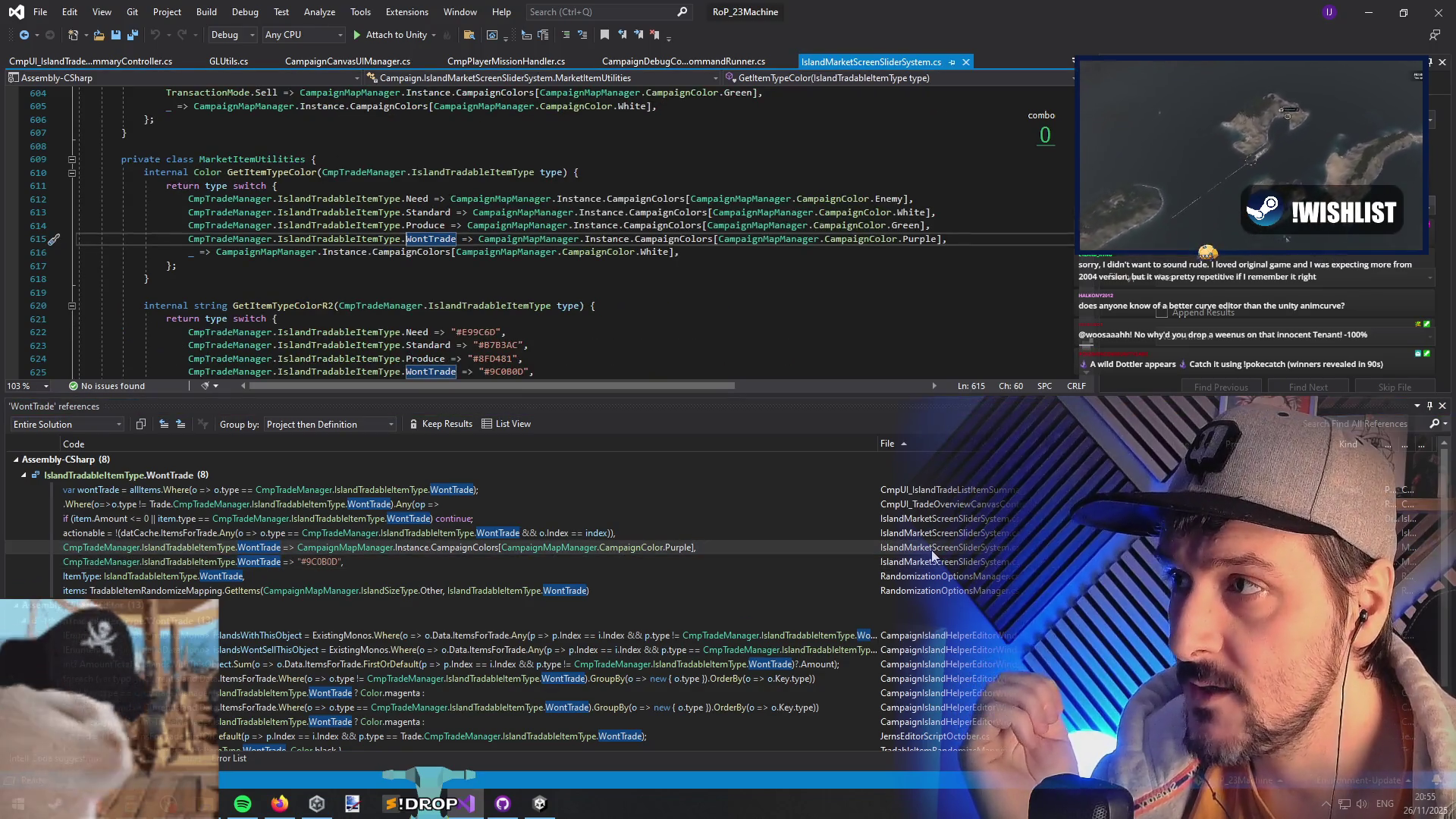
left_click(930, 537)
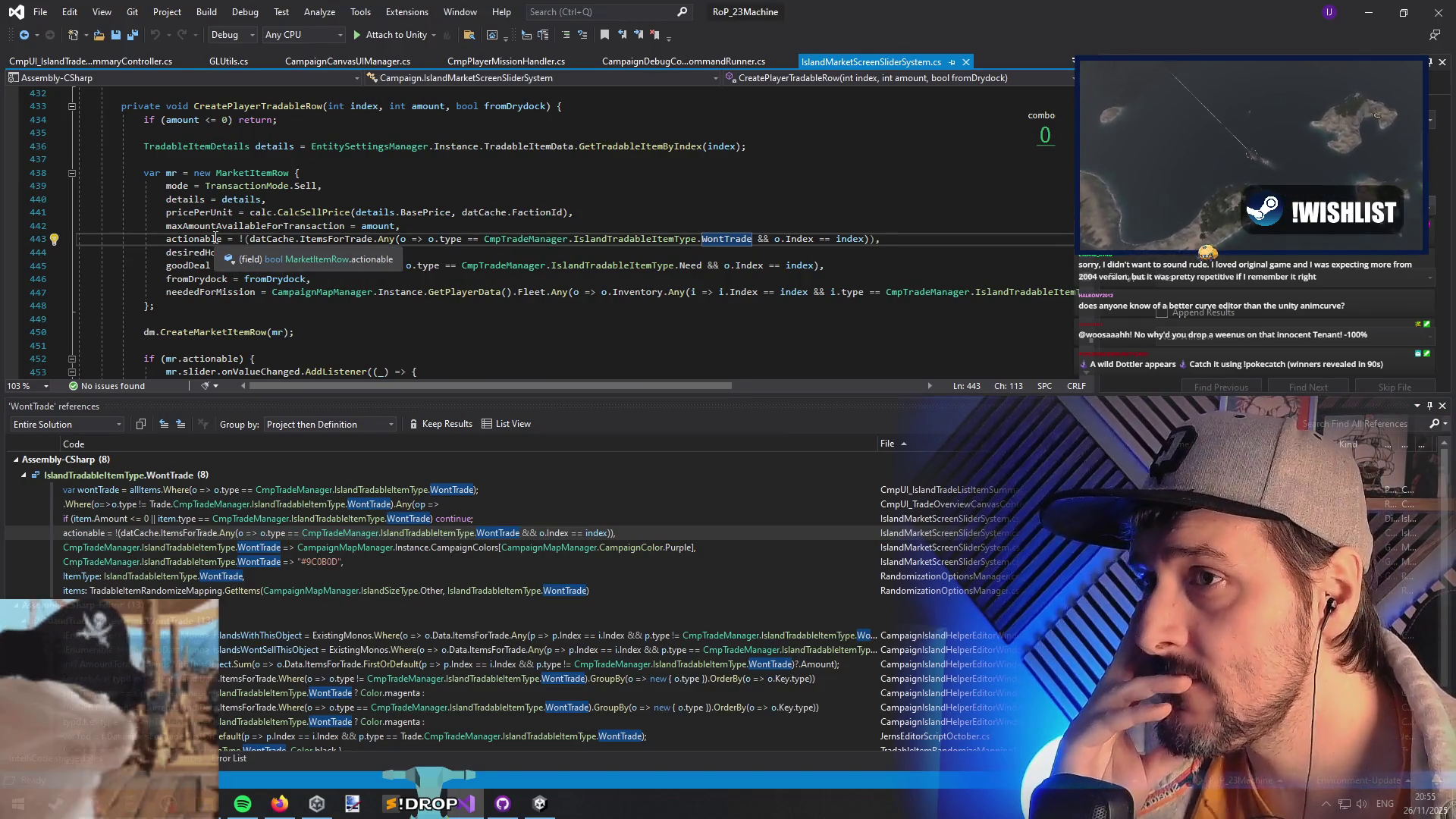
left_click(403, 514)
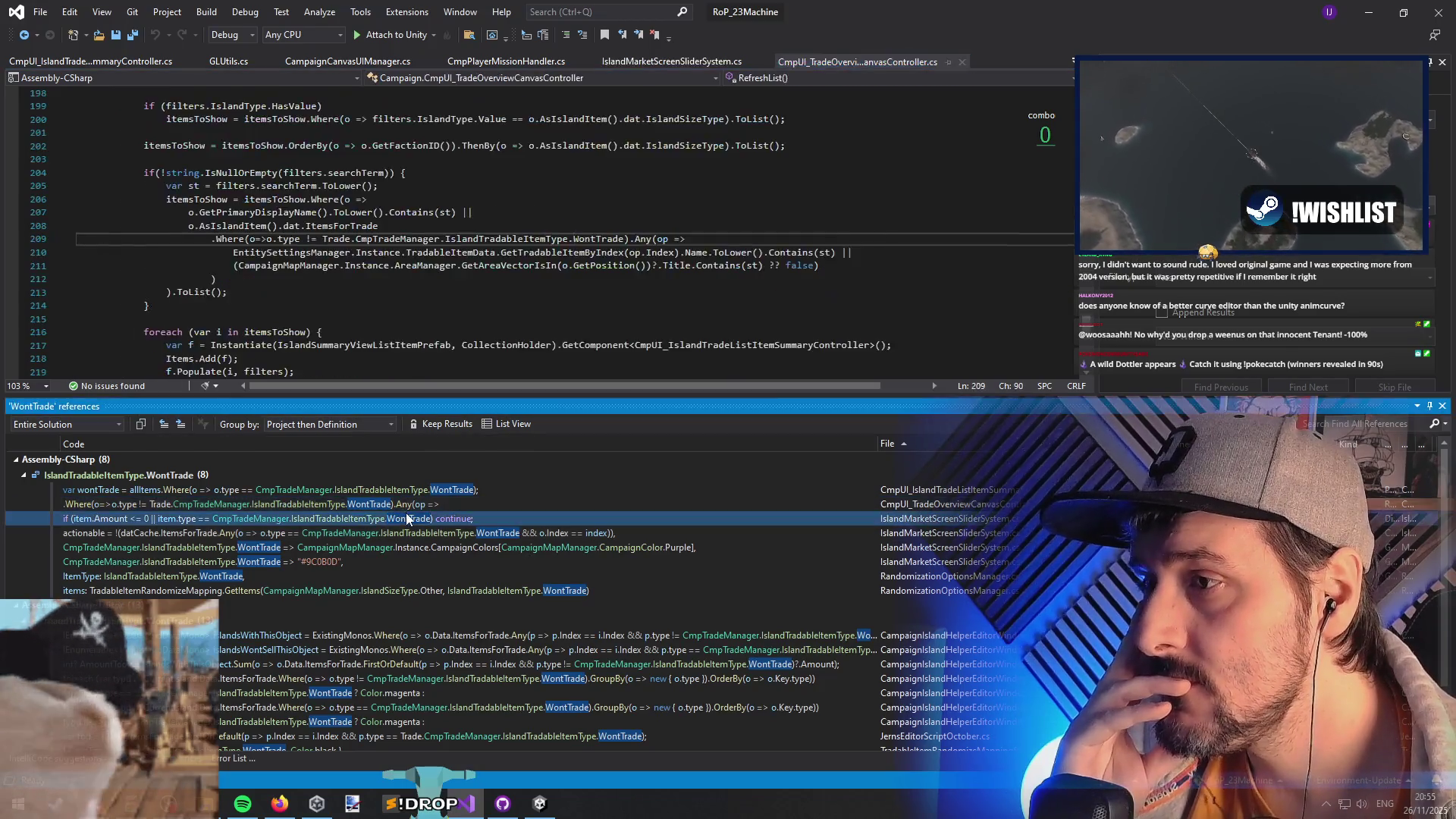
- Open the WontTrade uses in the trade overview and summary controller, then return to line 443
mouse_move(423, 531)
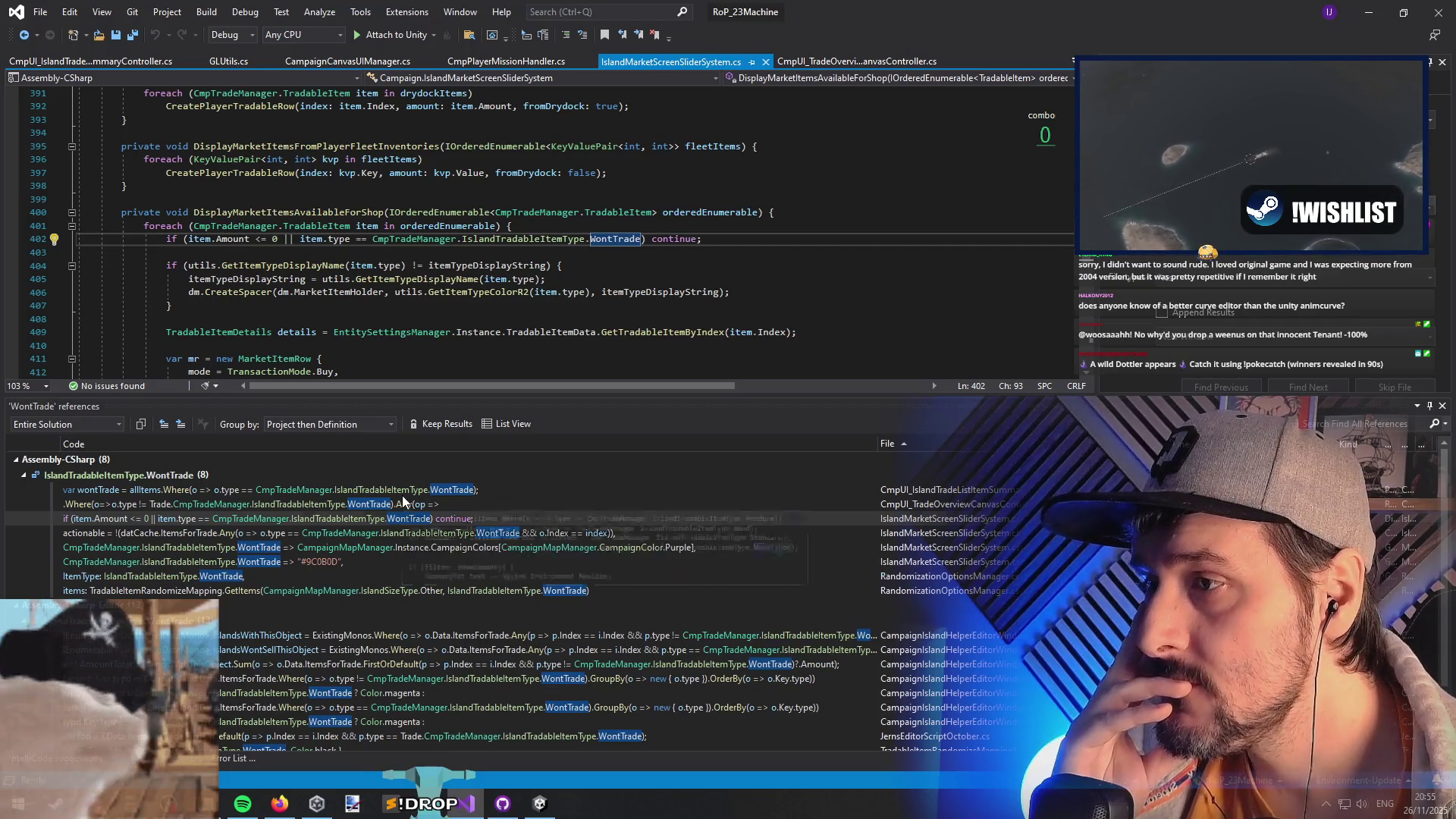
left_click(405, 502)
mouse_move(425, 534)
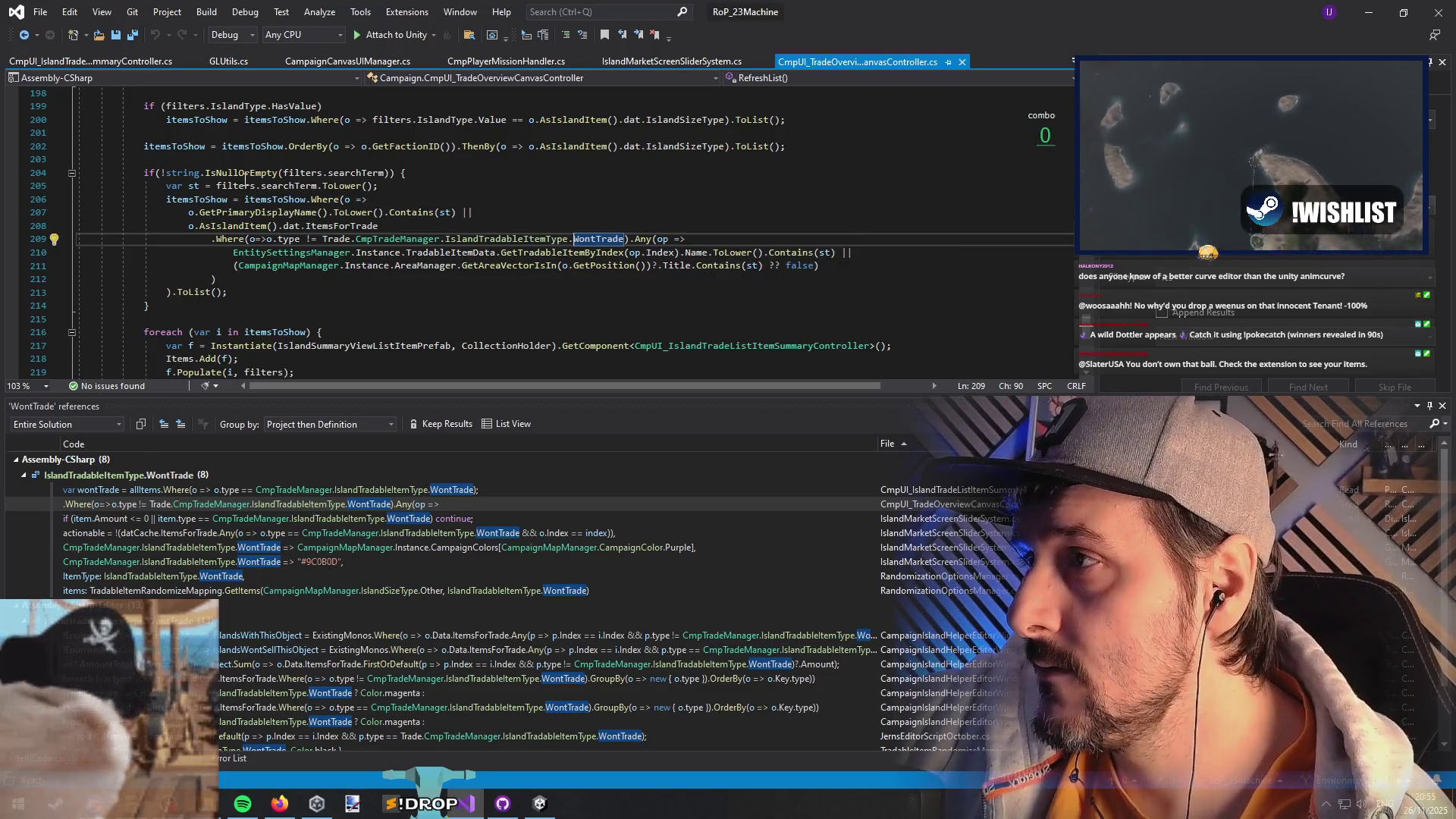
left_click(438, 493)
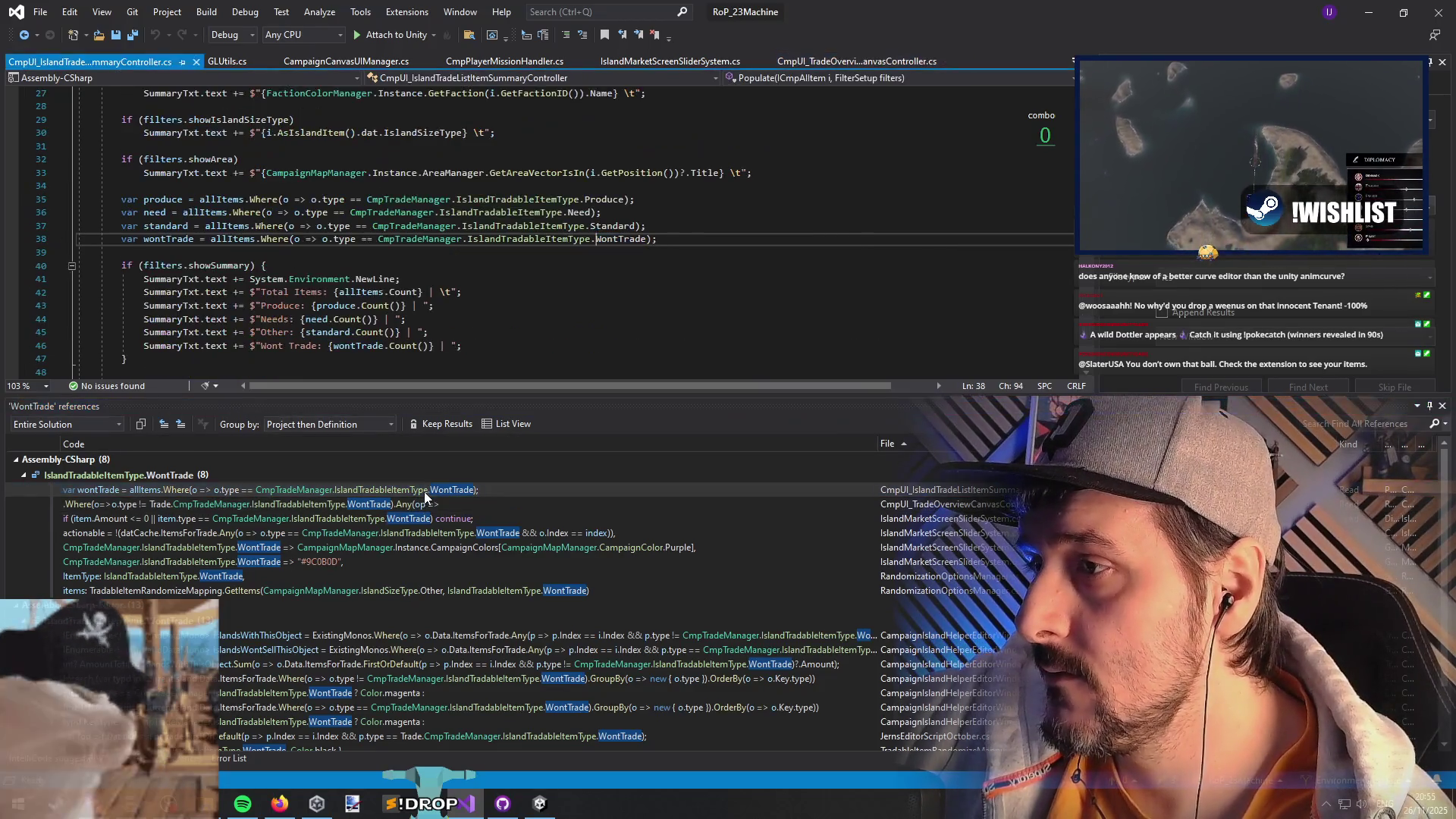
scroll(462, 191, "up", 6)
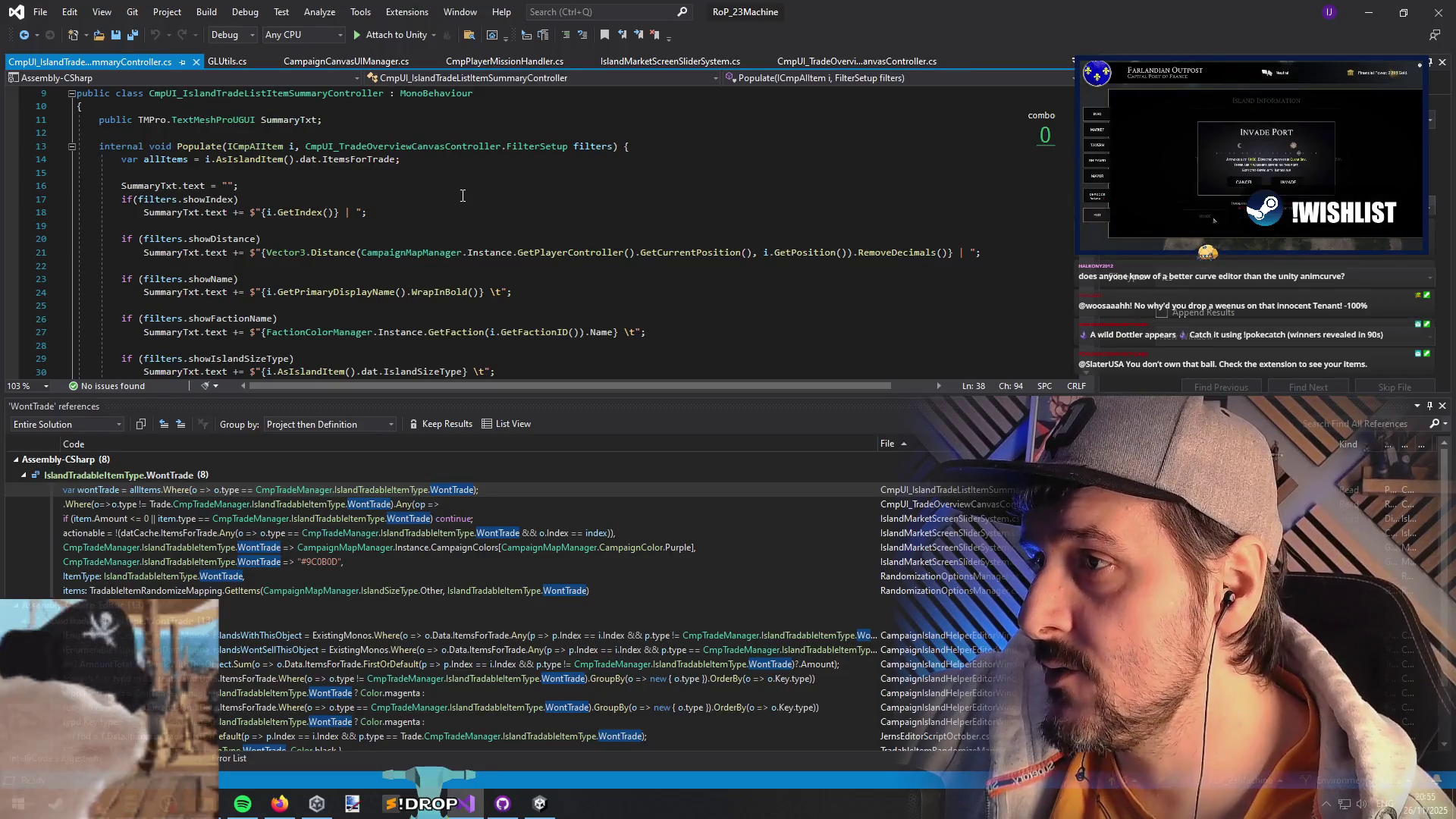
left_click(409, 550)
left_click(444, 566)
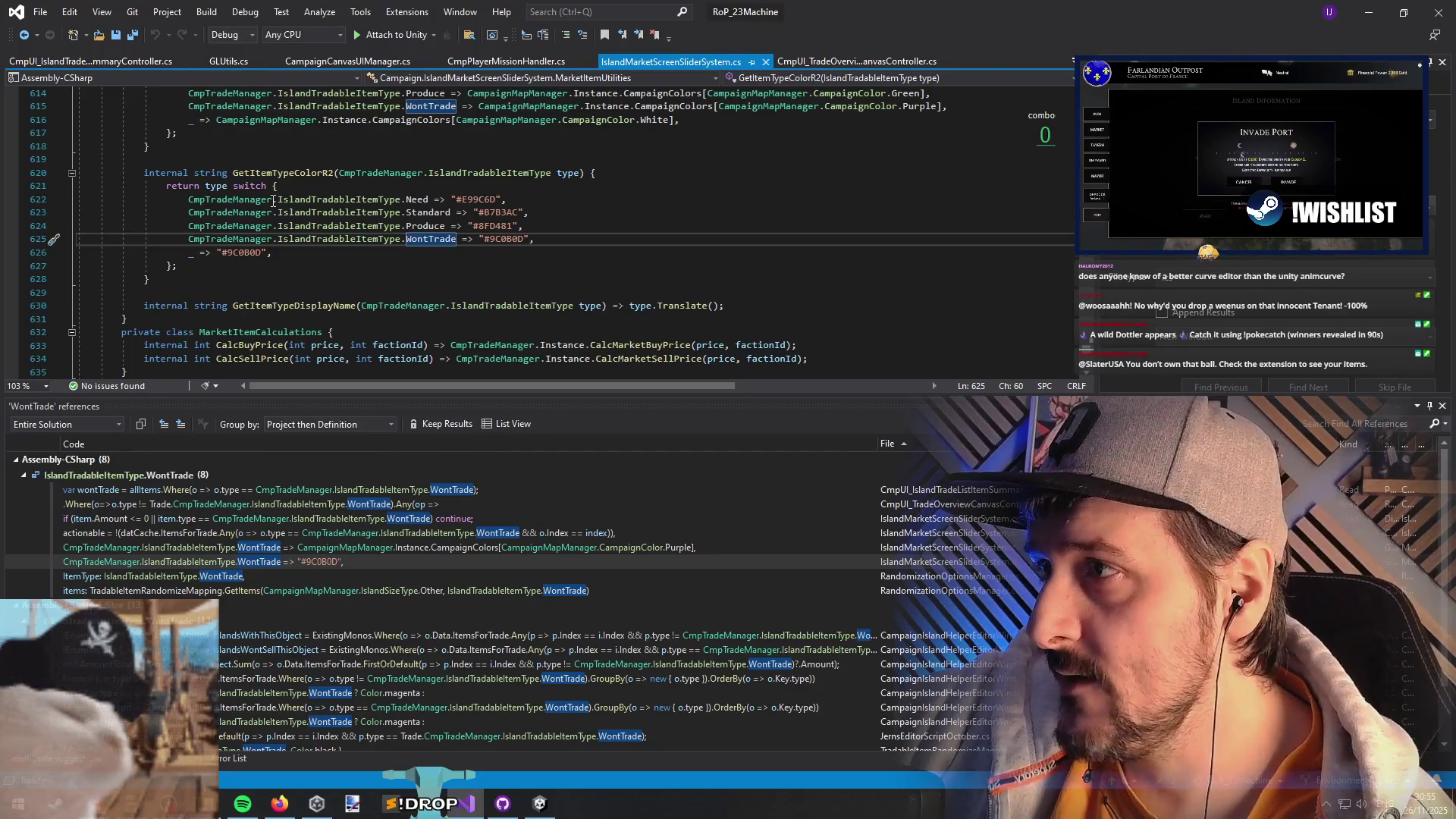
left_click(944, 548)
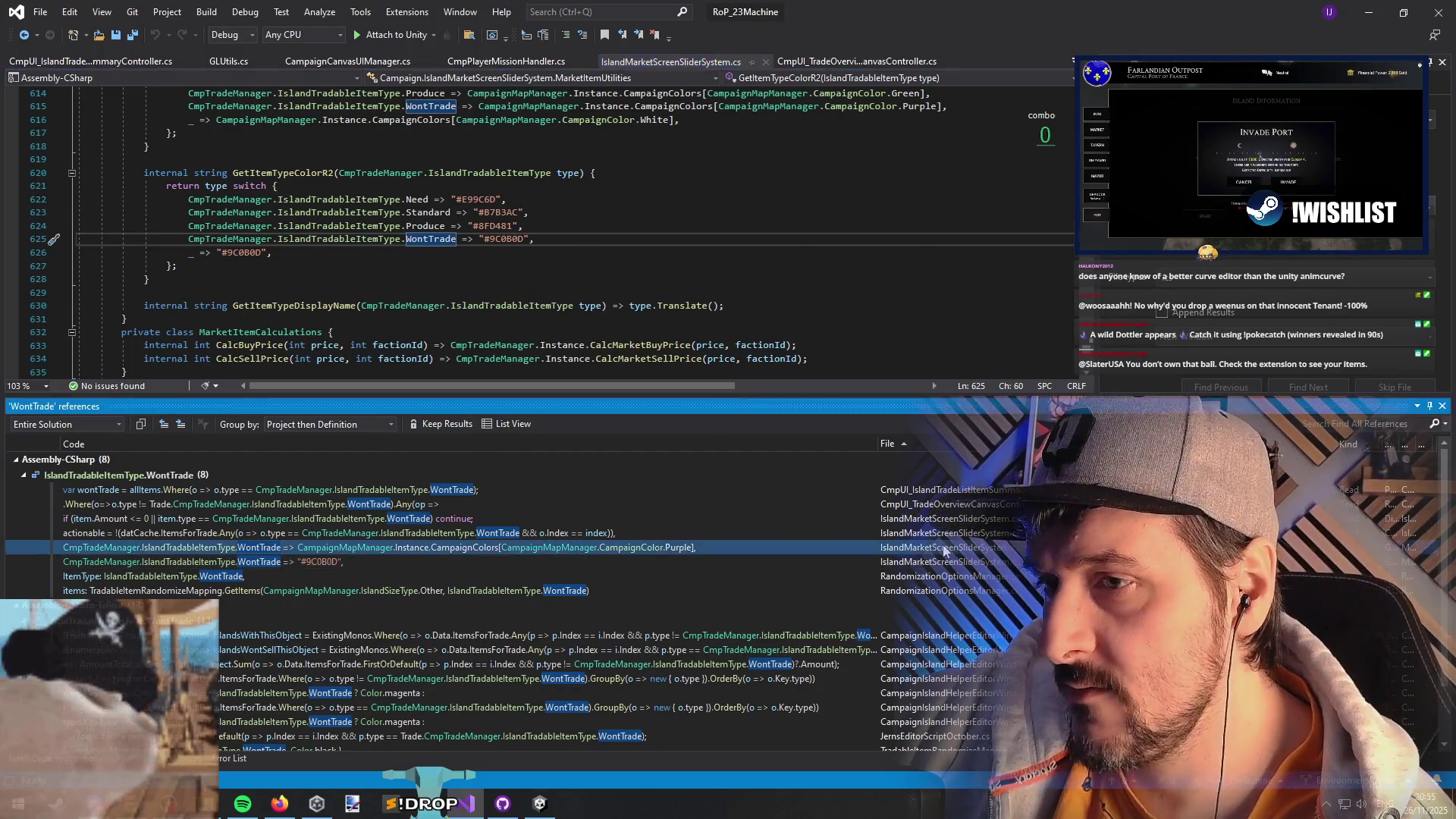
left_click(941, 536)
- Check actionable's call hierarchy, then open the reference where it selects MarketListItemWontSellPrefab
right_click(190, 240)
left_click(243, 386)
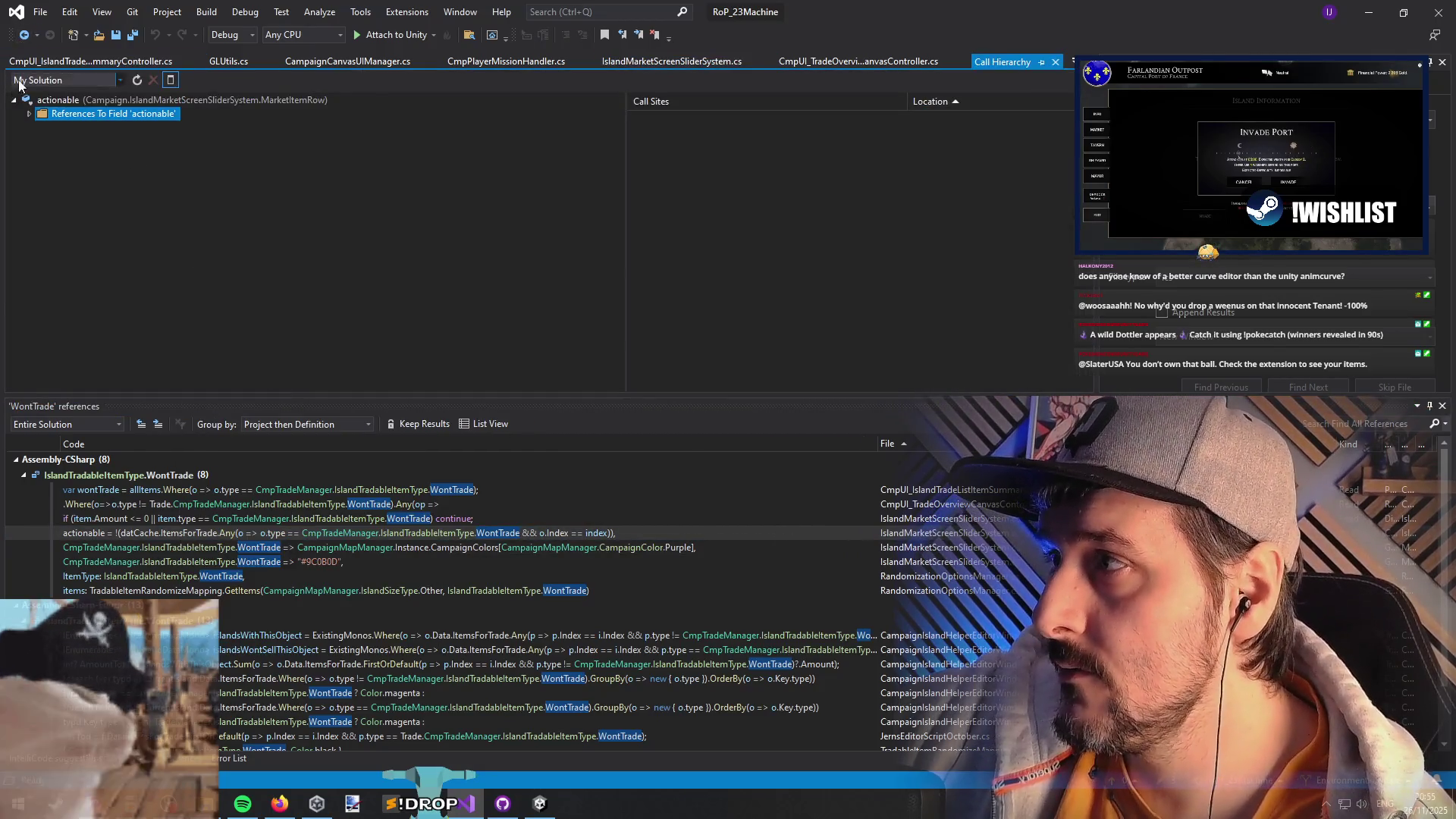
left_click(1055, 61)
right_click(206, 241)
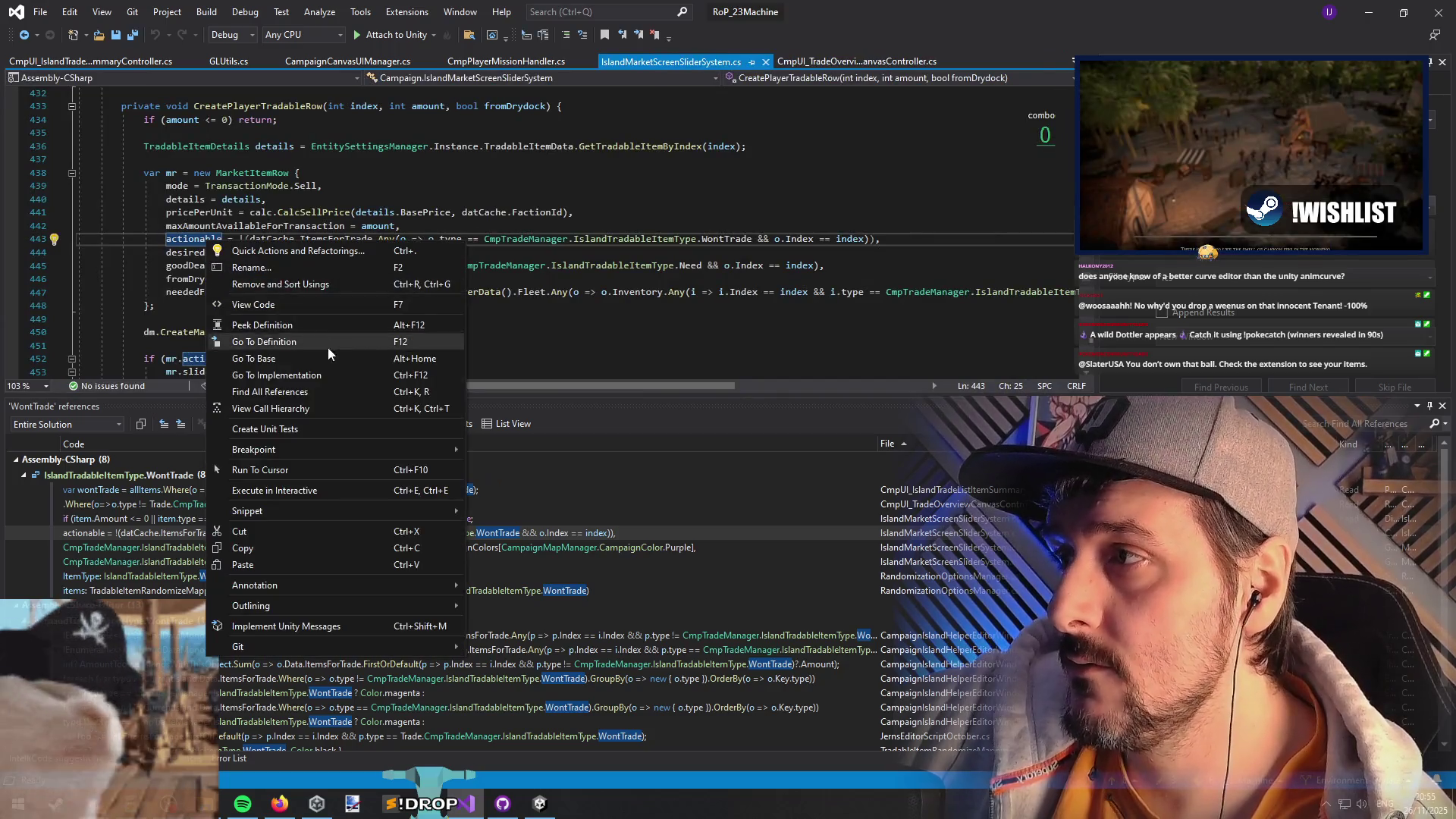
left_click(330, 390)
left_click(167, 493)
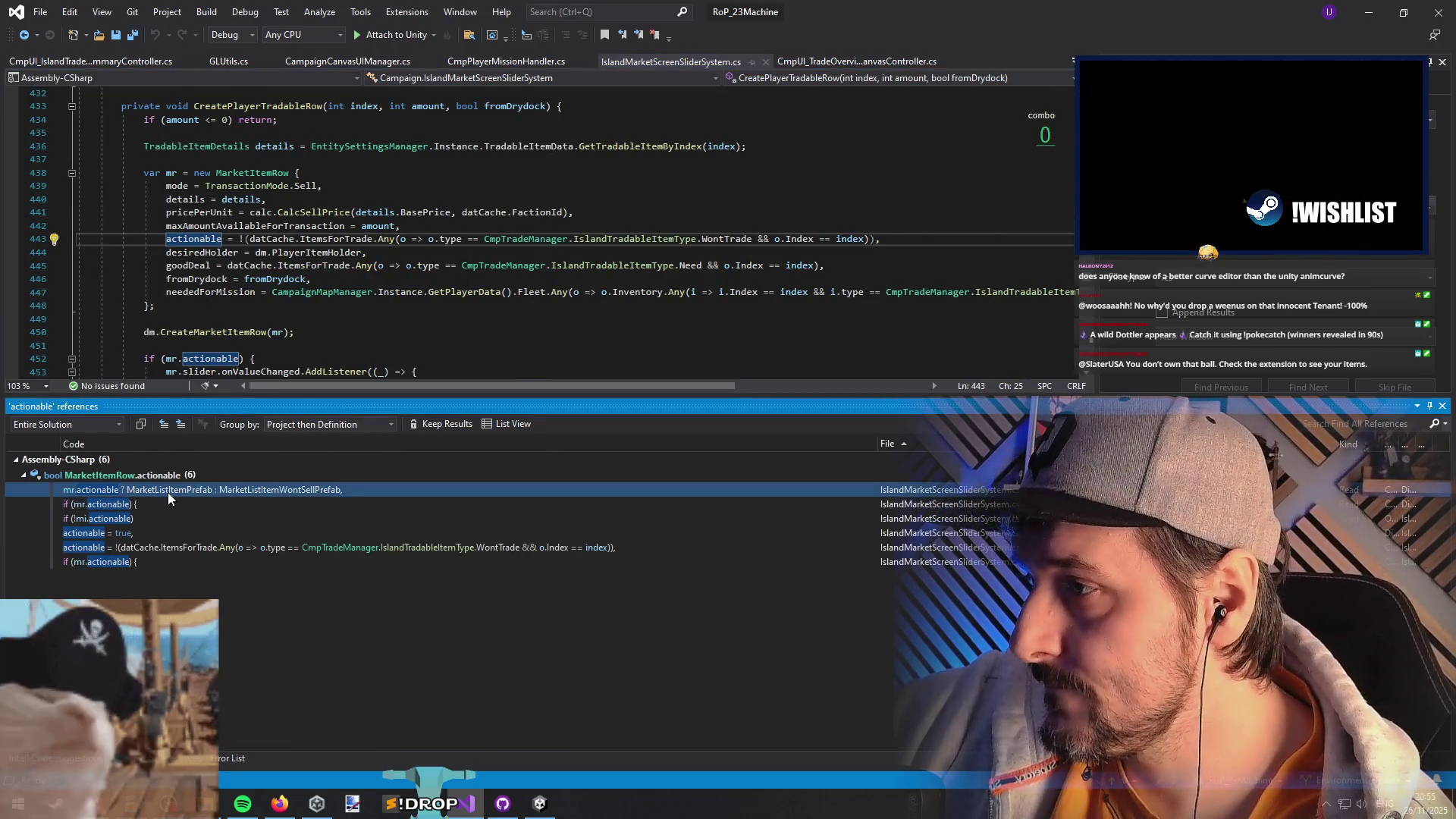
double_click(167, 493)
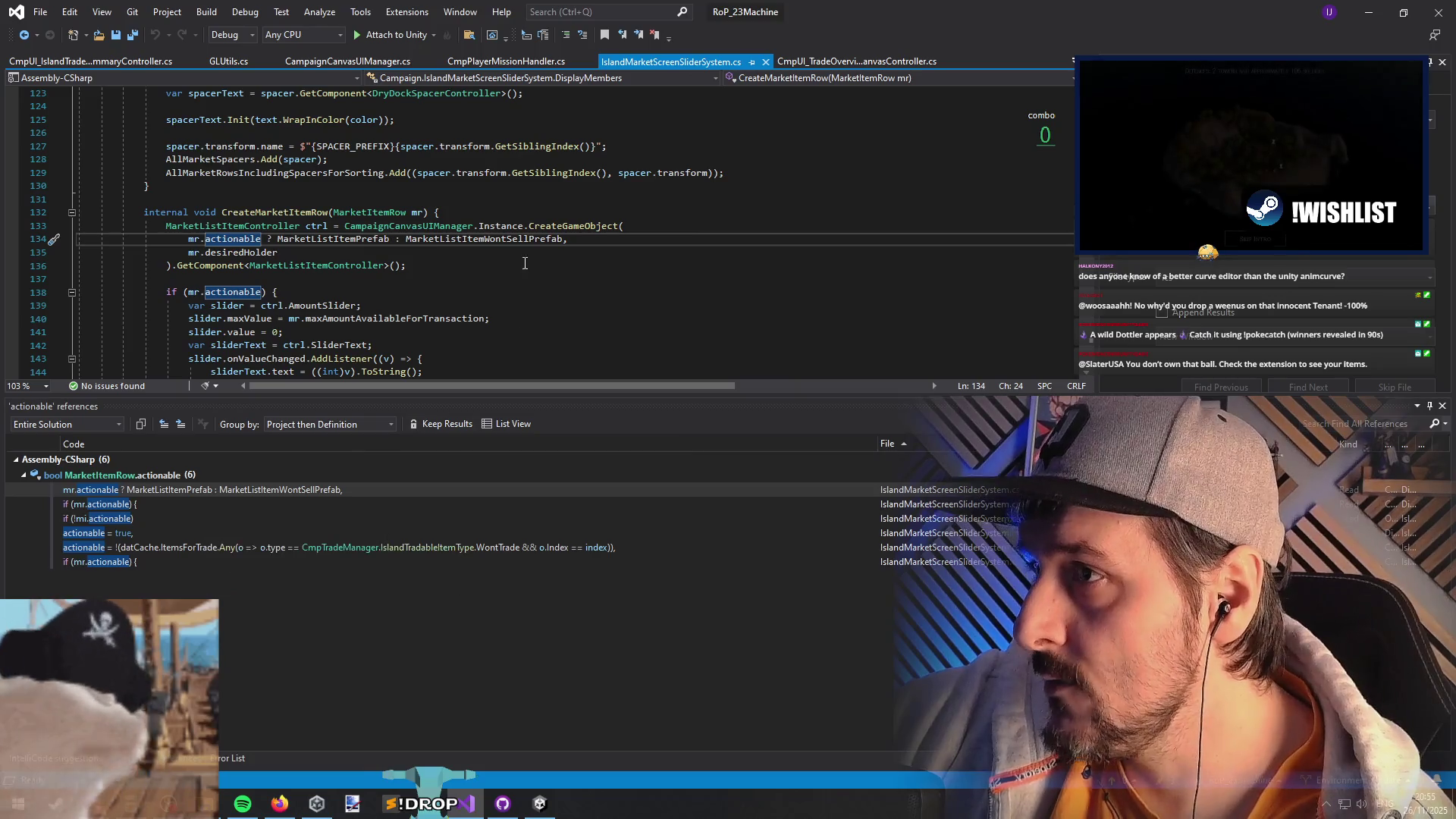
double_click(486, 239)
key("ctrl+c")
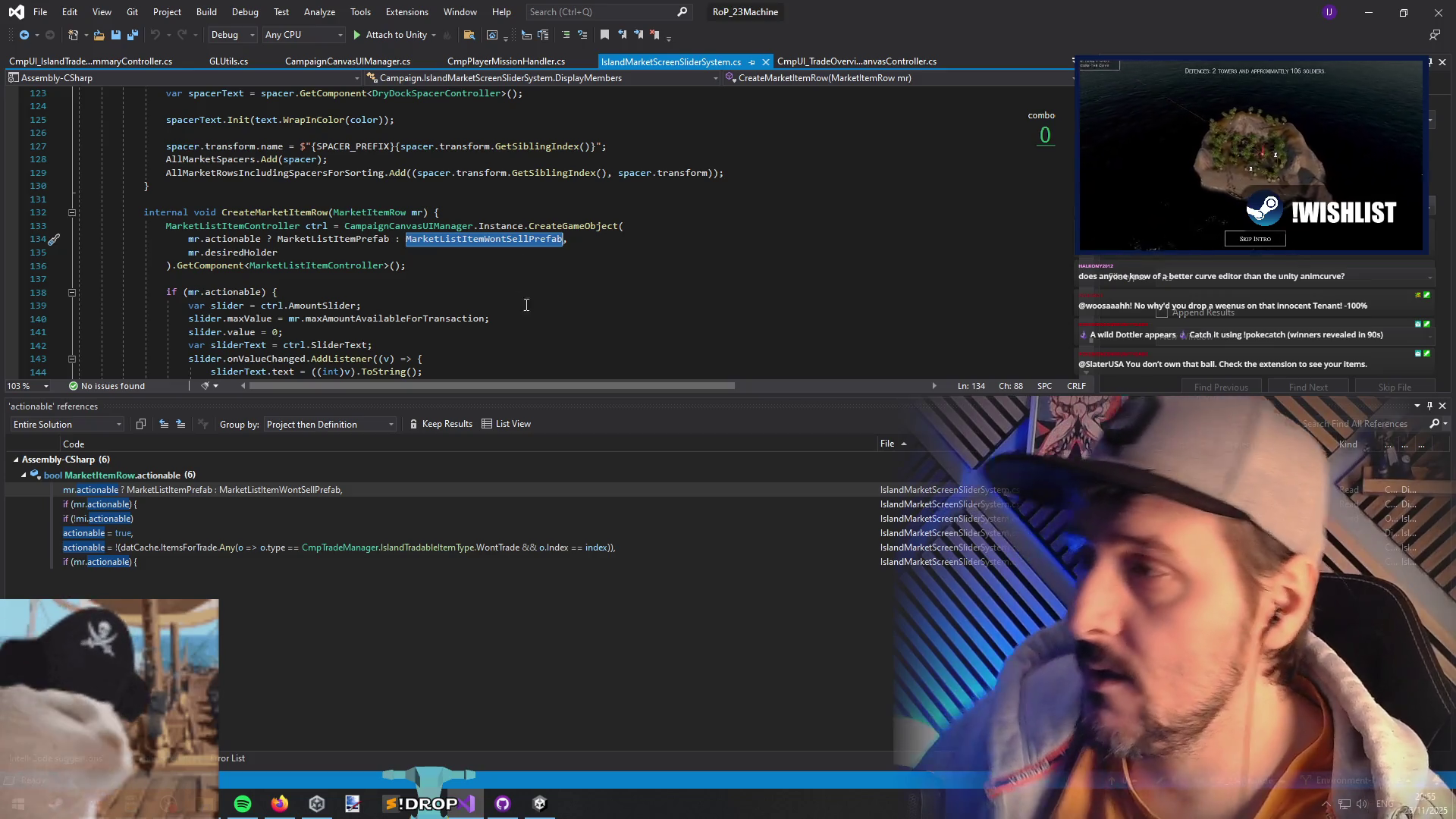
key("alt+Tab")
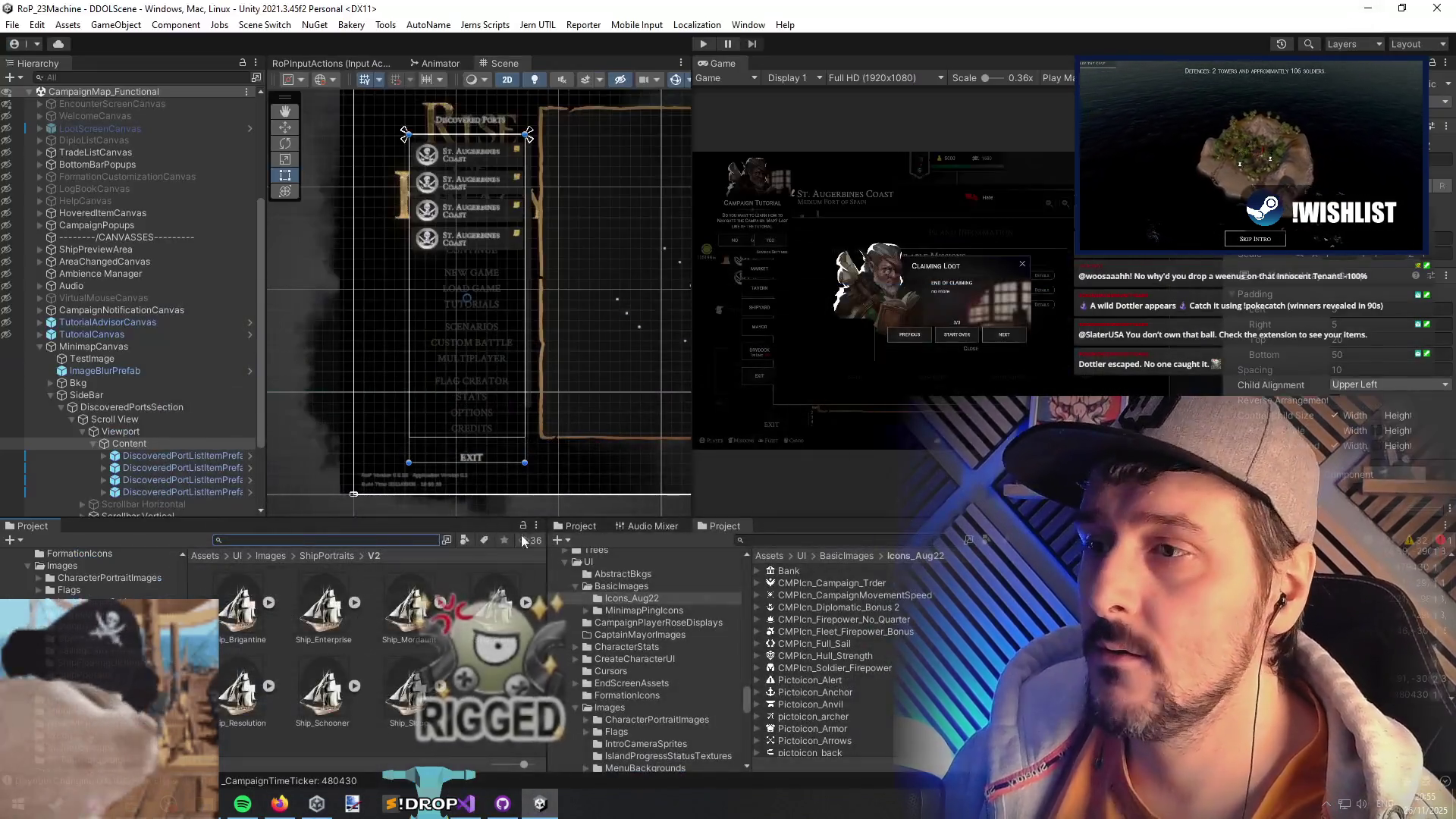
- Search the Unity project assets for MarketListItem, trimmed from MarketListItemWontSellPrefab
left_click(384, 540)
key("ctrl+v")
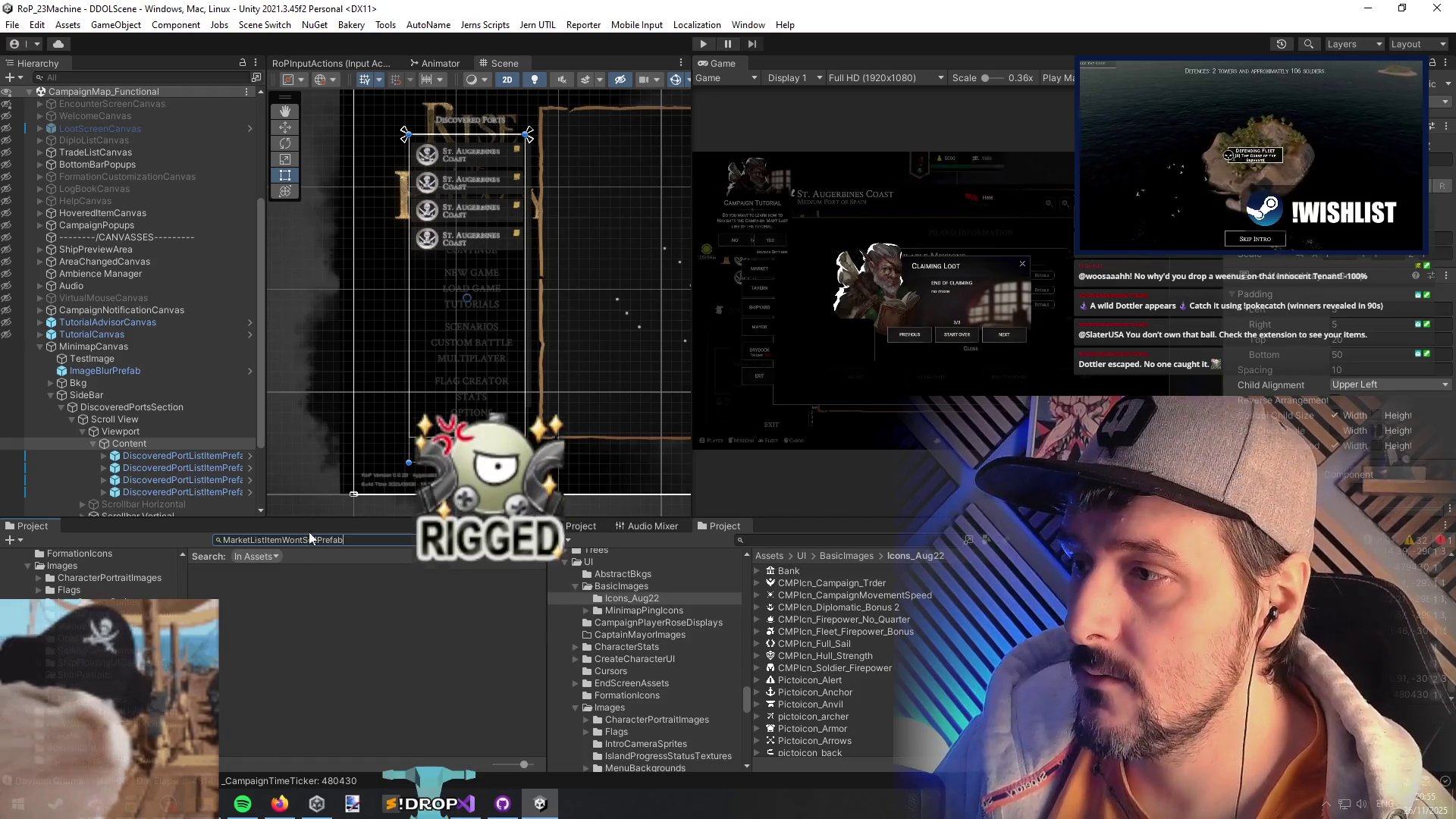
left_click_drag(284, 543, 408, 538)
key("BackSpace")
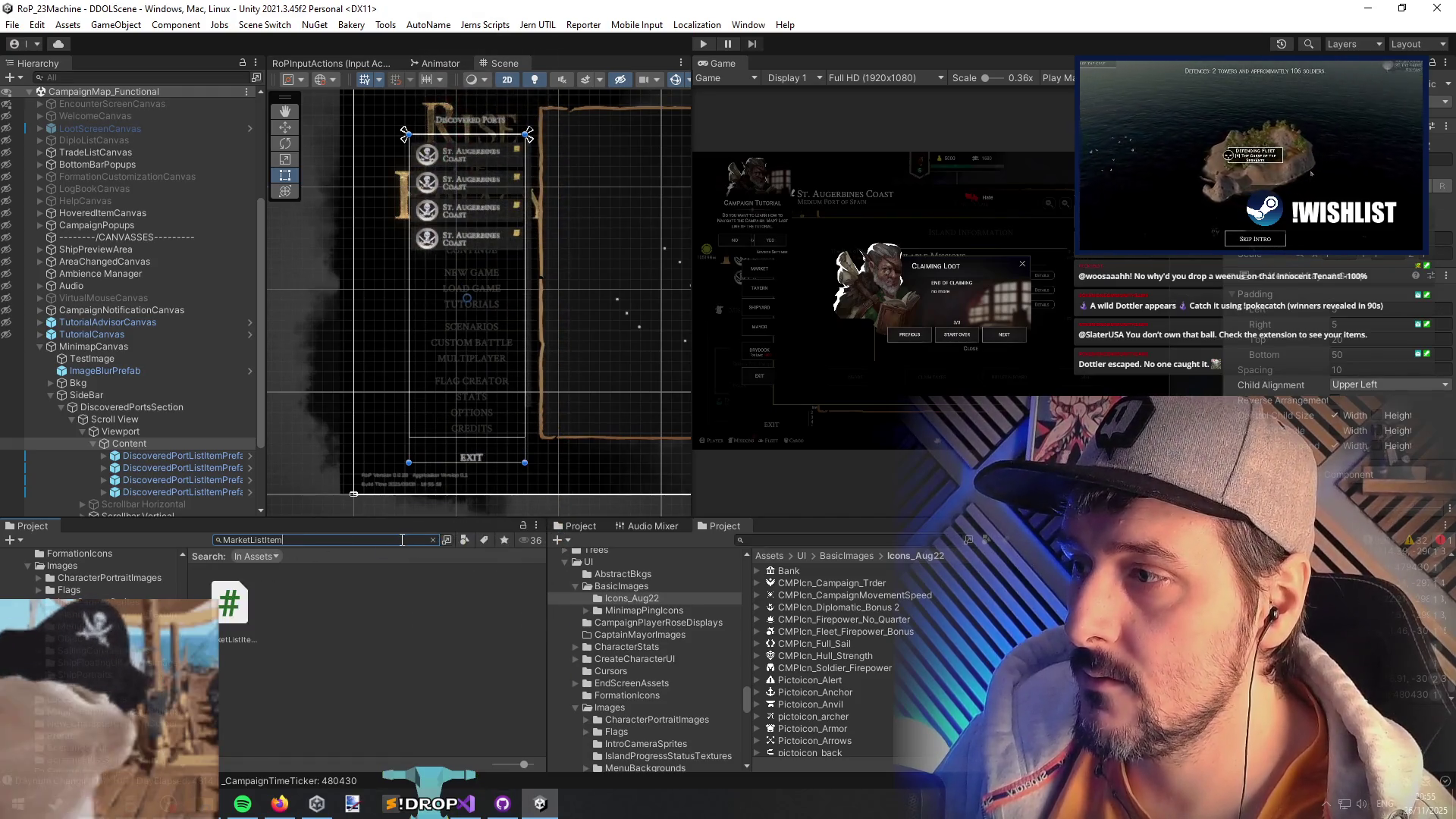
- Enlarge the Project panel and search the assets for 'wont sell'
left_click_drag(328, 518, 311, 328)
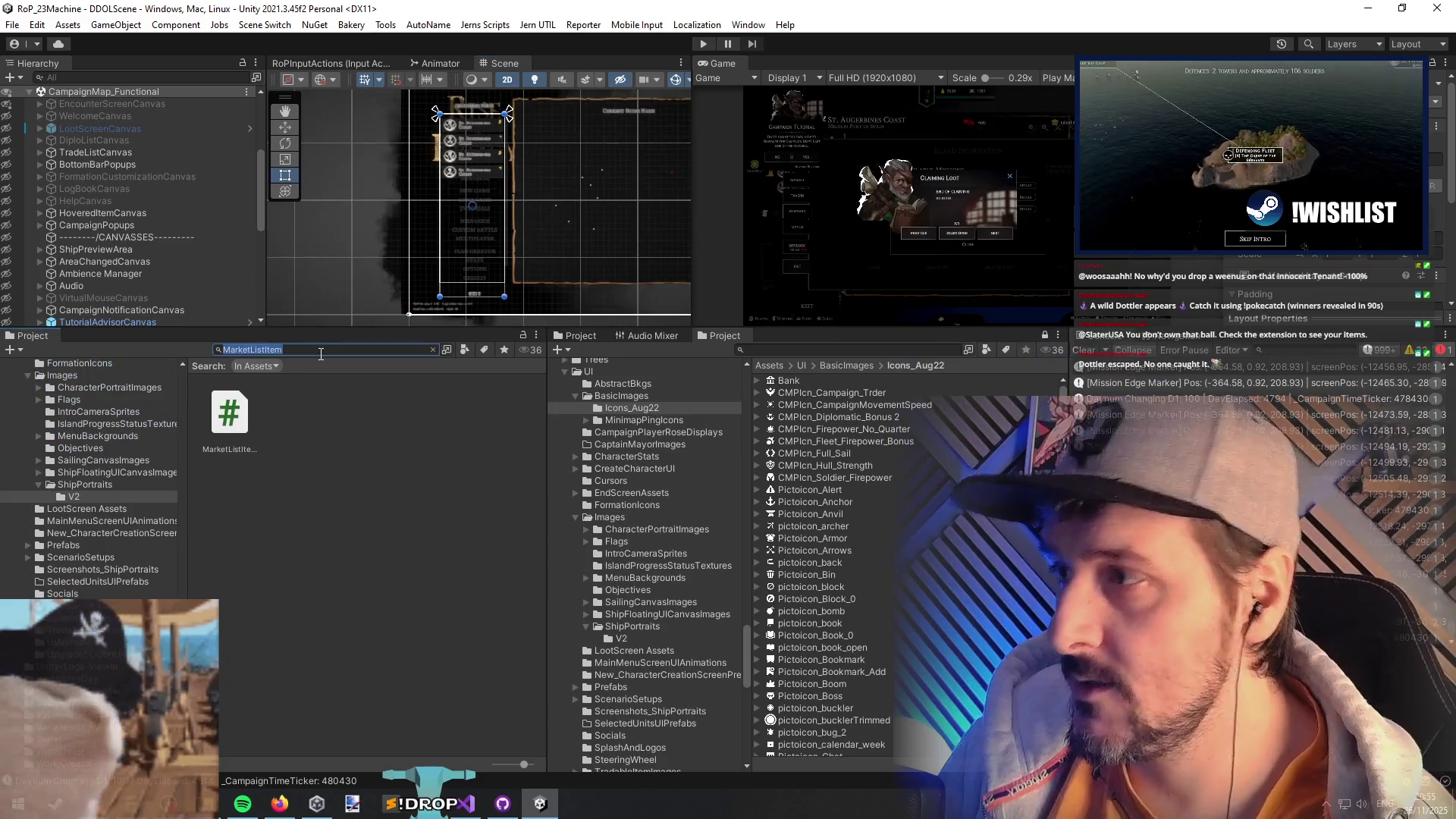
type("wont sell")
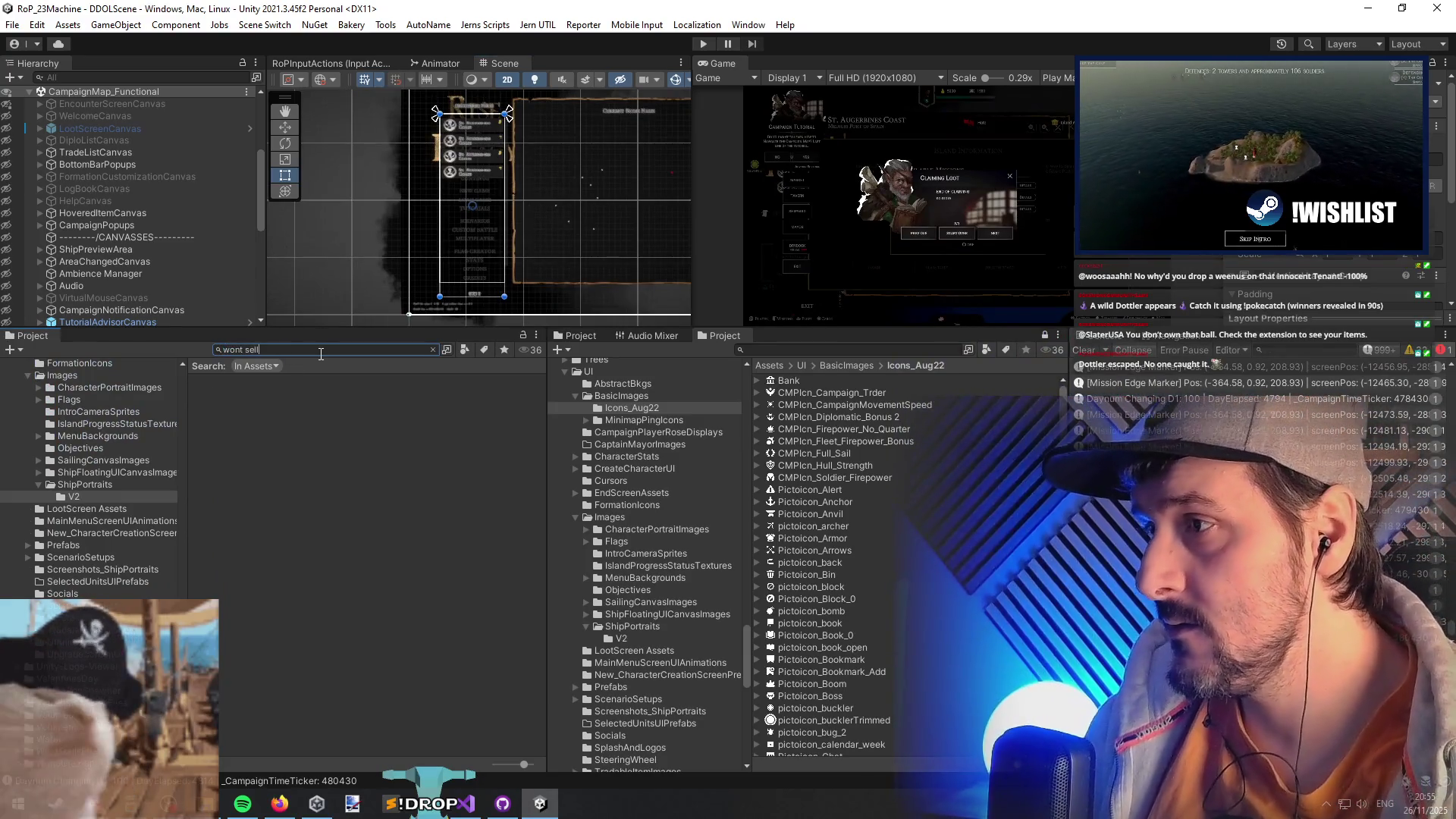
key("alt+Tab")
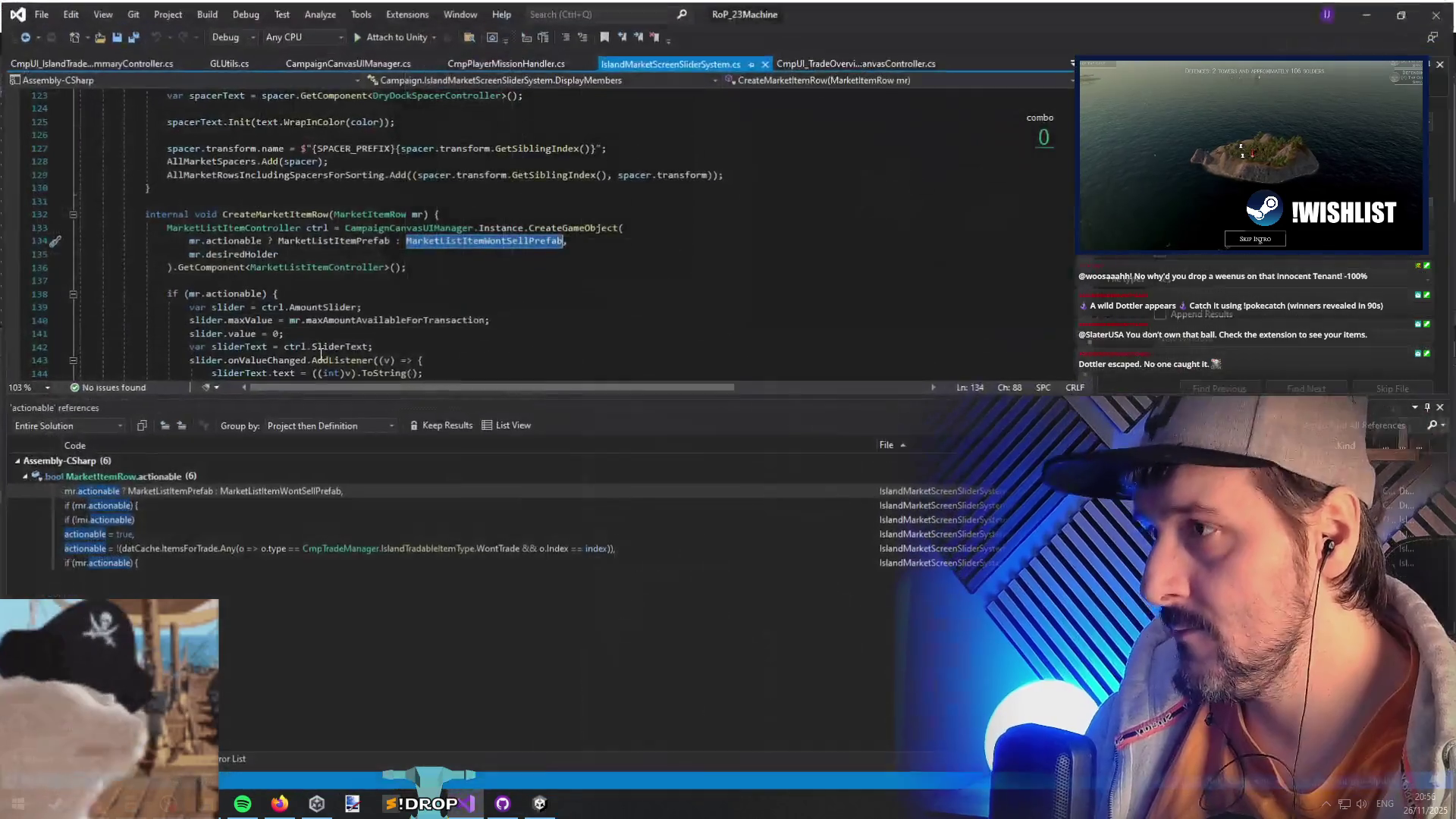
key("alt+Tab")
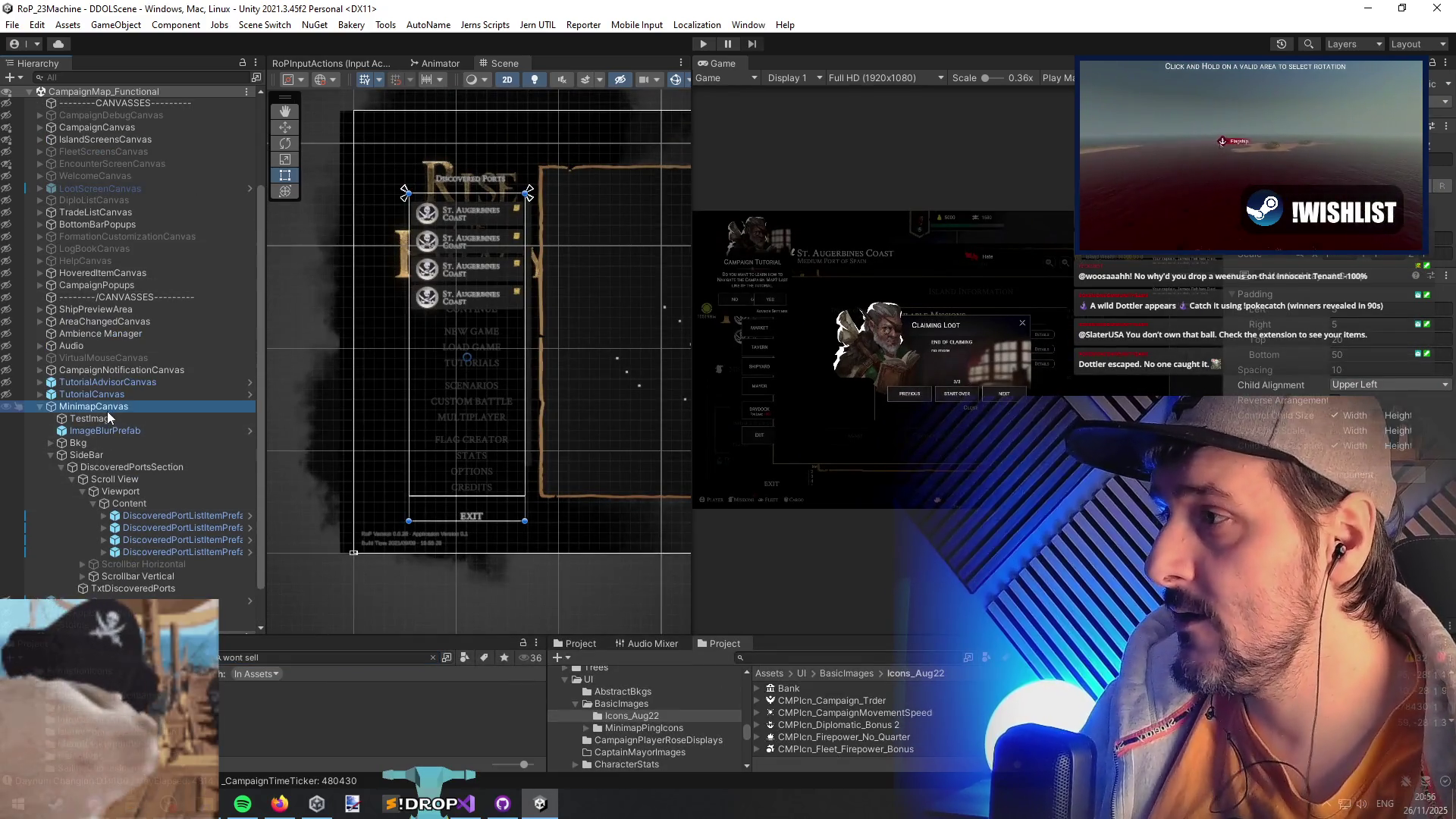
- Expand IslandScreensCanvas, ContentBackground and TabContent in the hierarchy
left_click(107, 409)
key("Left")
left_click(113, 262)
key("Right")
left_click(152, 310)
key("Right")
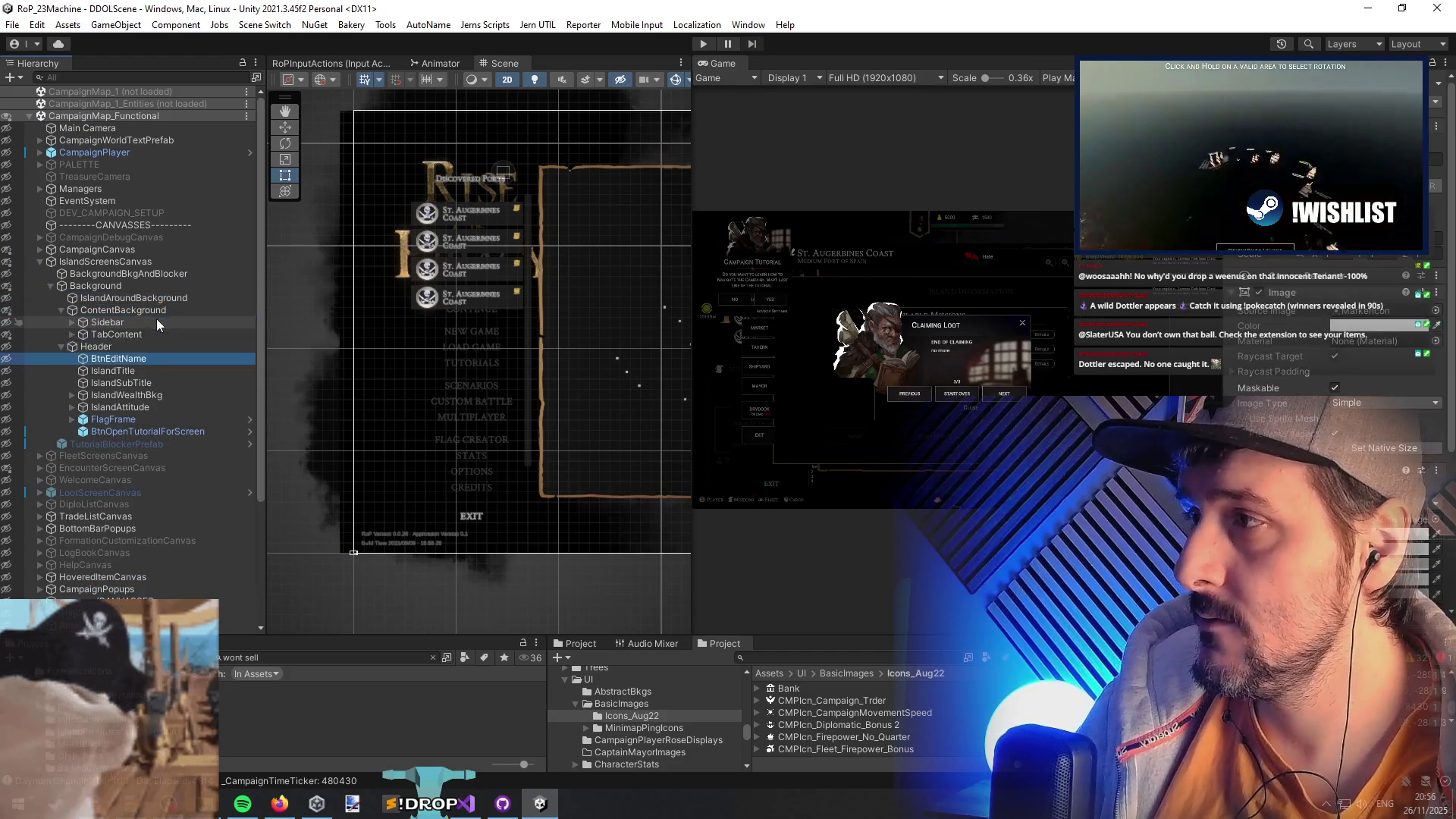
key("Down")
key("Down")
key("Right")
key("Down")
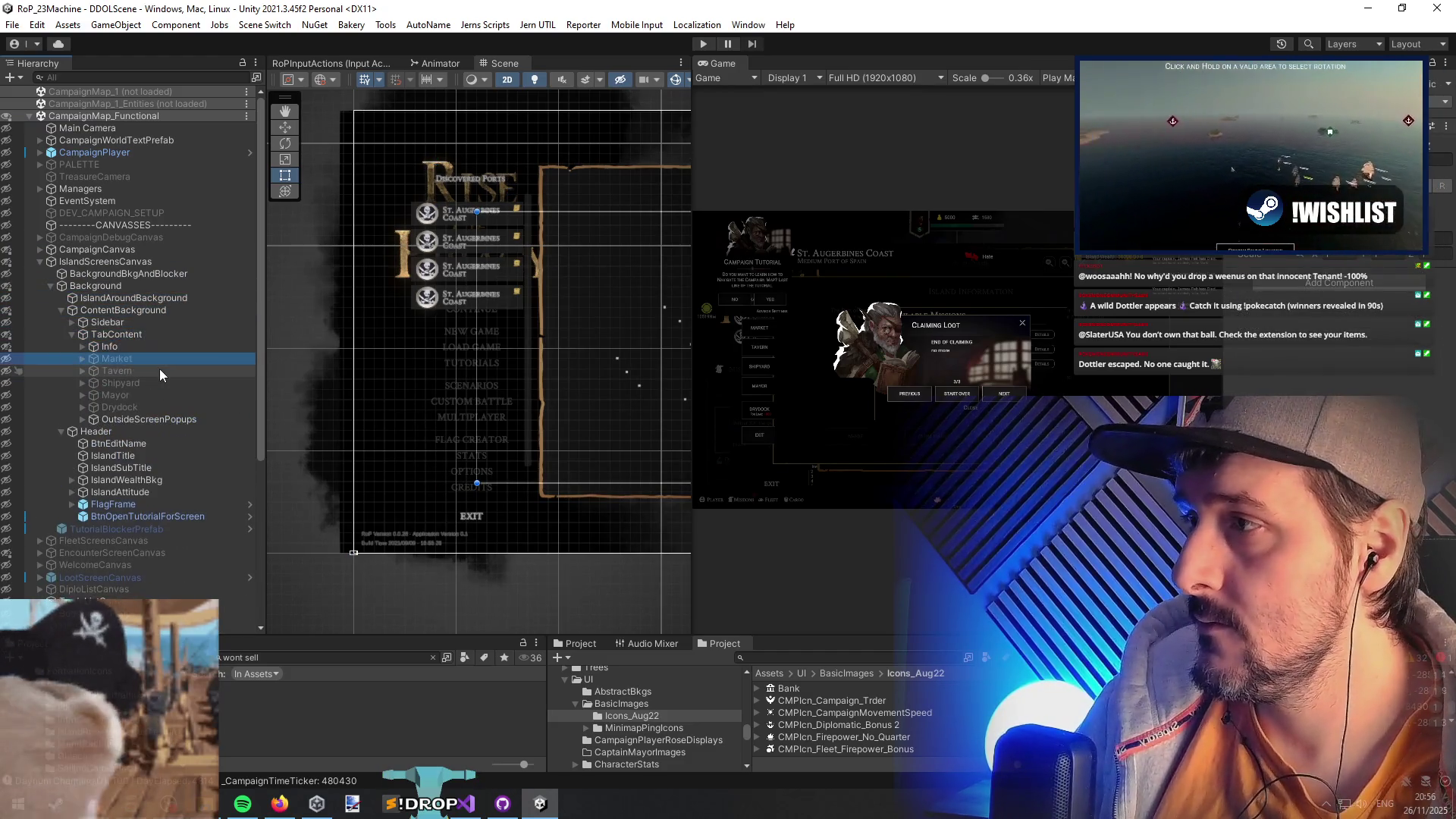
- Activate the Market panel, frame it in the Scene and show its hidden contents
left_click(140, 358)
key("Right")
key("alt+shift+a")
key("f")
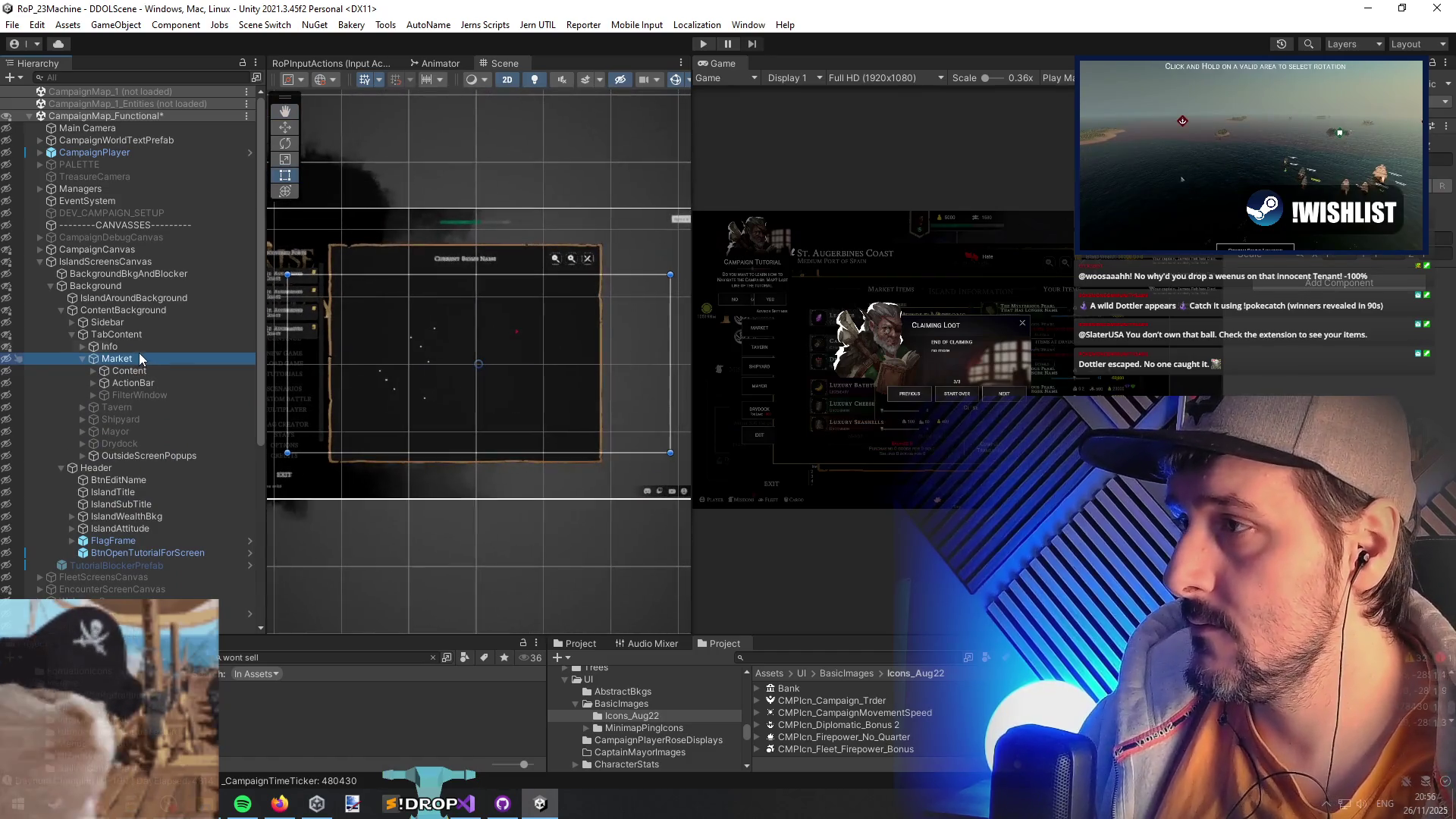
left_click(626, 79)
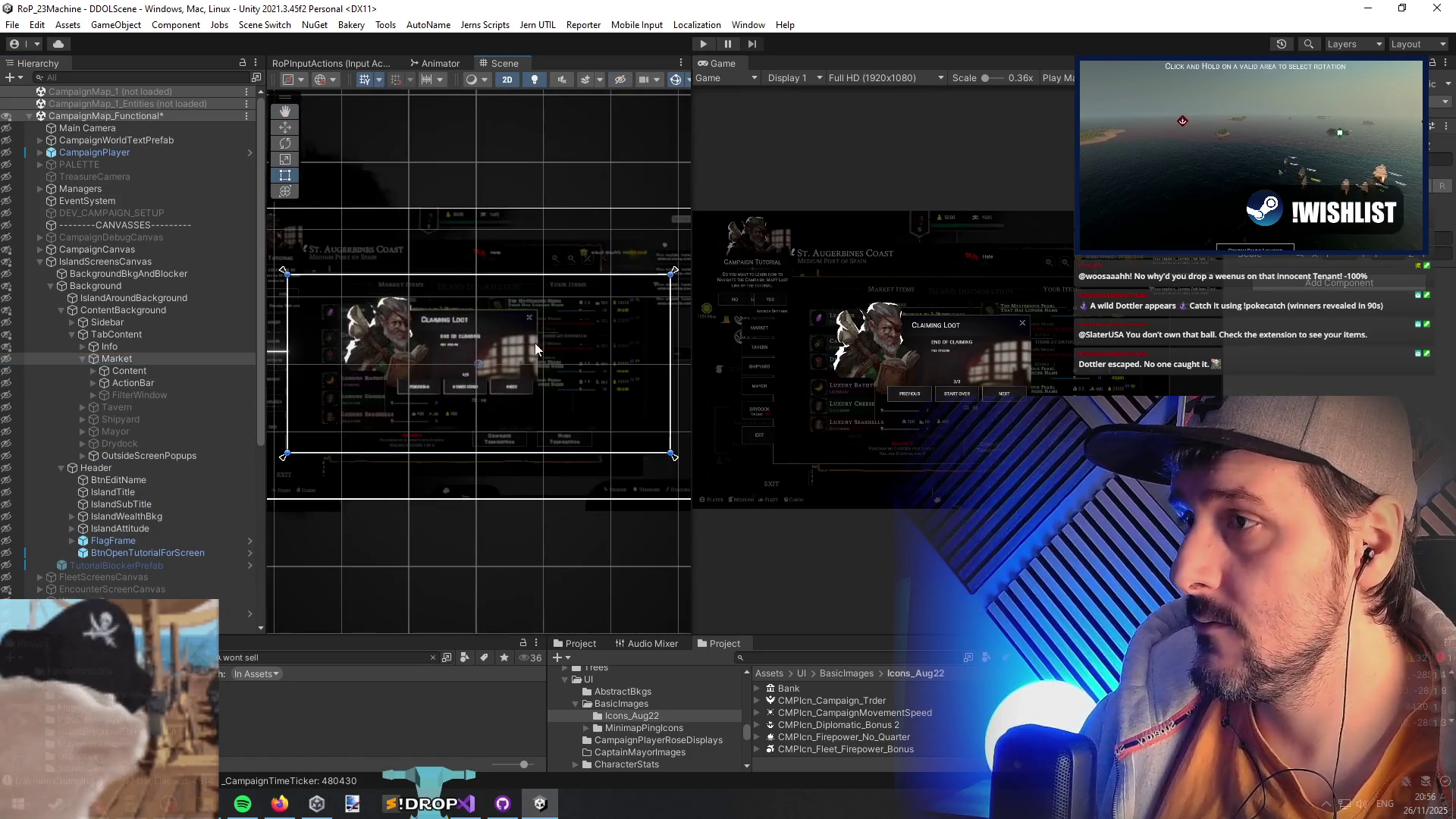
scroll(589, 394, "up", 8)
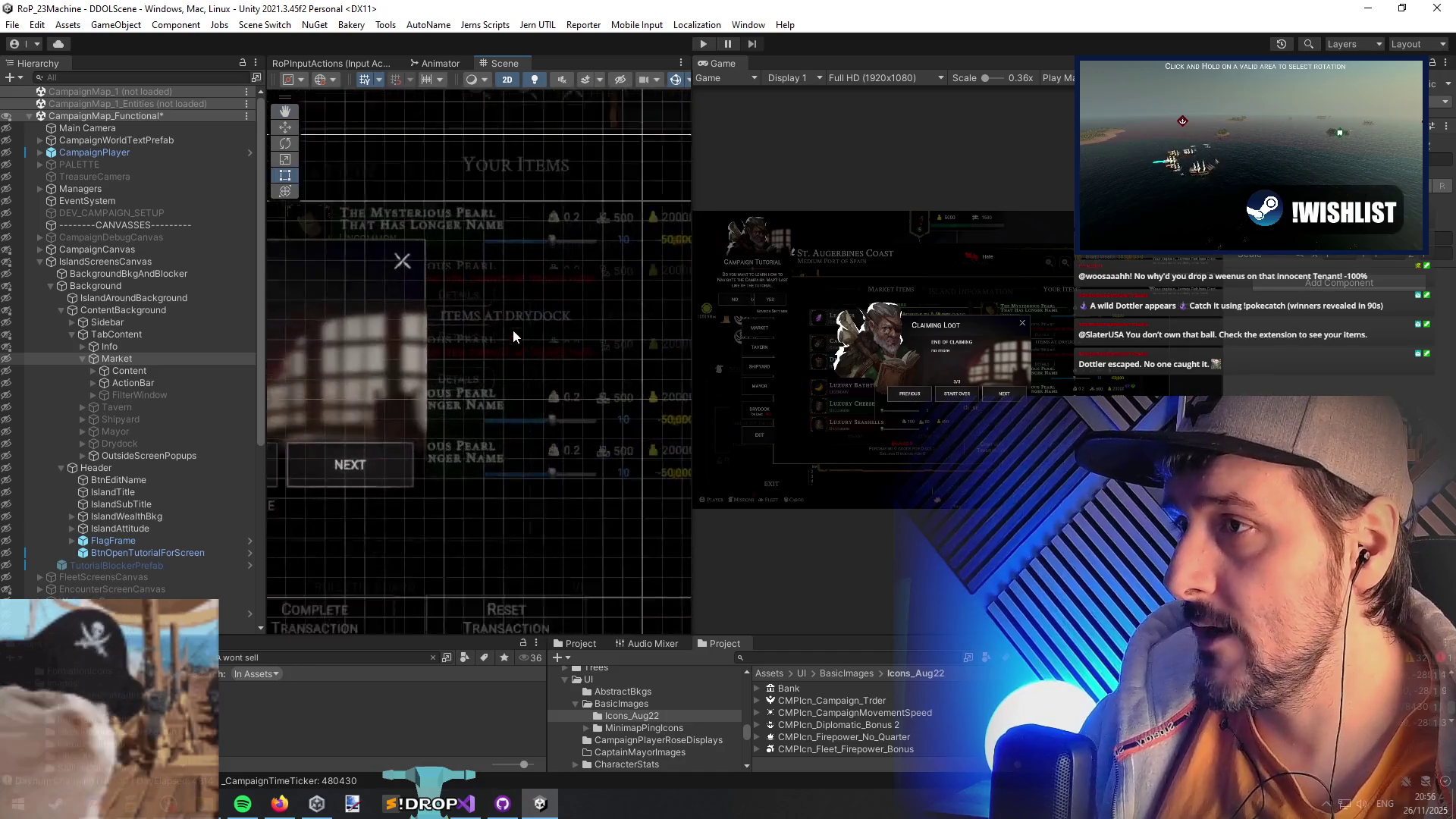
- Expand the Market panel's Content, MarketItems, FleetInventory and title bar children
left_click(153, 374)
left_click(157, 385, "shift")
key("Right")
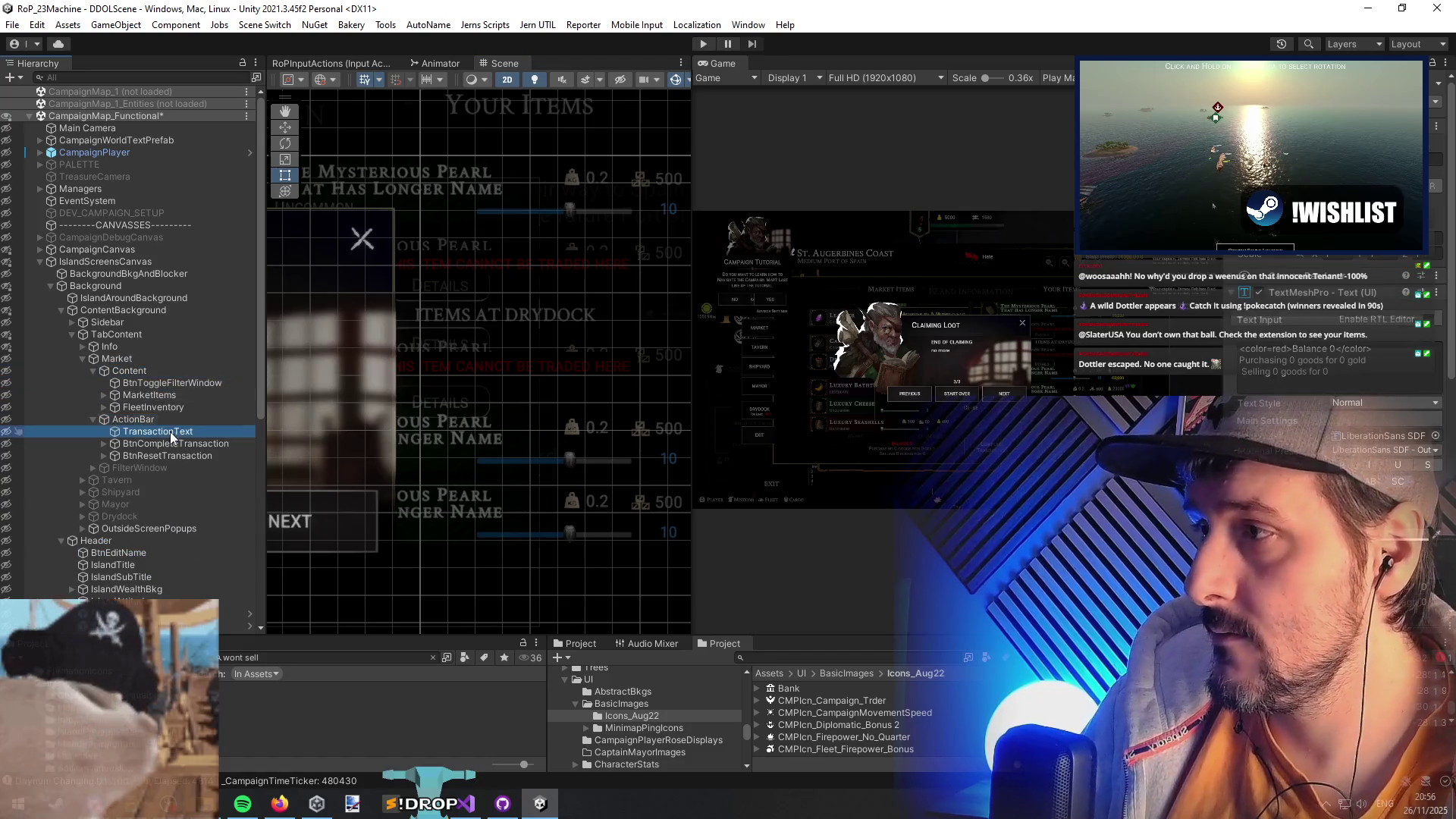
left_click(171, 454)
left_click(163, 395)
key("Right")
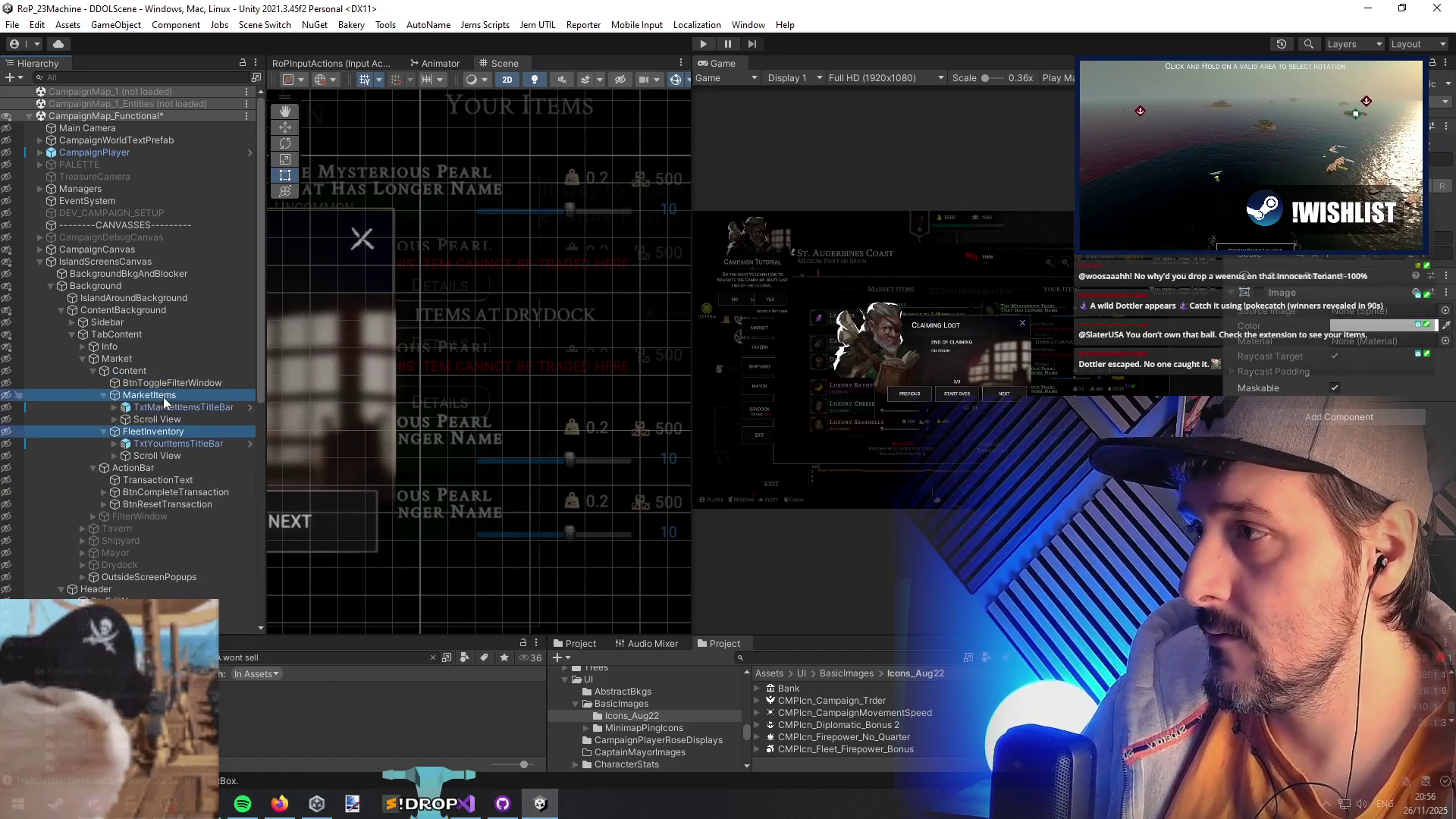
left_click(235, 431)
key("Right")
left_click(241, 443)
key("Right")
key("Down")
key("Down")
key("Right")
- Open the fleet inventory viewport, frame the second market item, and locate its prefab in CampaignUIPrefabs
left_click(185, 419)
key("Right")
key("Up")
key("Right")
key("Down")
scroll(194, 426, "down", 3)
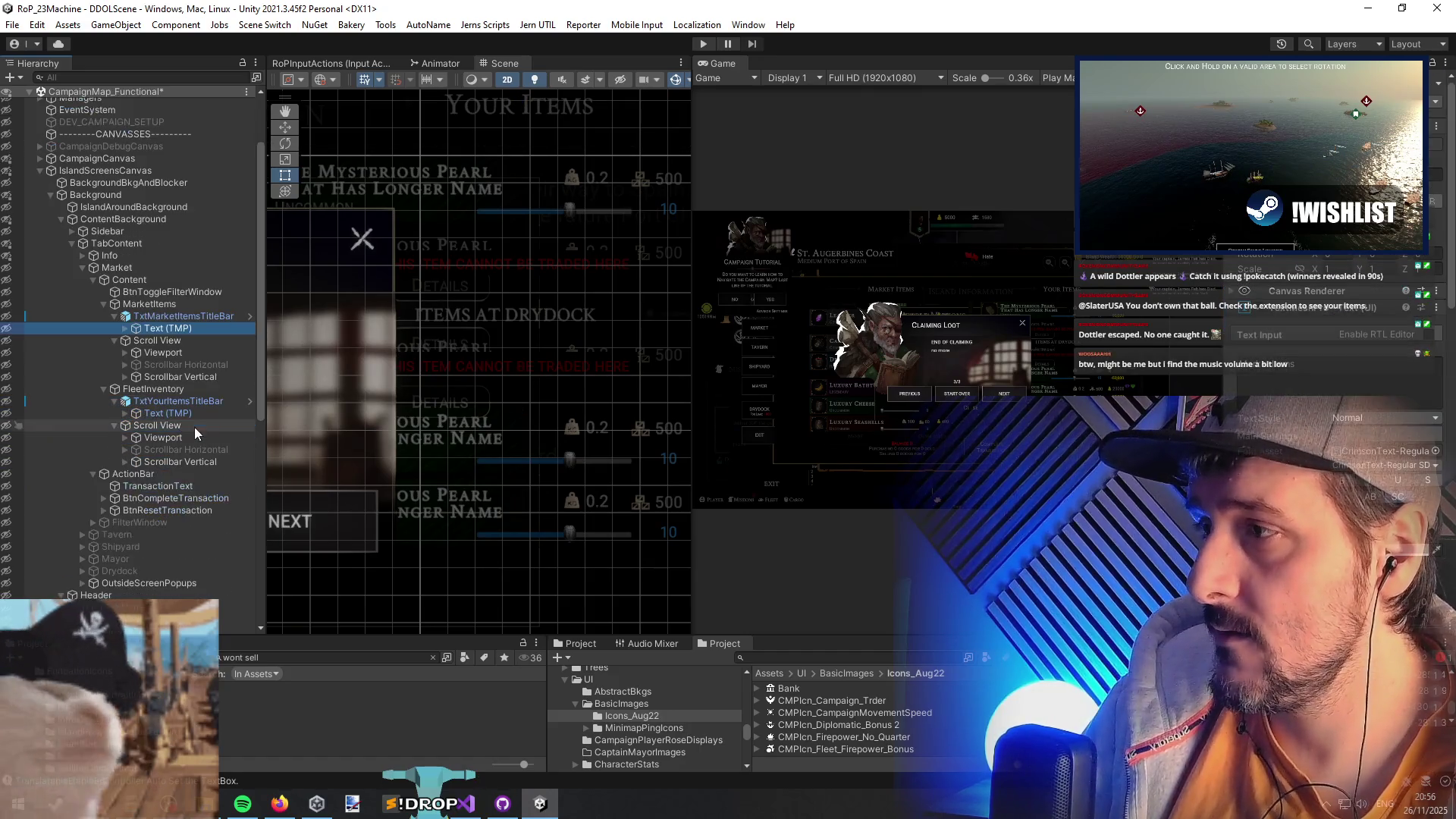
left_click(185, 438)
key("Right")
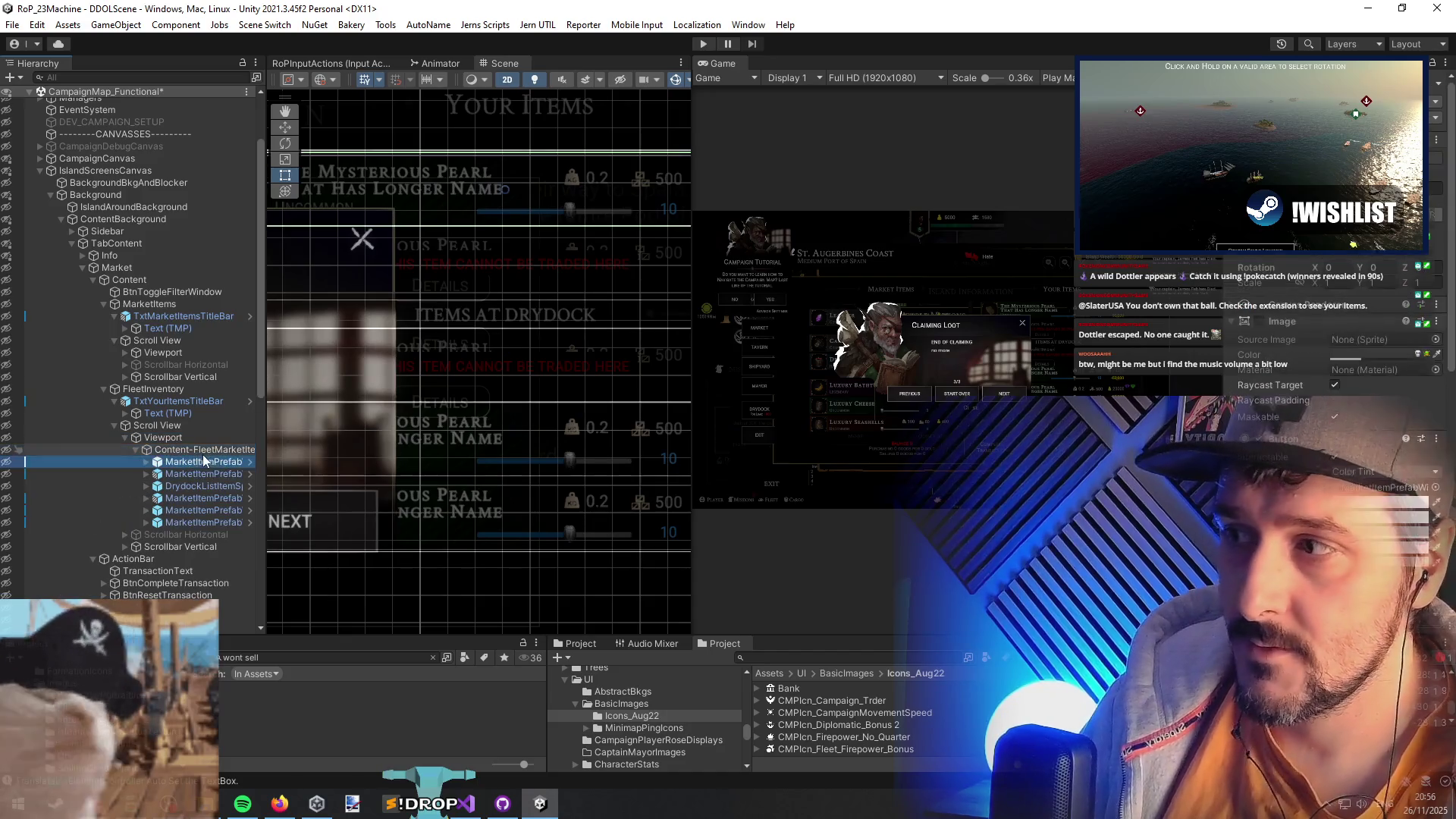
key("Down")
key("Down")
left_click(211, 472)
key("f")
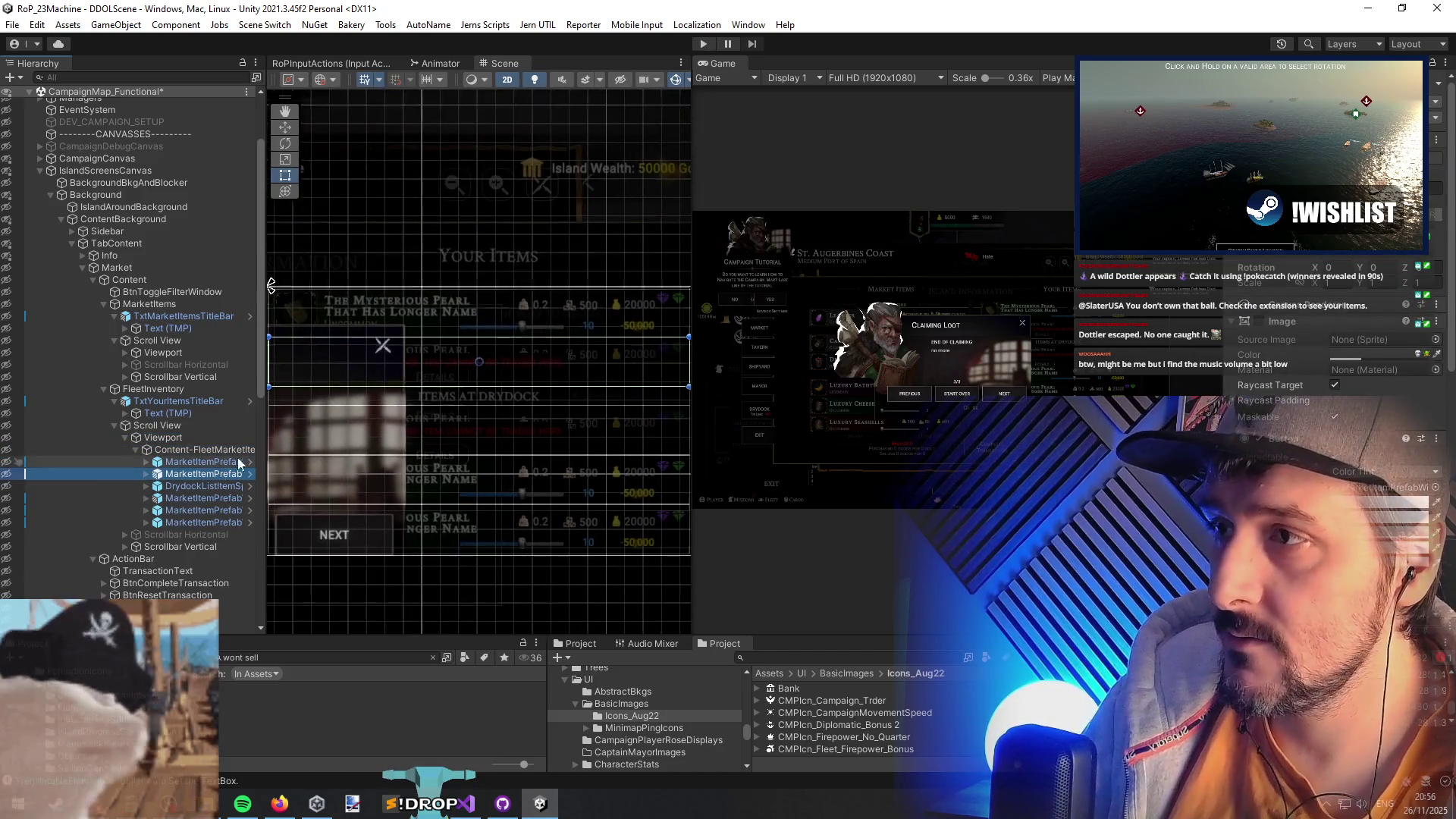
left_click(433, 658)
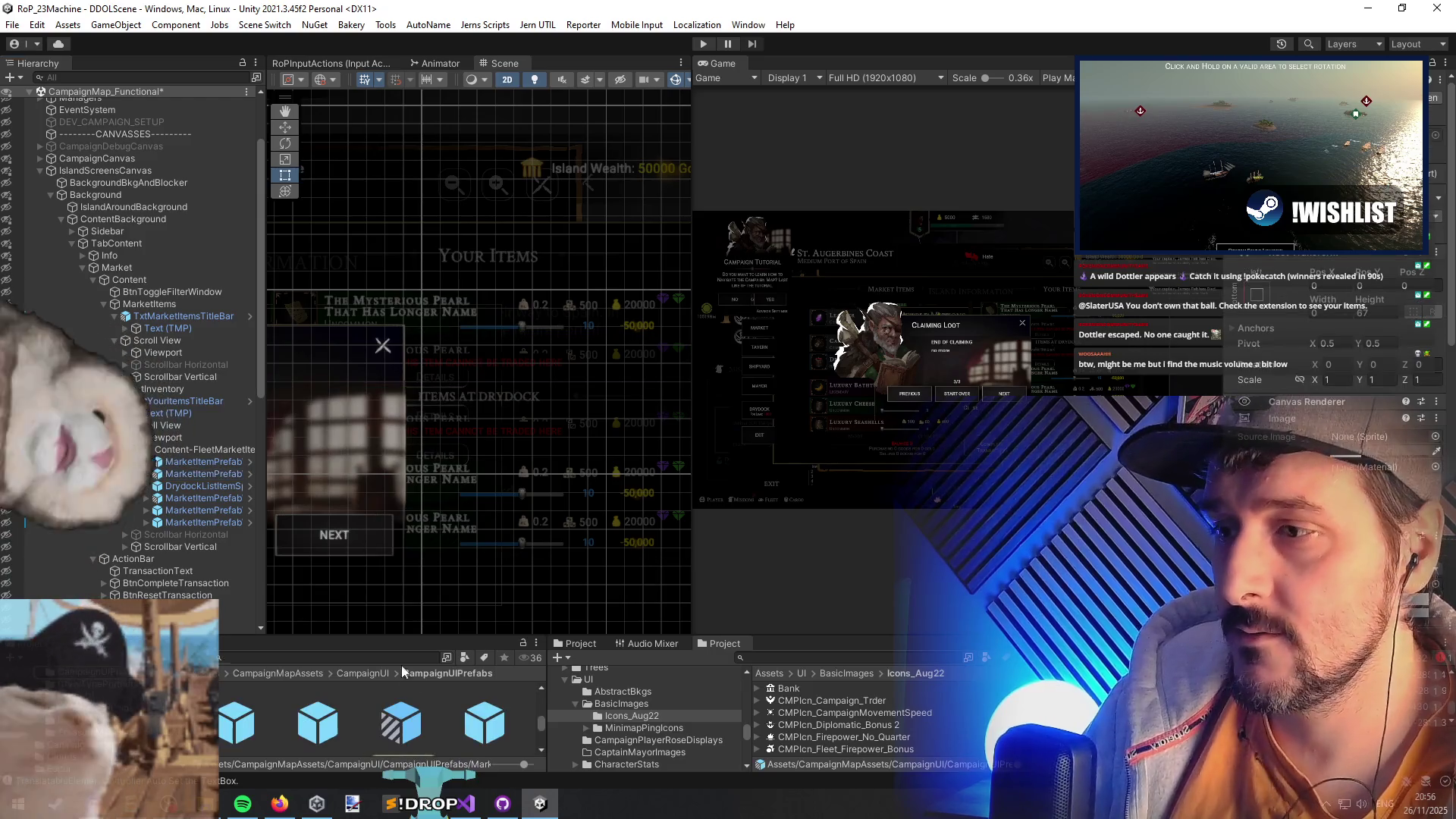
mouse_move(397, 637)
left_mouse_down()
mouse_move(397, 349)
mouse_move(413, 613)
left_mouse_up()
- Open the MarketItemPrefabWithSlider_WontTrade Variant in Prefab Mode and select its root object
double_click(393, 431)
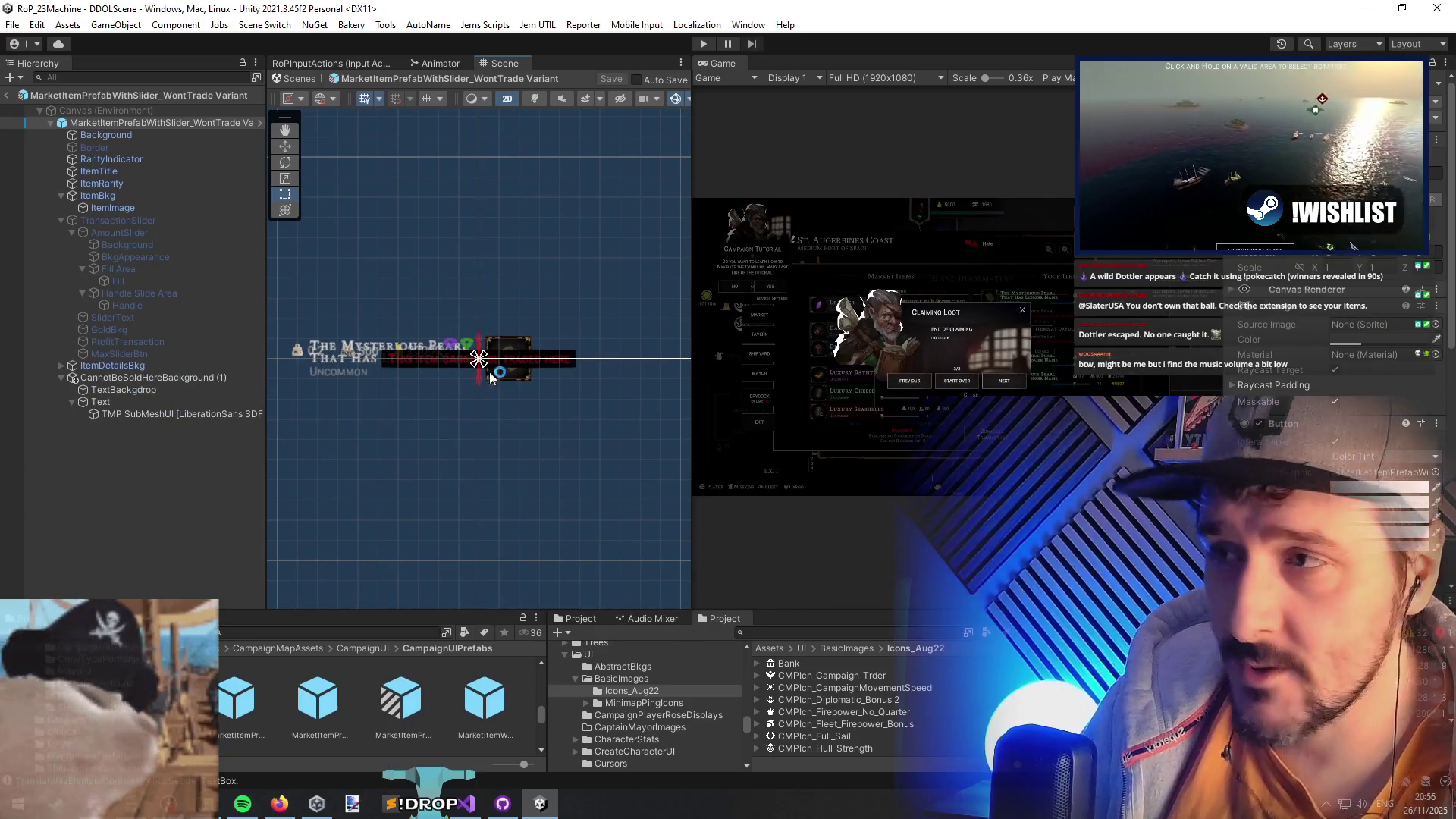
left_click_drag(693, 372, 895, 371)
scroll(515, 349, "up", 5)
left_click(512, 331)
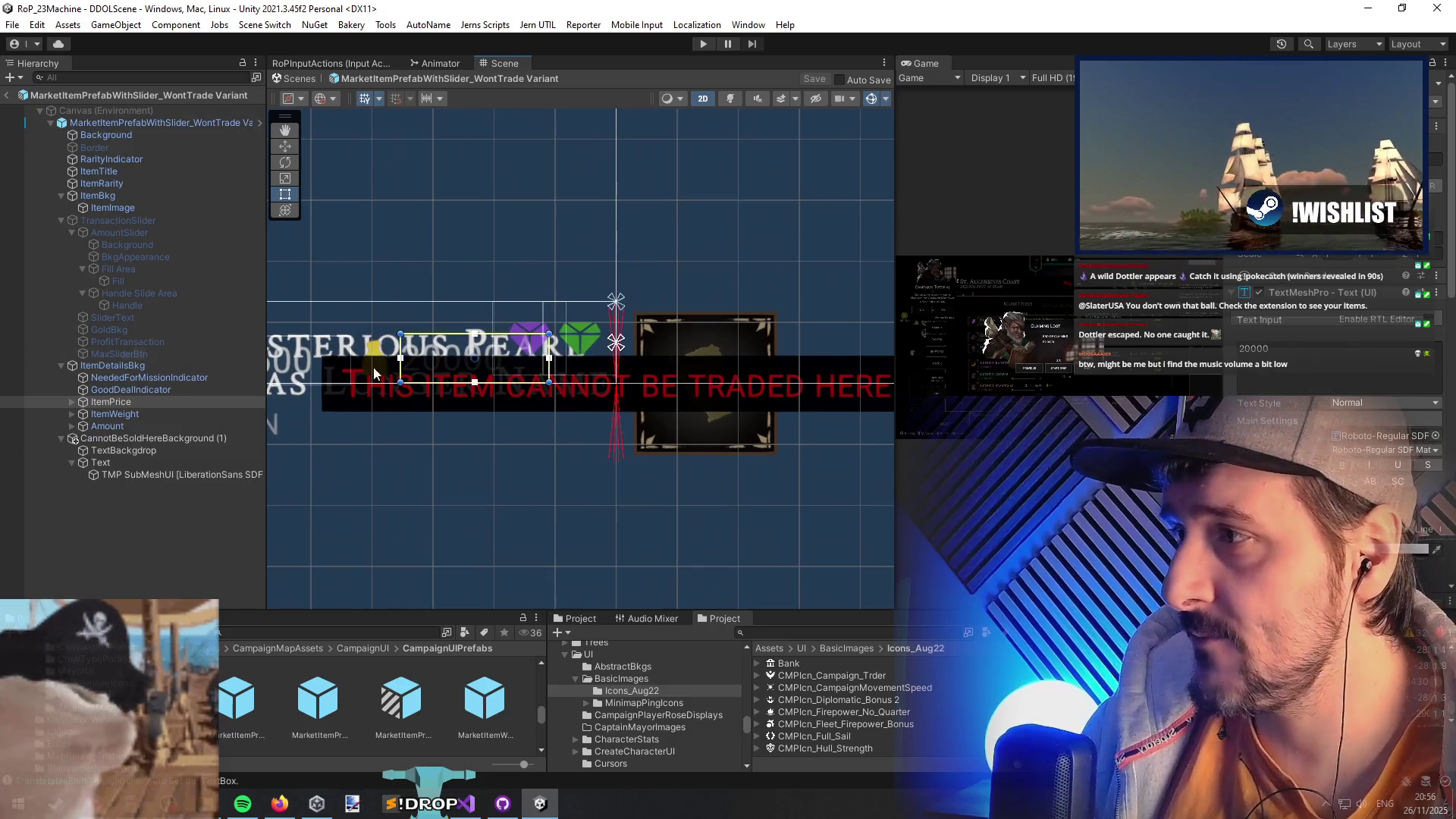
left_click(159, 122)
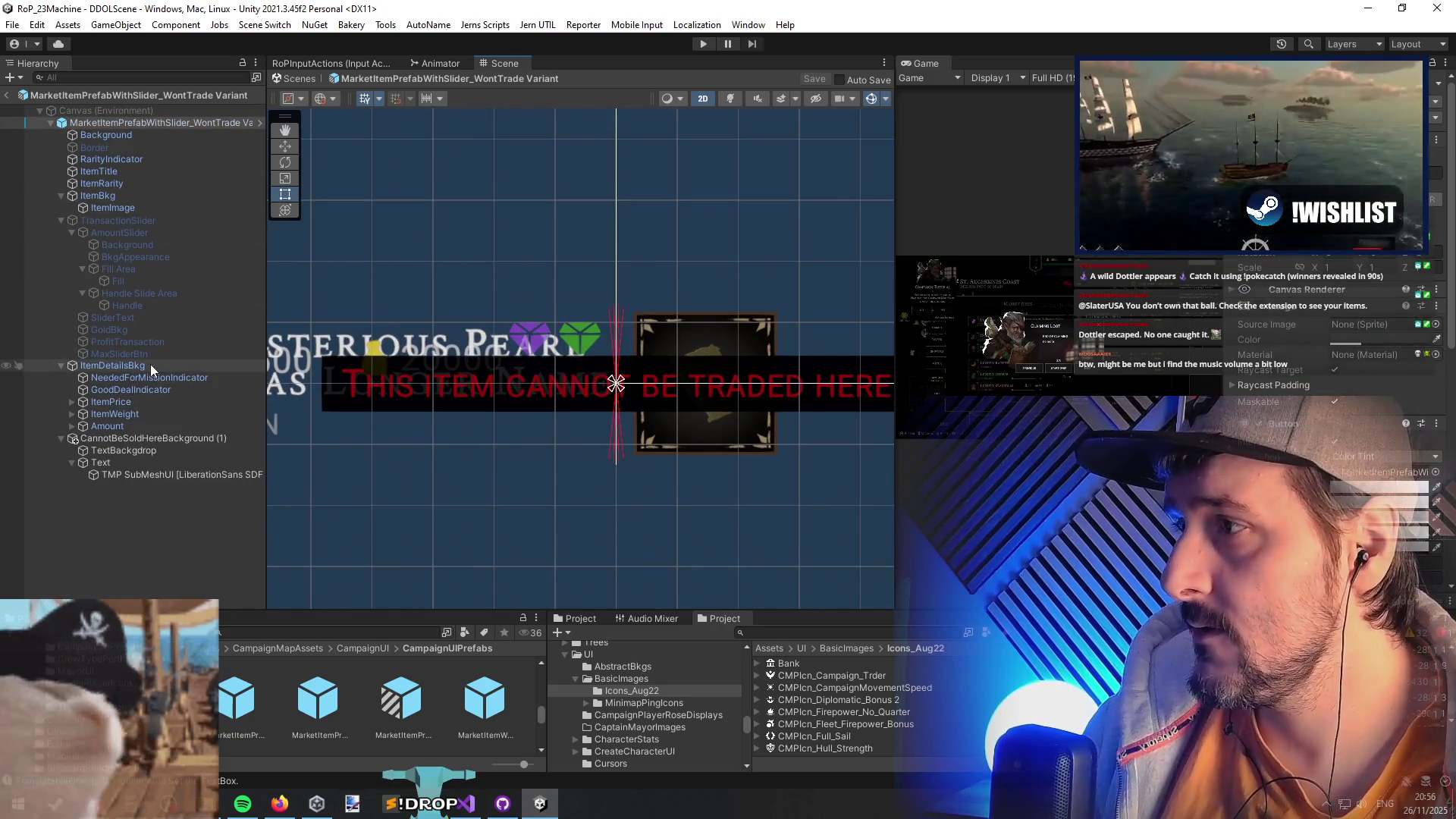
- Deactivate the NeededForMissionIndicator and GoodDealIndicator gem objects
left_click(149, 377)
left_click(160, 391, "ctrl")
key("alt+shift+a")
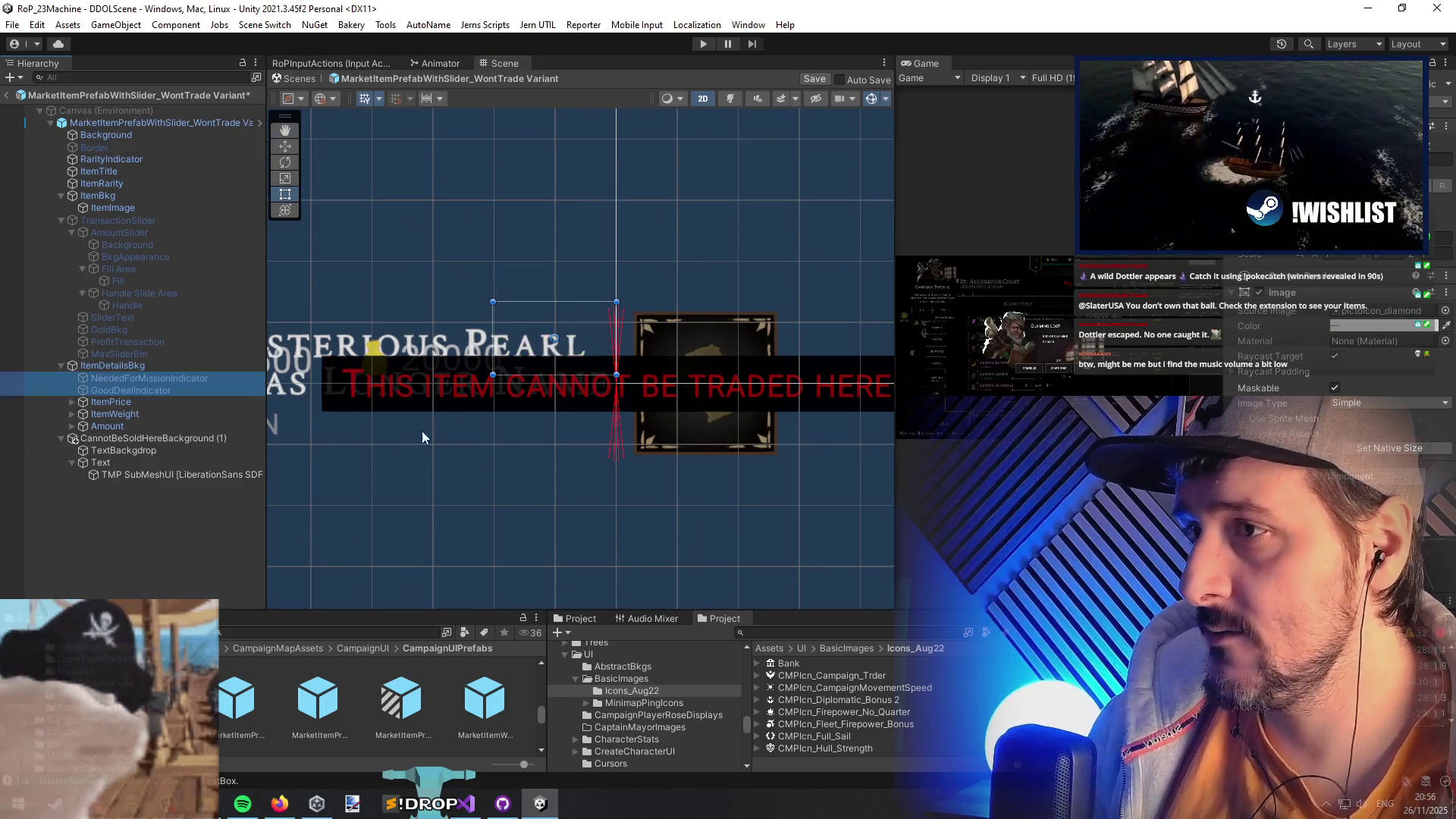
left_click(192, 524)
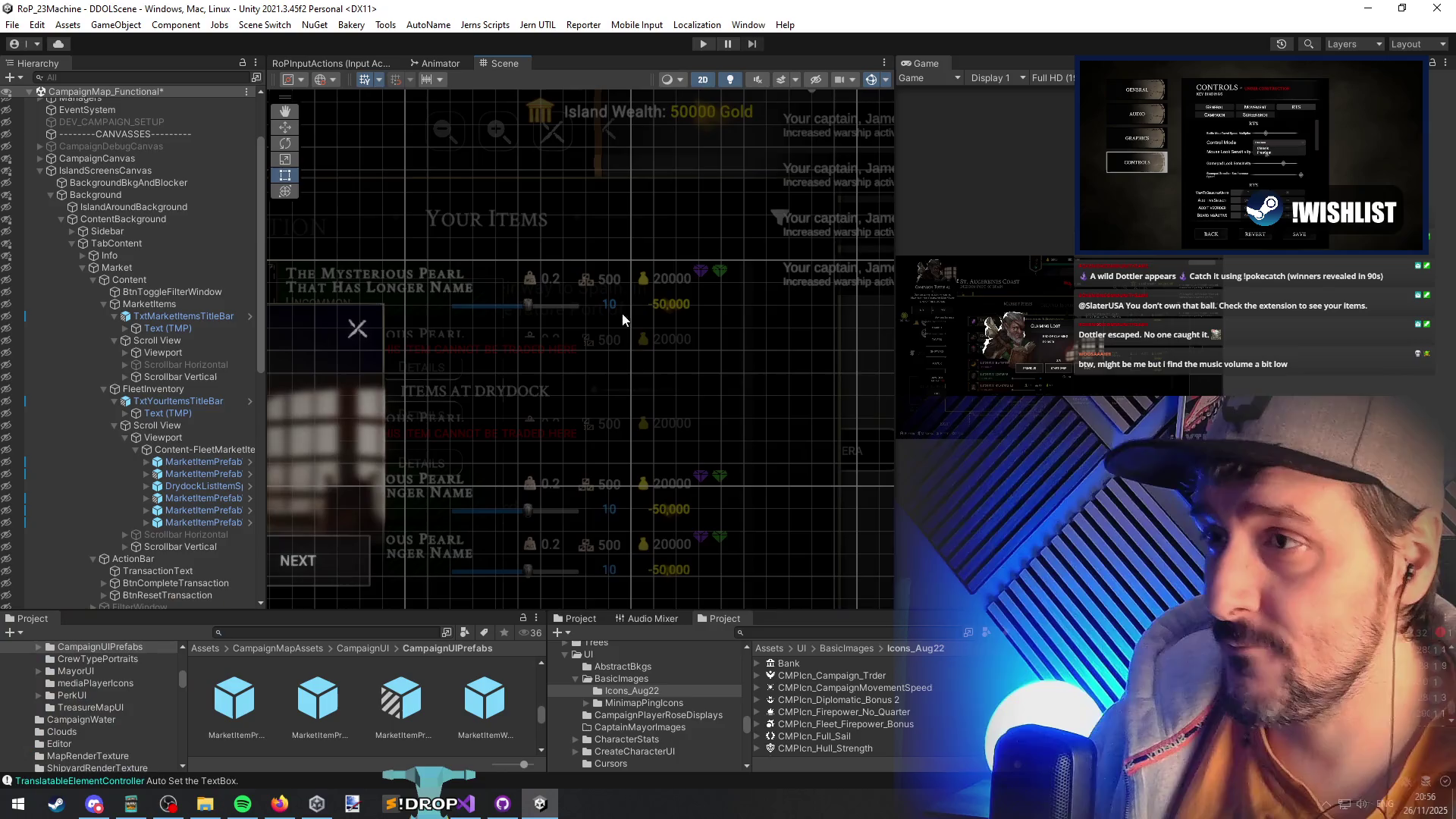
- Zoom the Scene view onto the market item rows, then return to Visual Studio
scroll(619, 317, "up", 3)
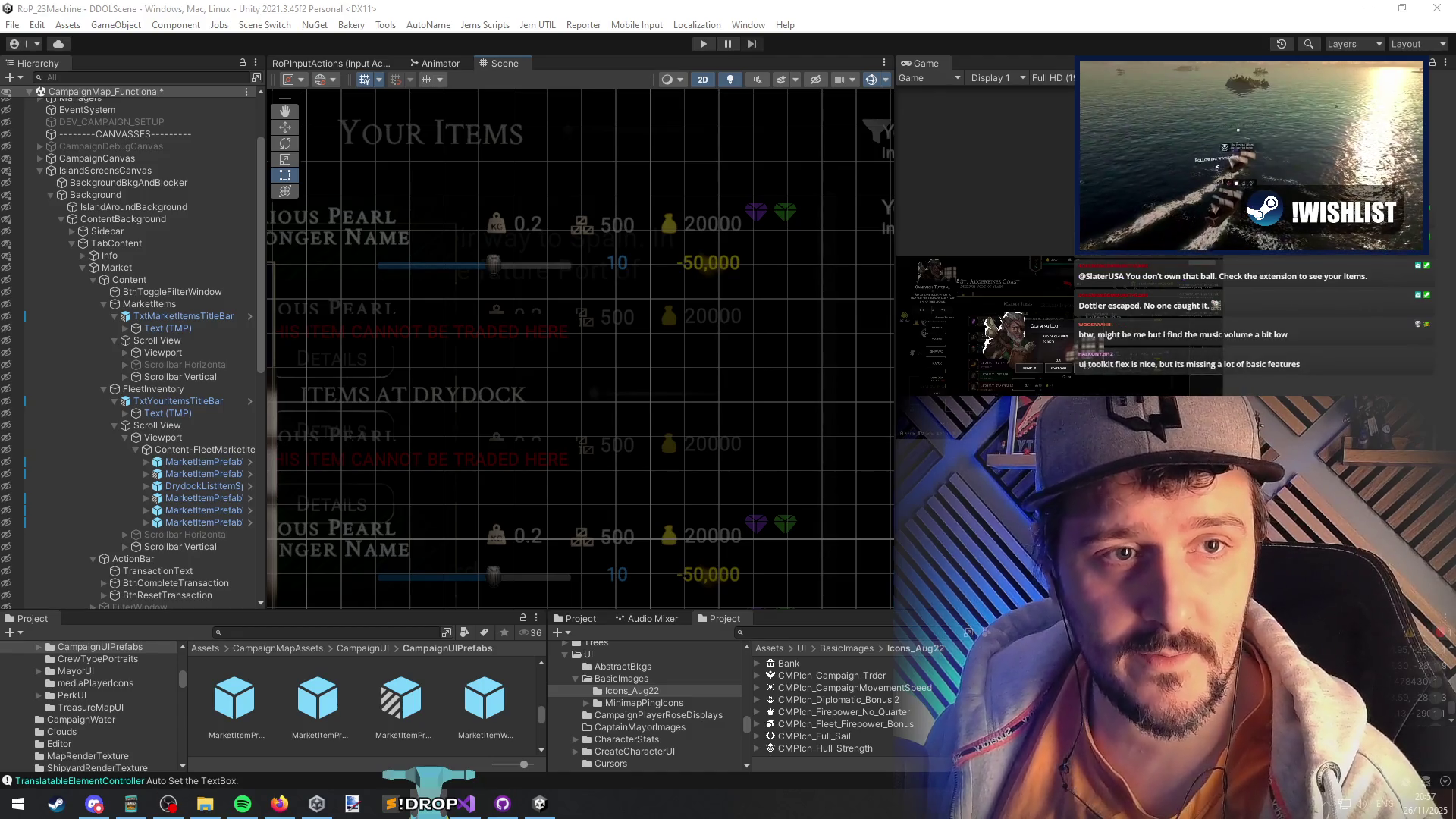
left_click(465, 804)
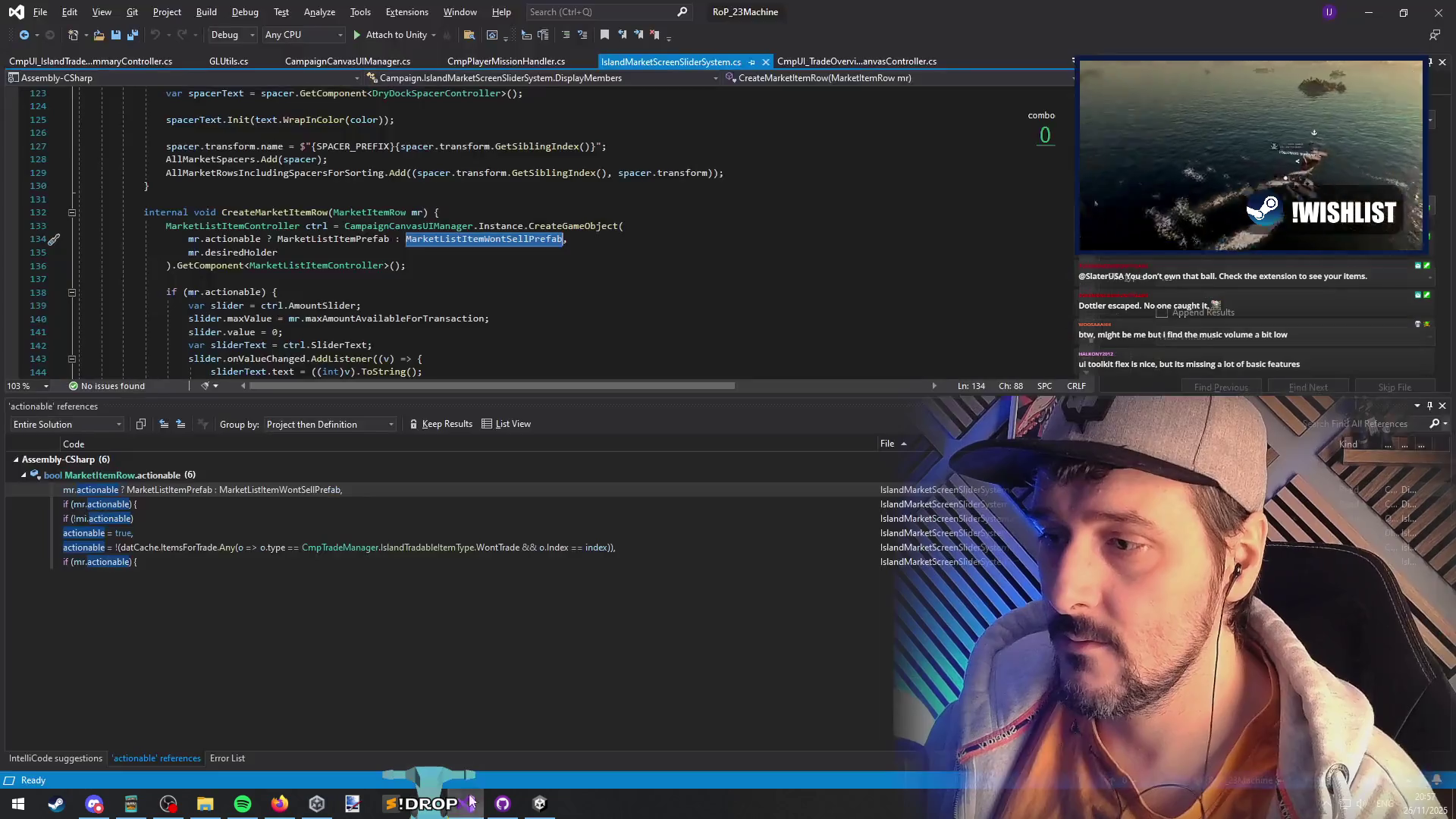
- Jump to the NegotiatePeace enum entry with Ctrl+T and list its references
key("ctrl+t")
key("Escape")
key("Down")
key("Down")
key("Down")
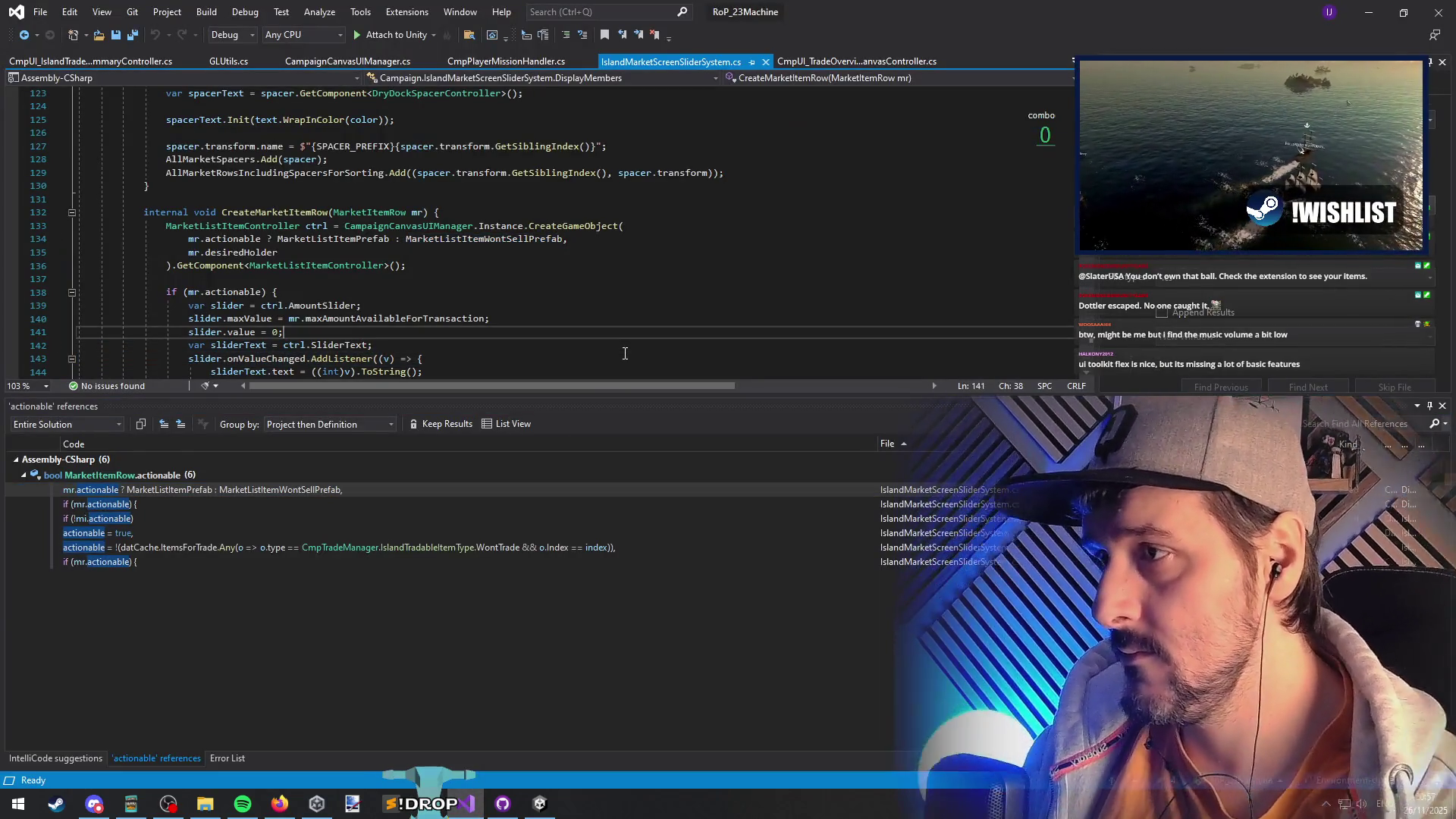
key("ctrl+t")
type("negotiatep")
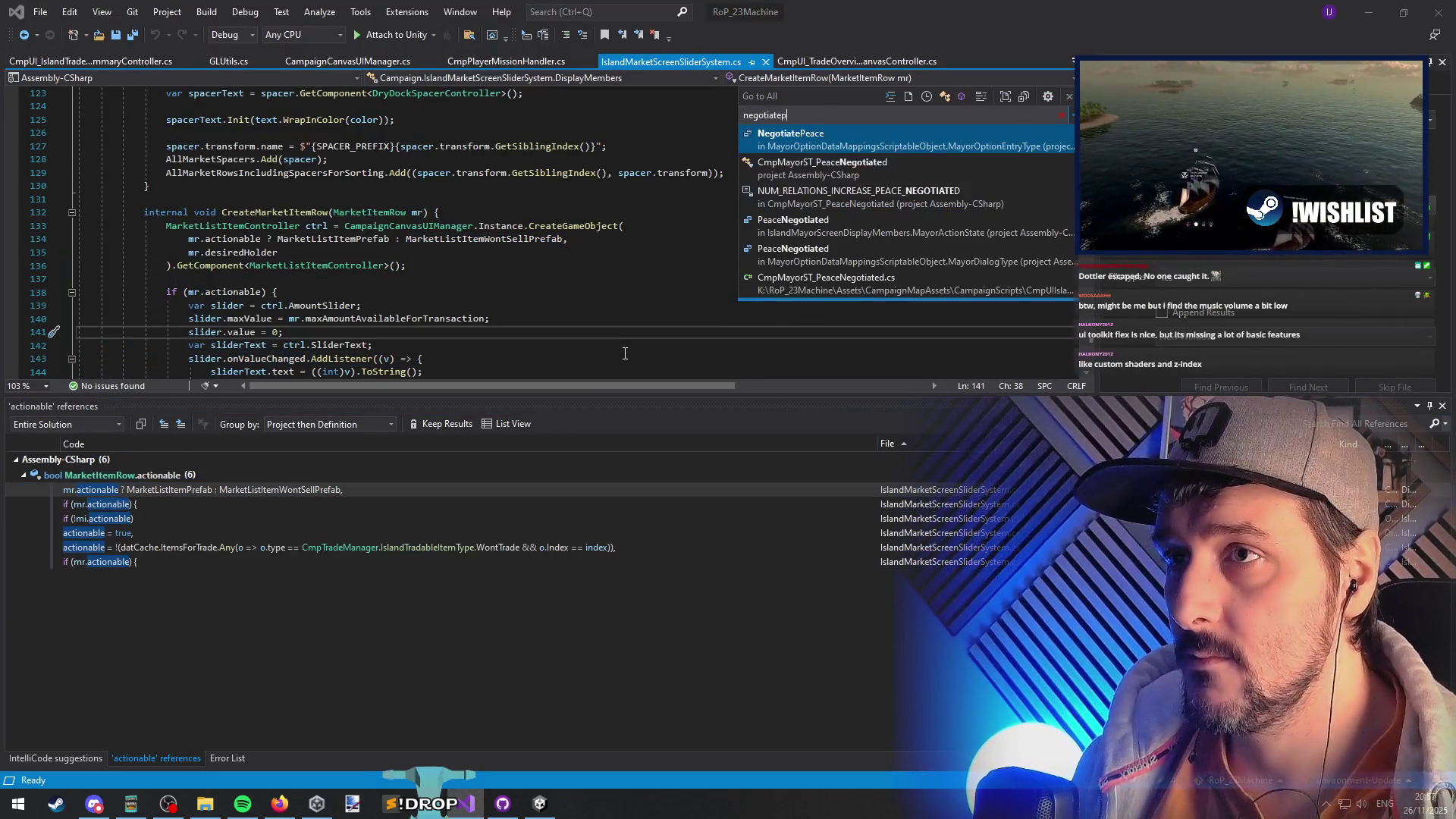
key("Return")
right_click(199, 233)
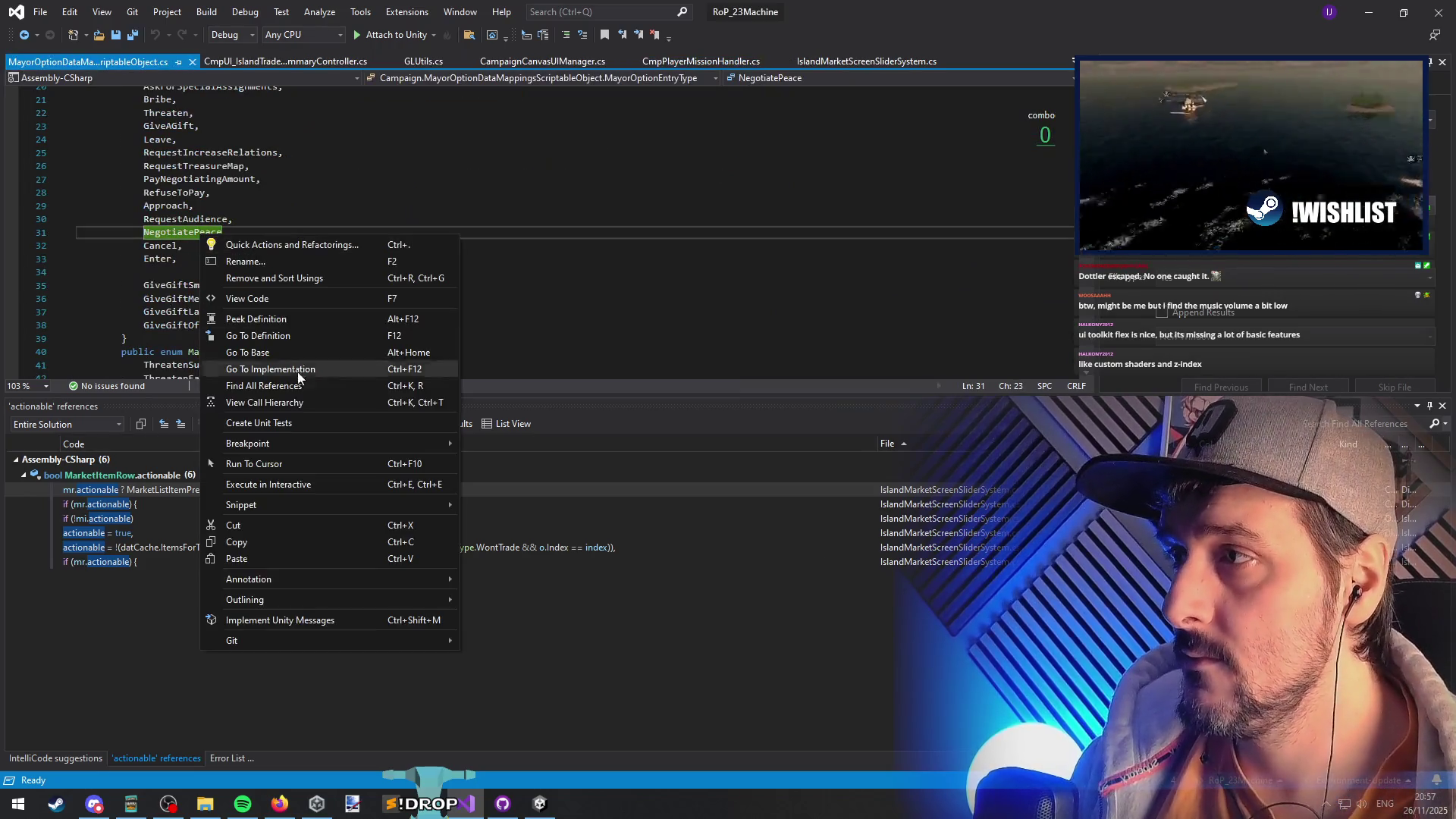
left_click(298, 388)
- Open the NegotiatePeace usage in CmpMayorST_Initial.cs and peek at the CreateOption definition
double_click(294, 485)
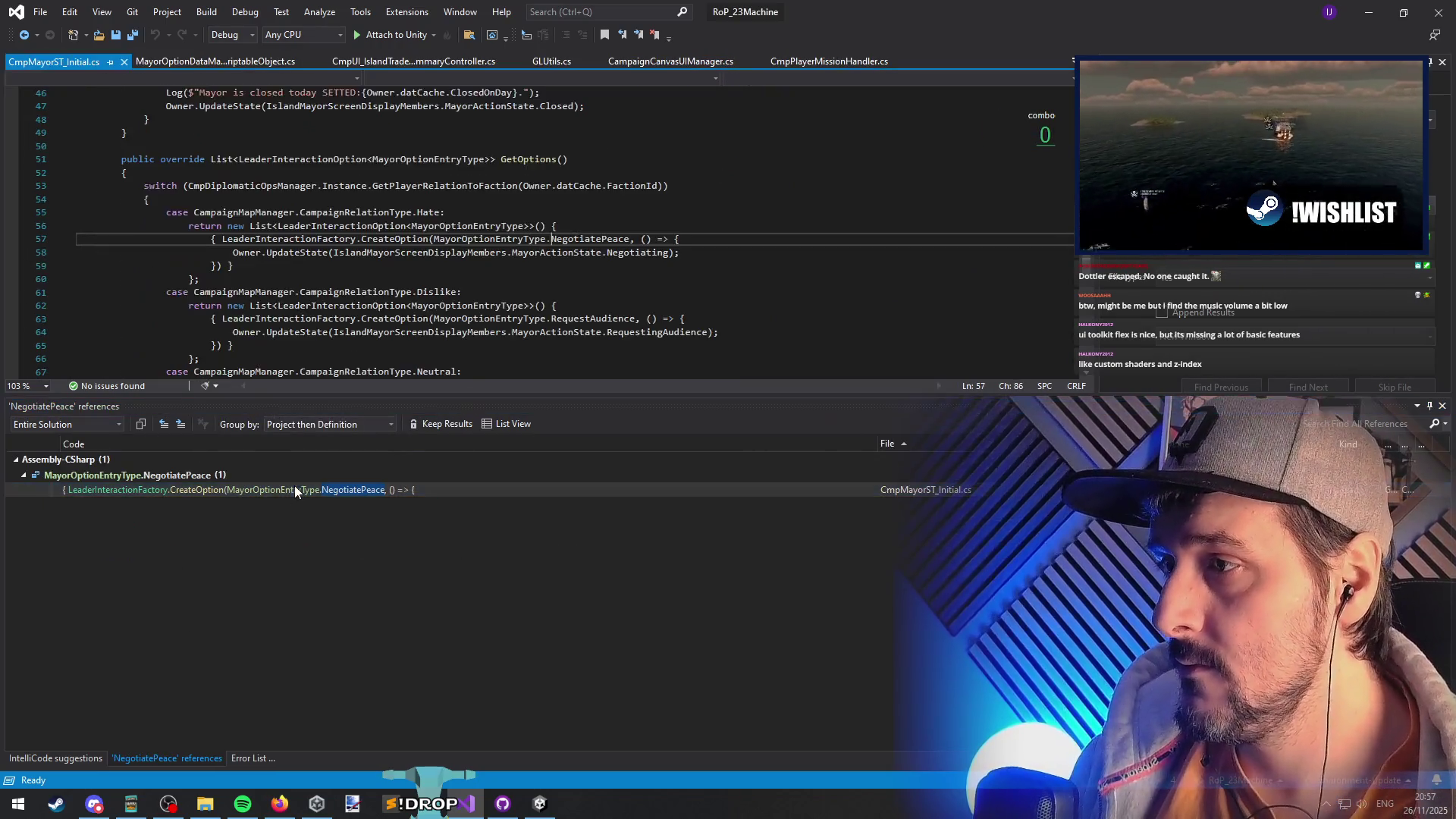
left_click_drag(233, 265, 640, 256)
double_click(640, 256)
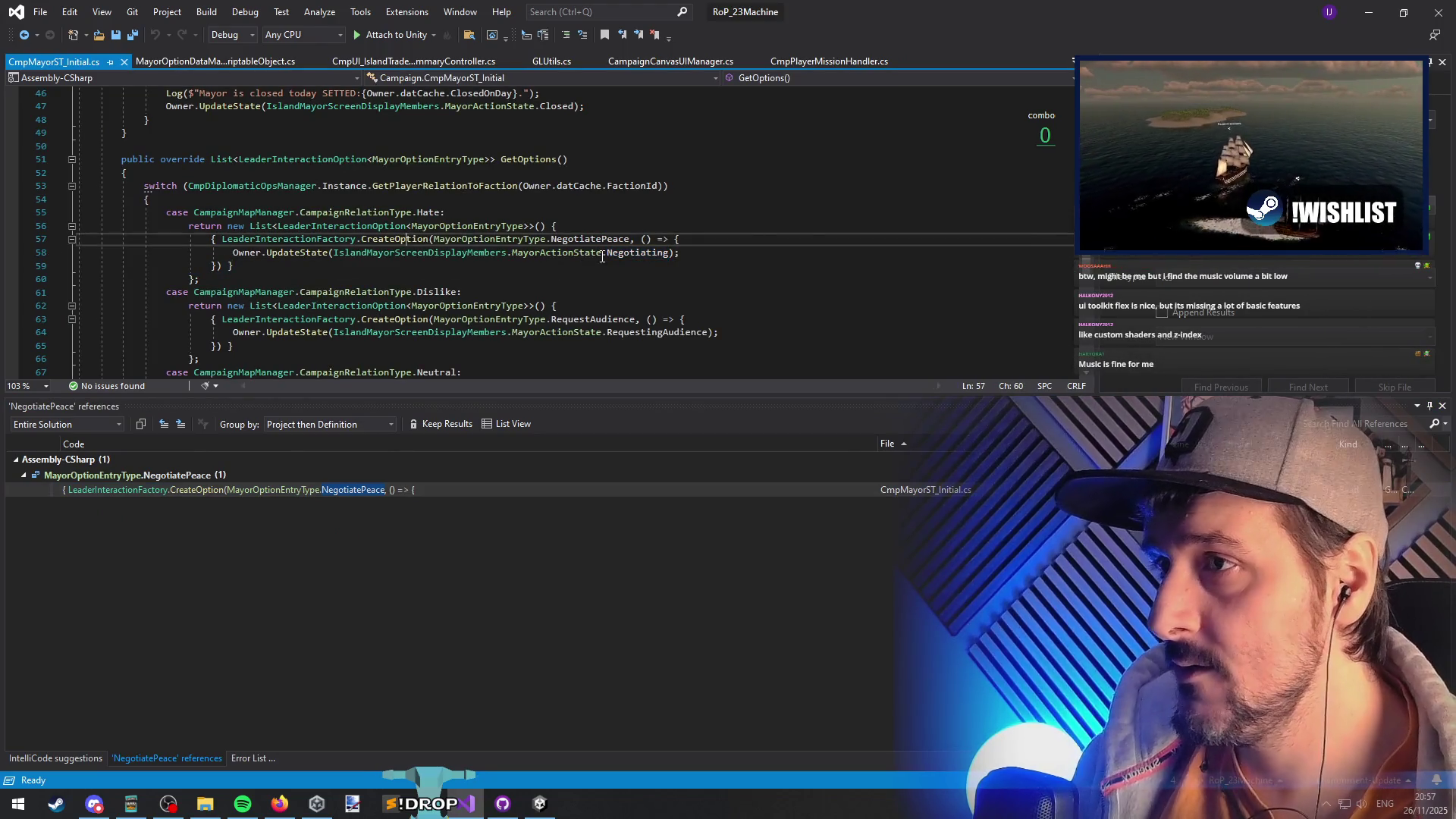
left_click(428, 242)
key("F12")
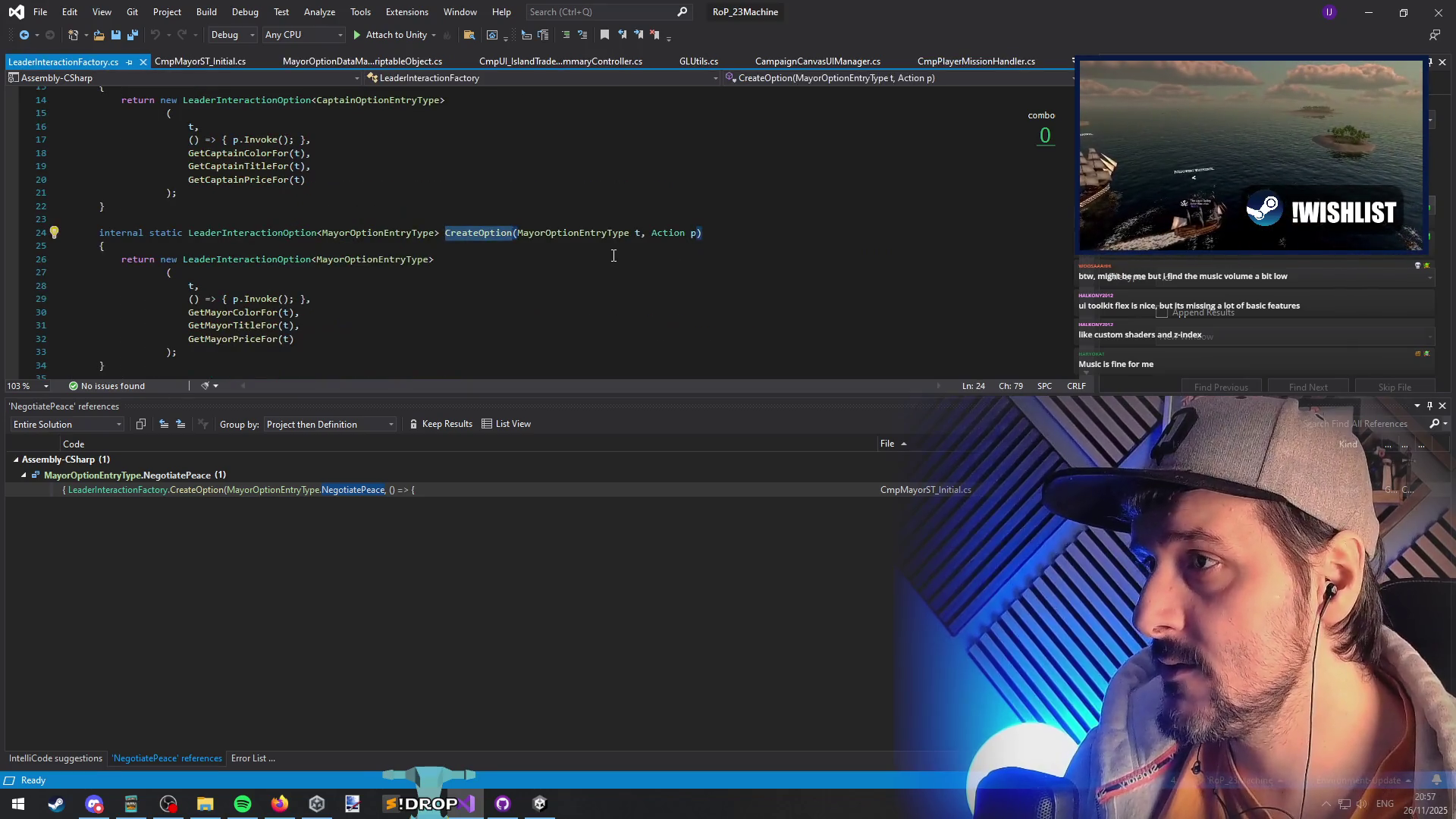
scroll(341, 265, "down", 2)
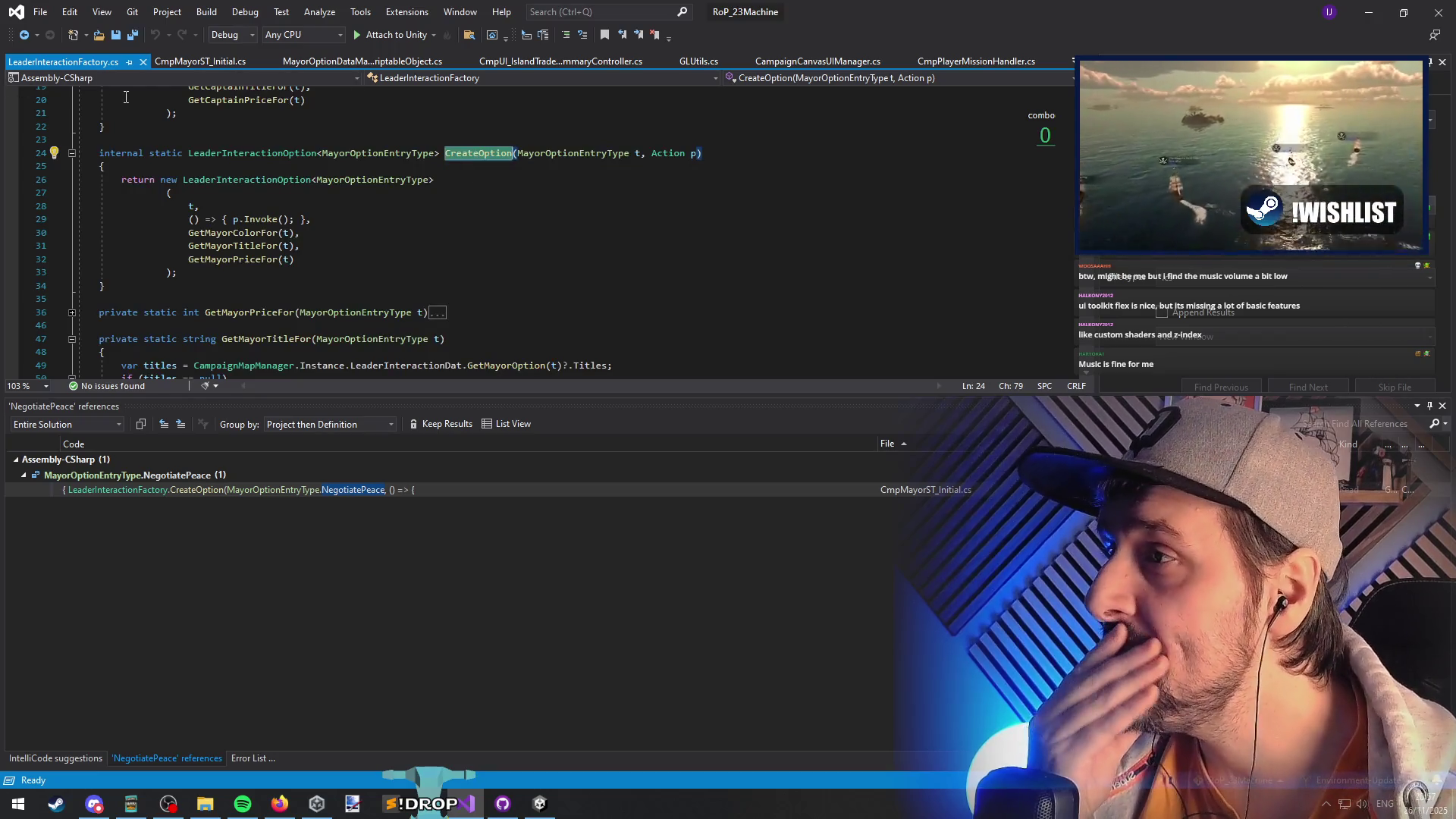
left_click(23, 35)
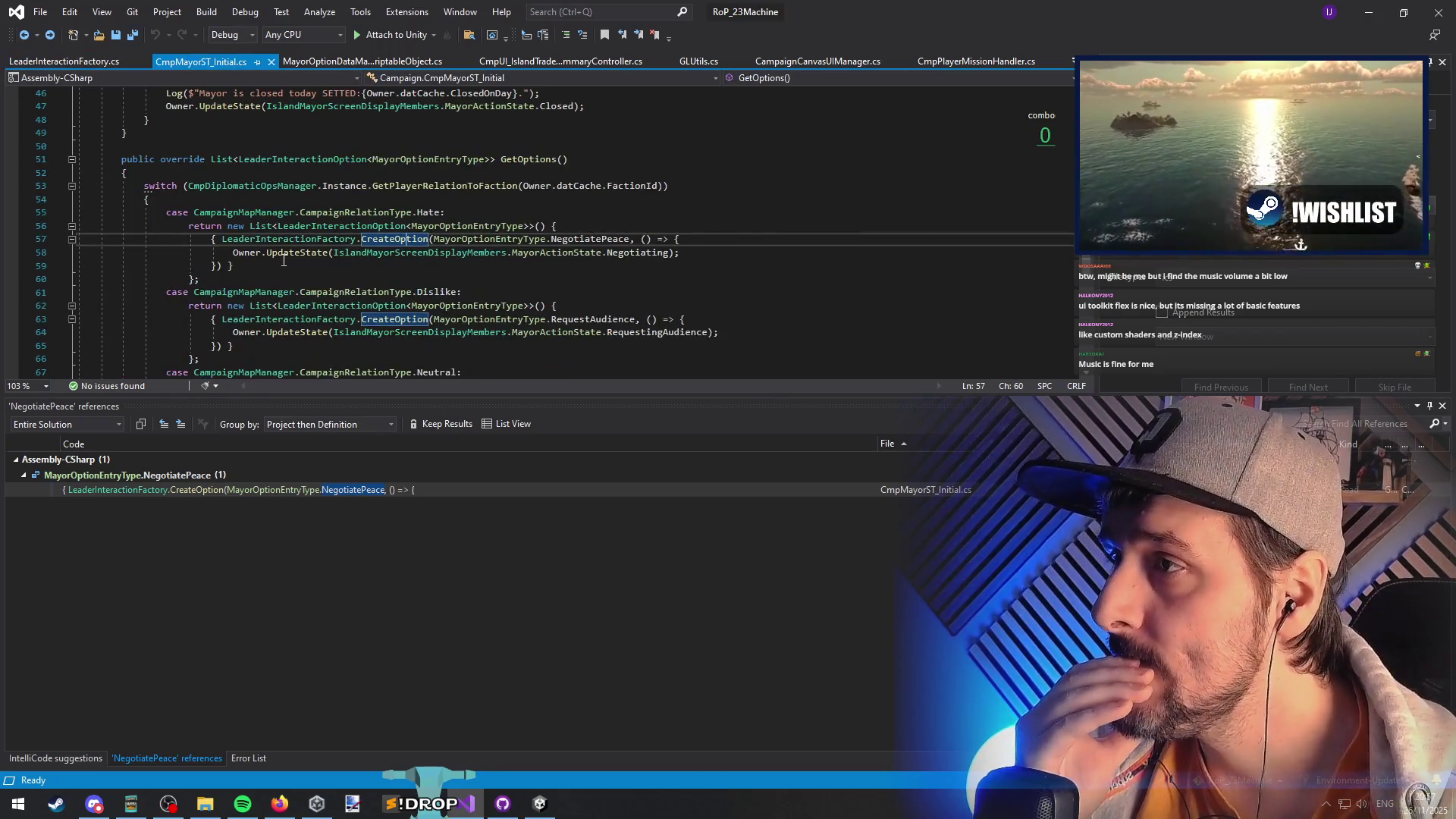
- Find all 42 references to CreateOption from the Hate case in GetOptions
mouse_move(651, 255)
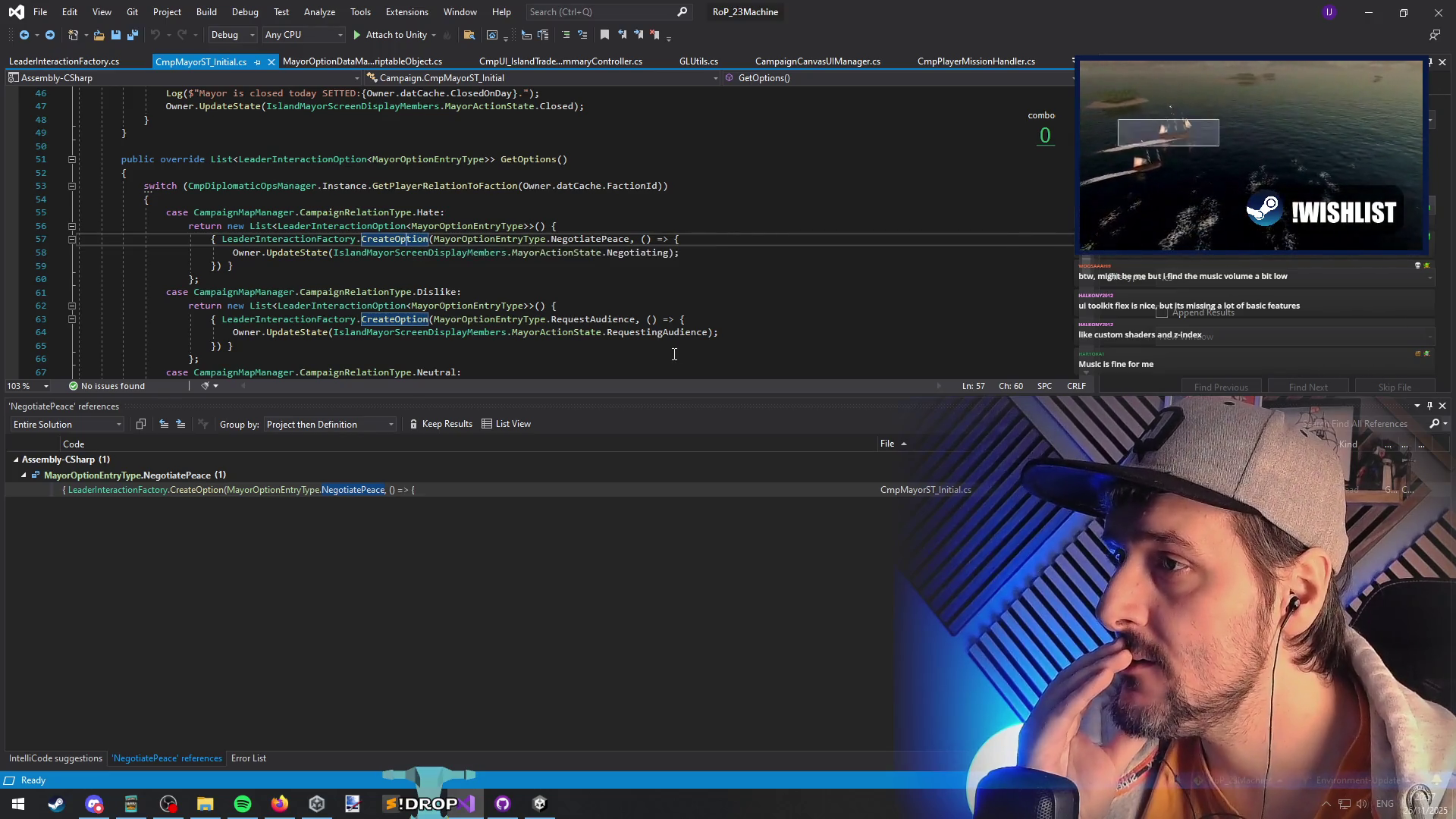
scroll(630, 281, "down", 5)
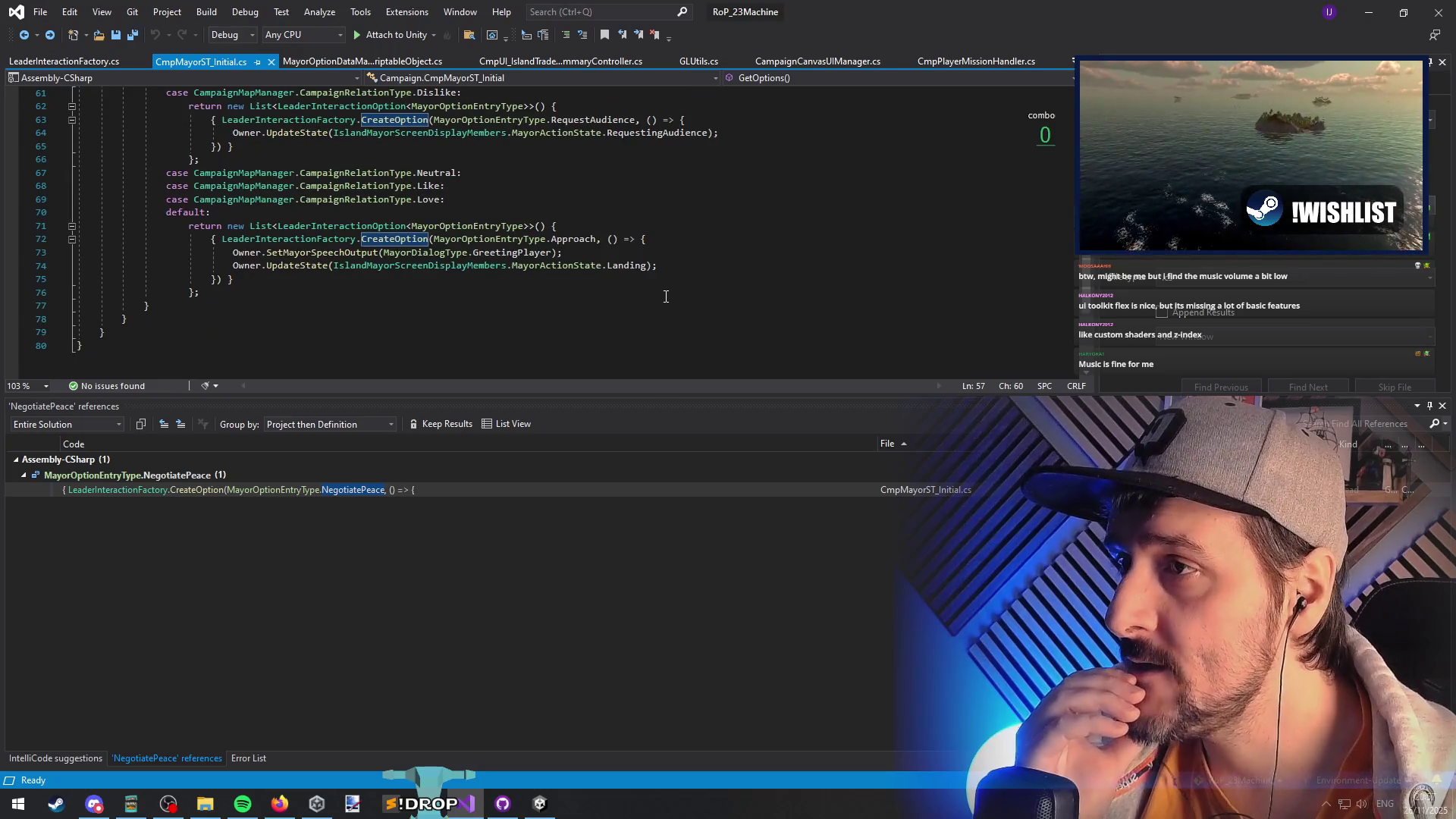
scroll(652, 295, "up", 7)
scroll(387, 331, "down", 1)
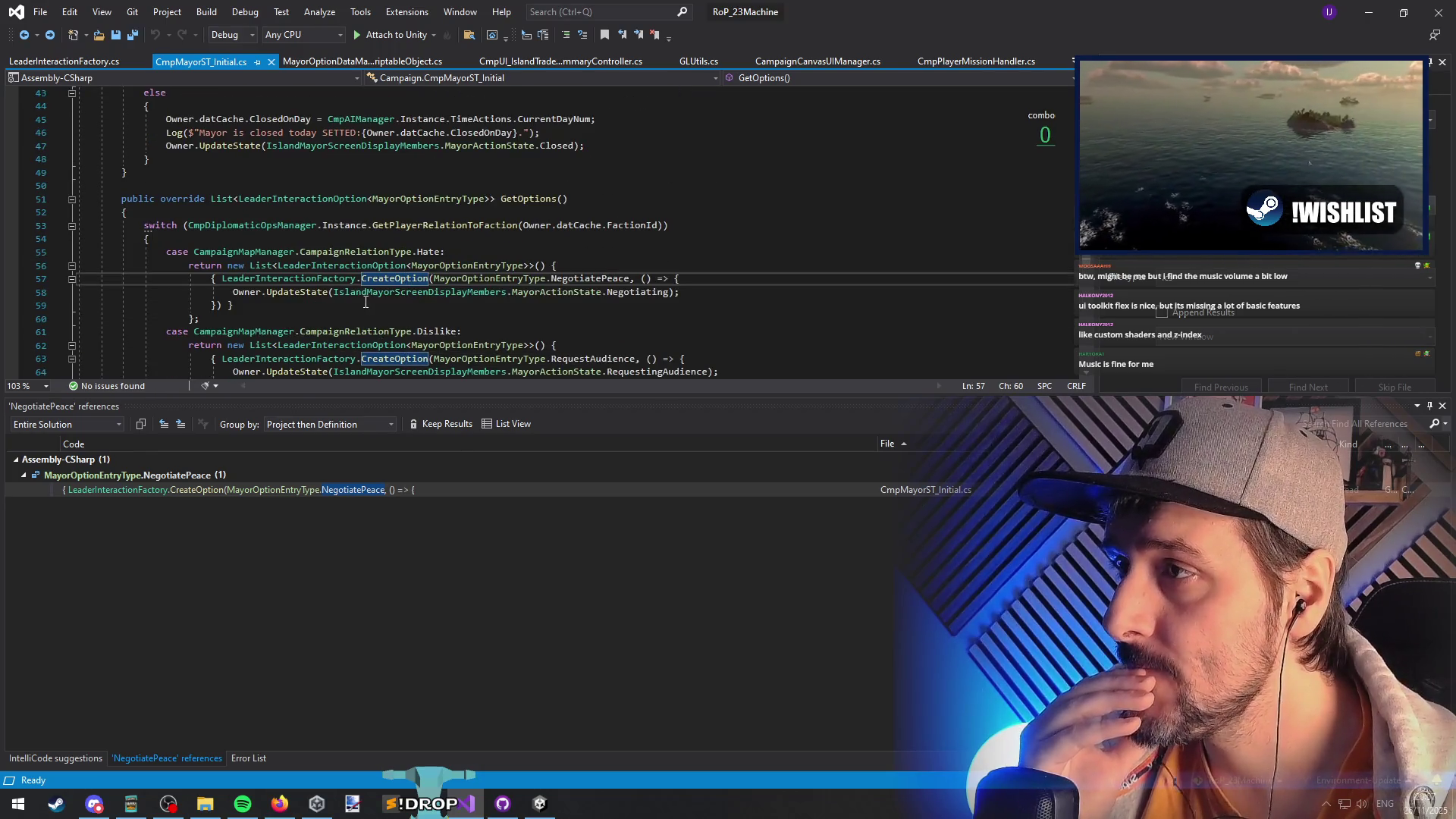
left_click(384, 305)
right_click(398, 278)
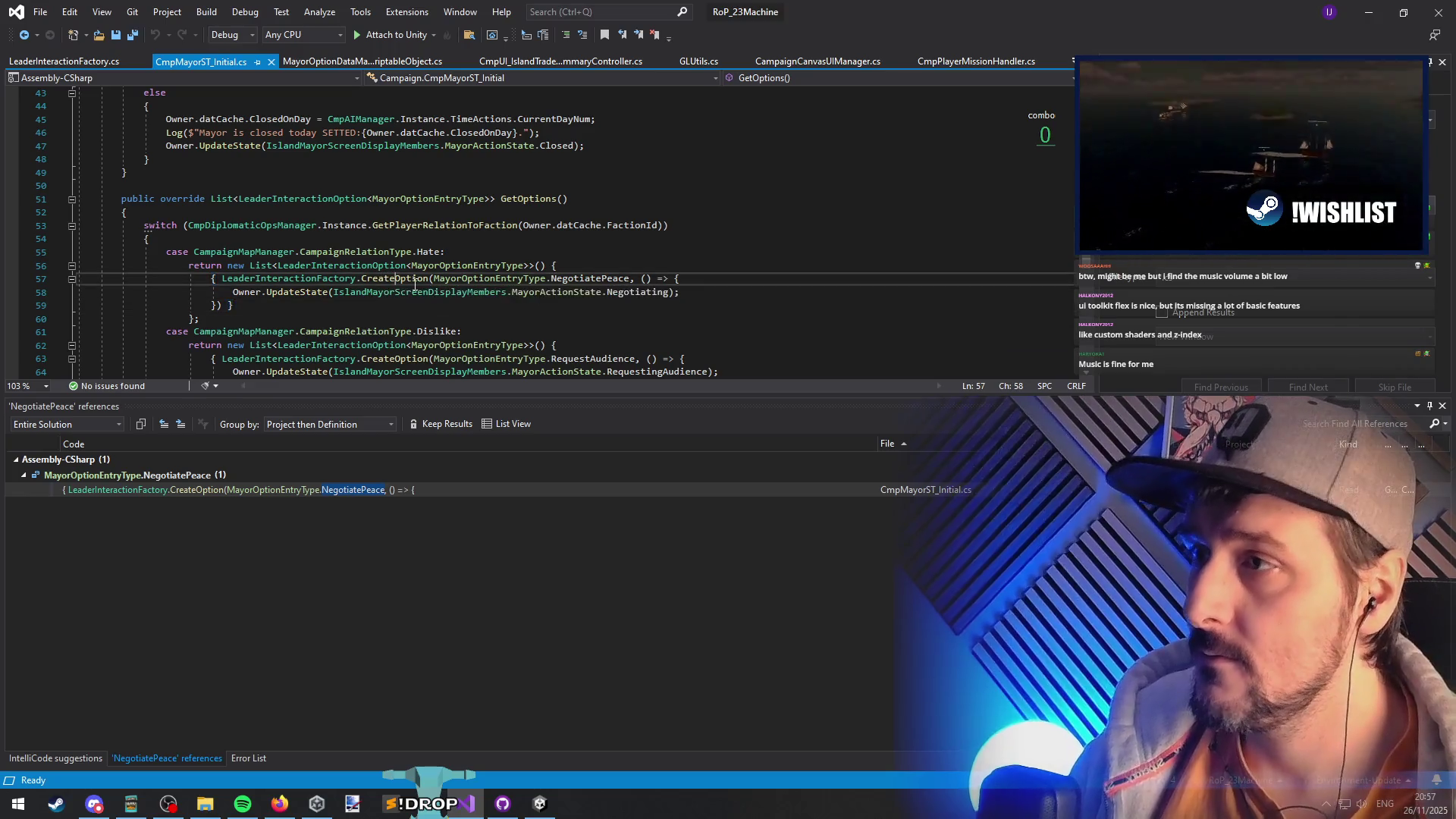
left_click(480, 419)
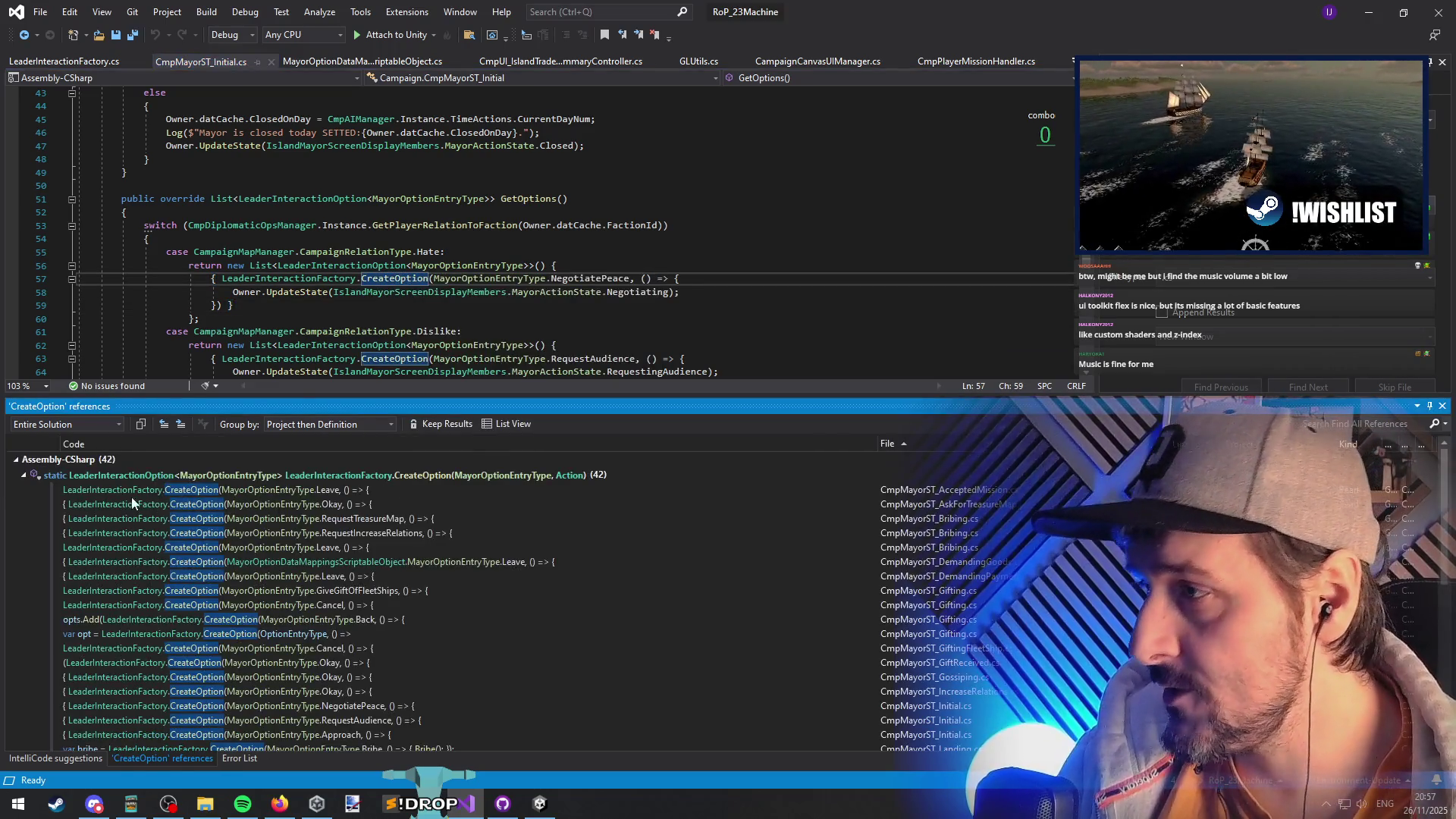
- Open the CreateOption usage in CmpMayorST_Gifting.cs and highlight every use of opt
scroll(123, 624, "down", 3)
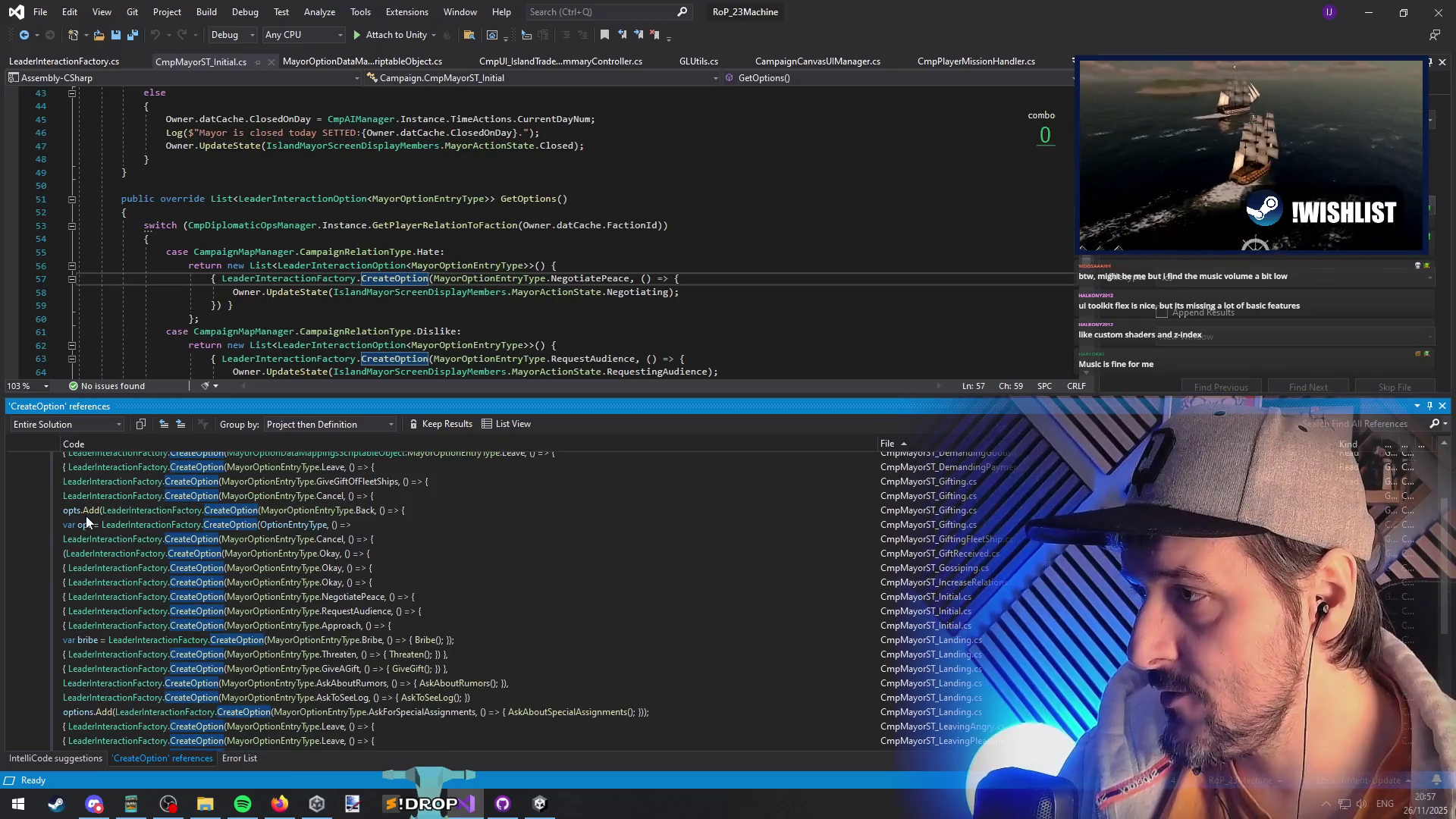
double_click(91, 523)
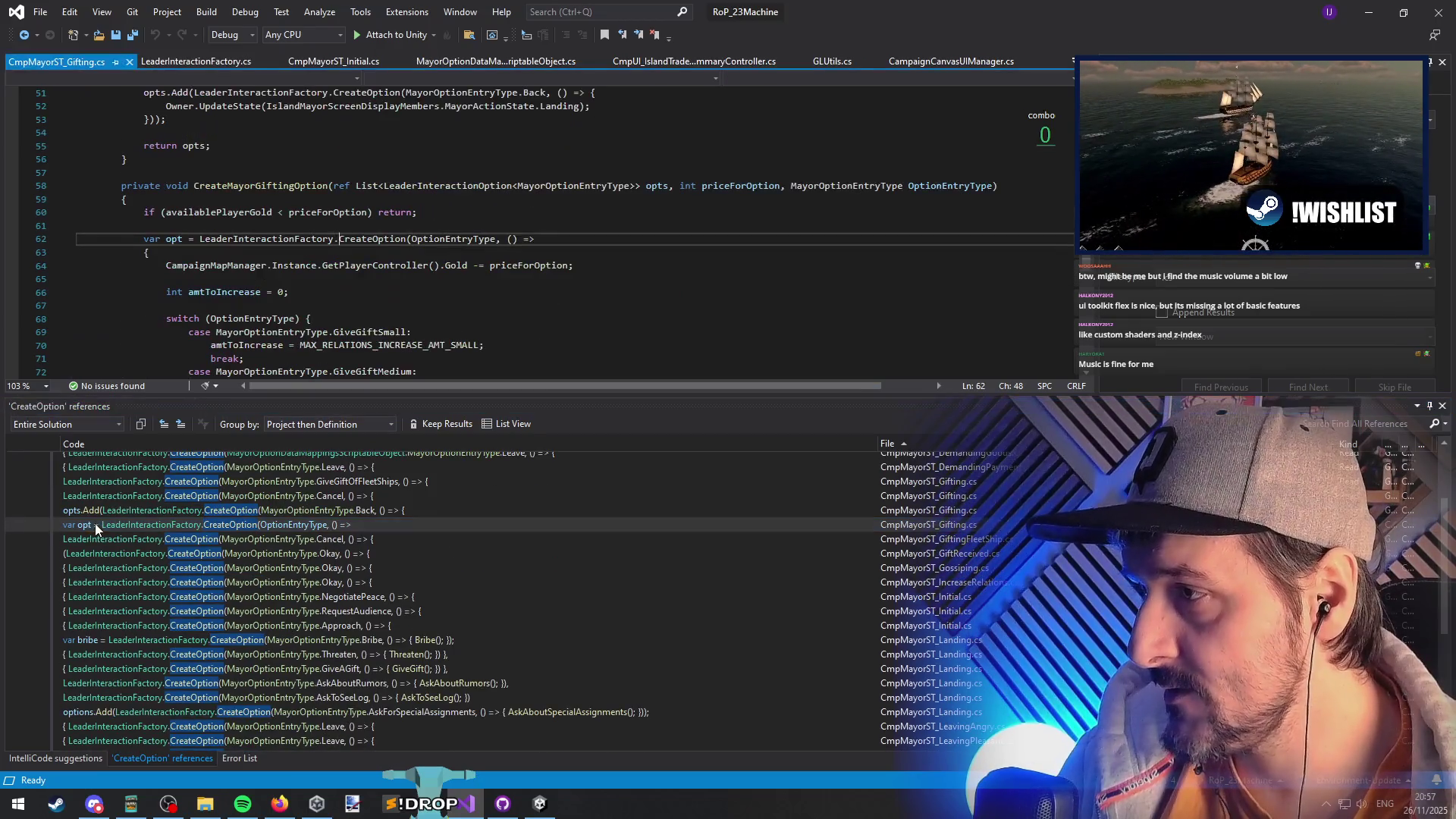
left_click(188, 239)
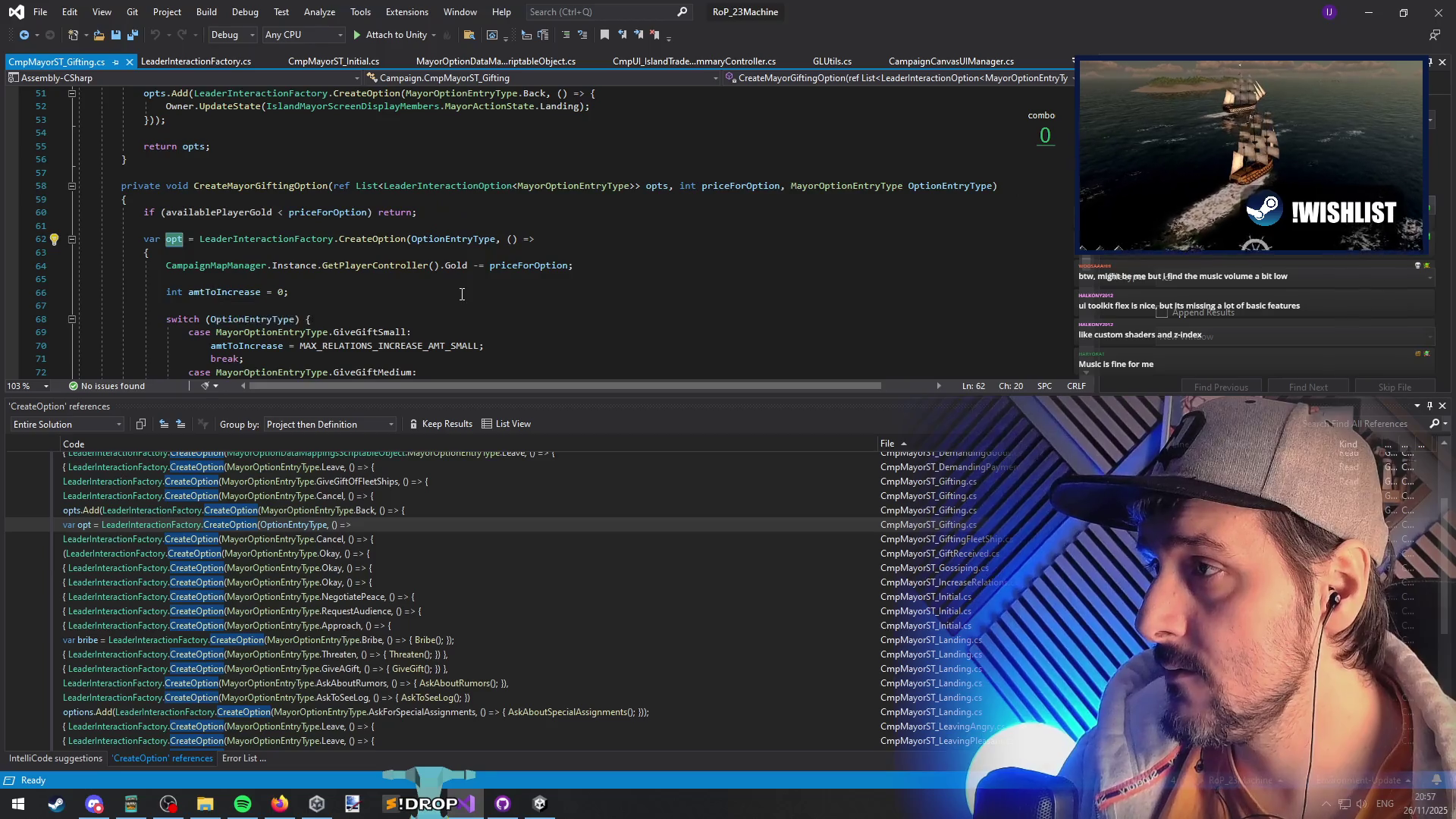
scroll(462, 294, "down", 3)
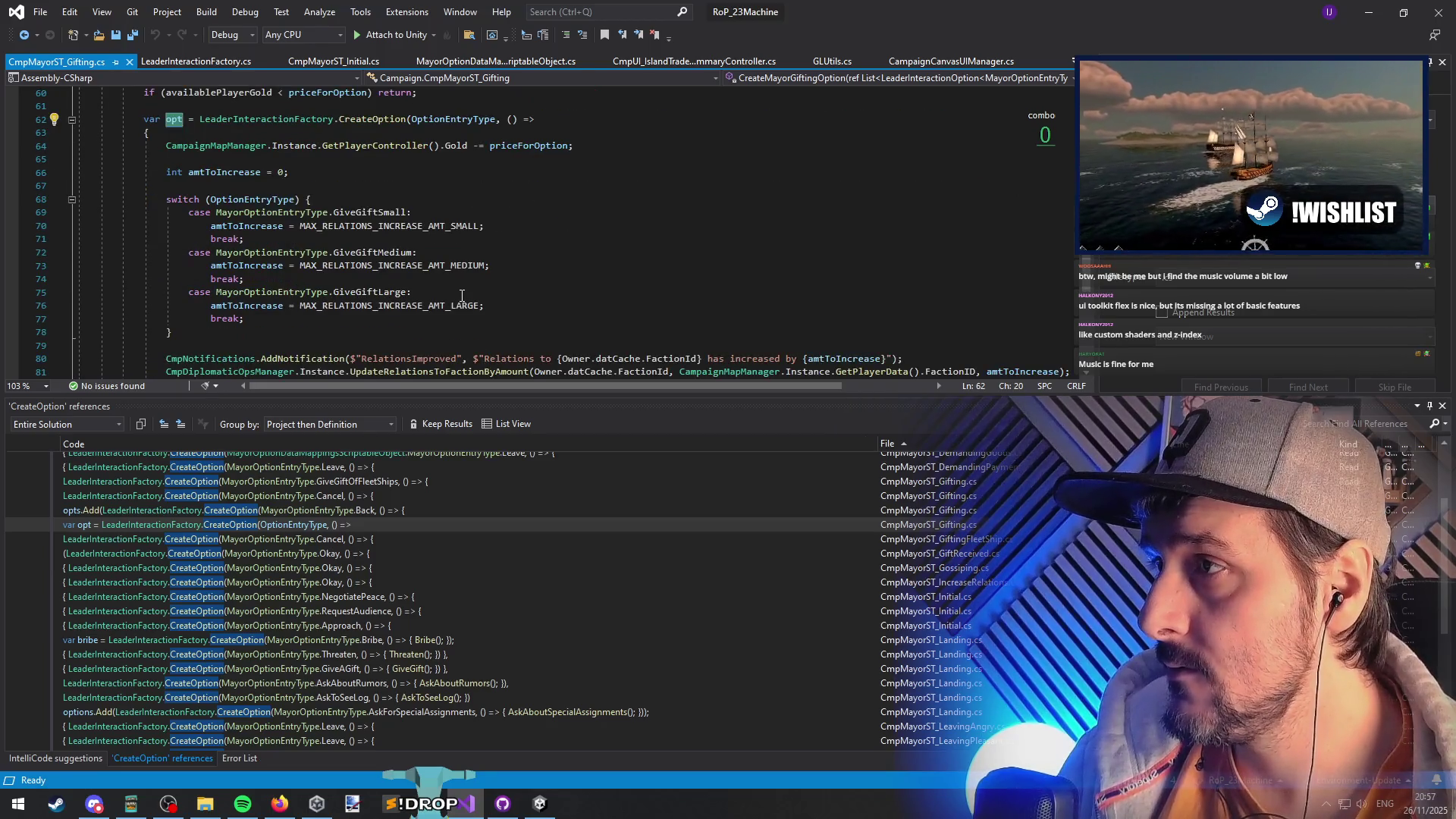
scroll(461, 295, "down", 2)
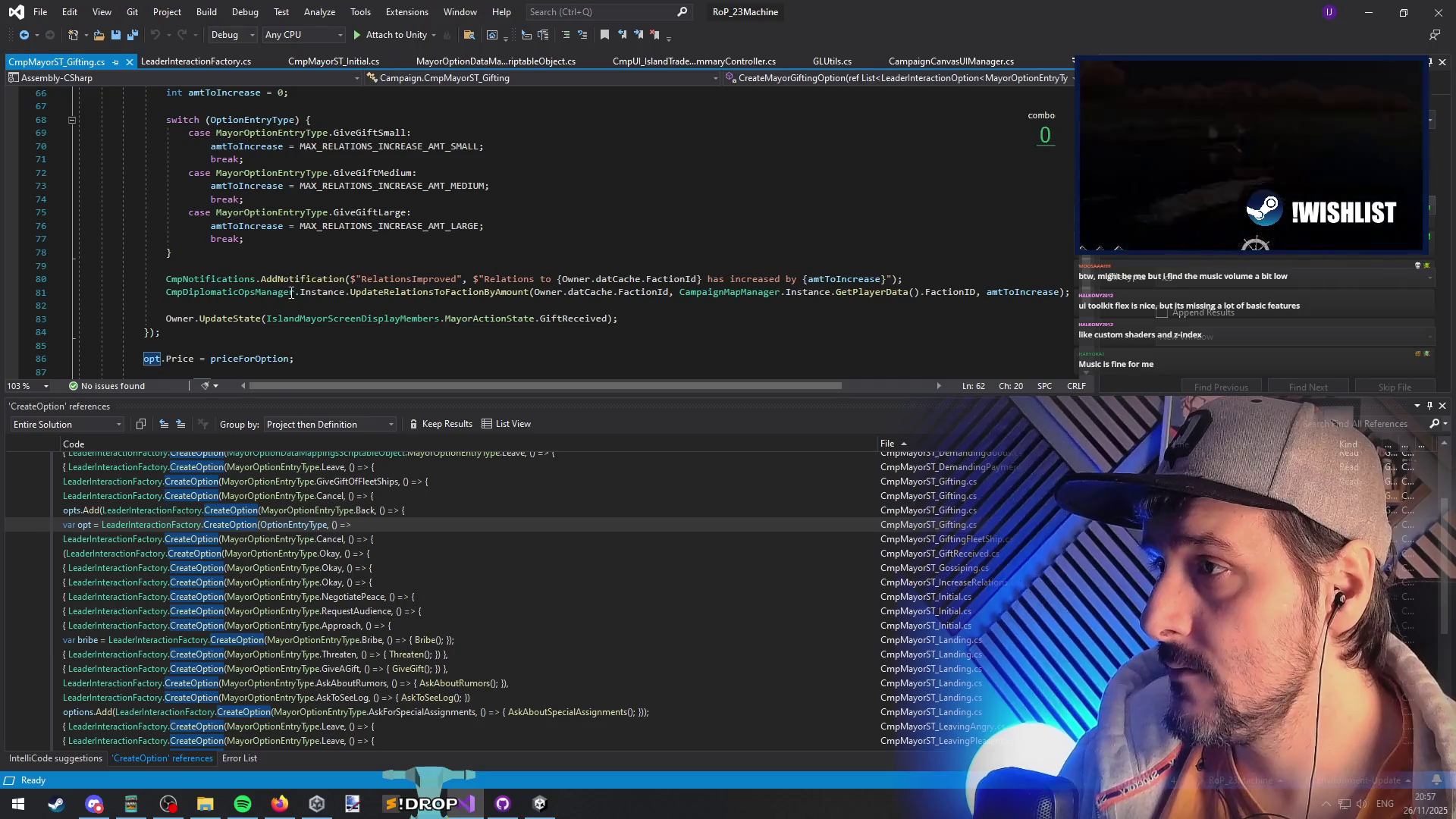
scroll(433, 291, "up", 6)
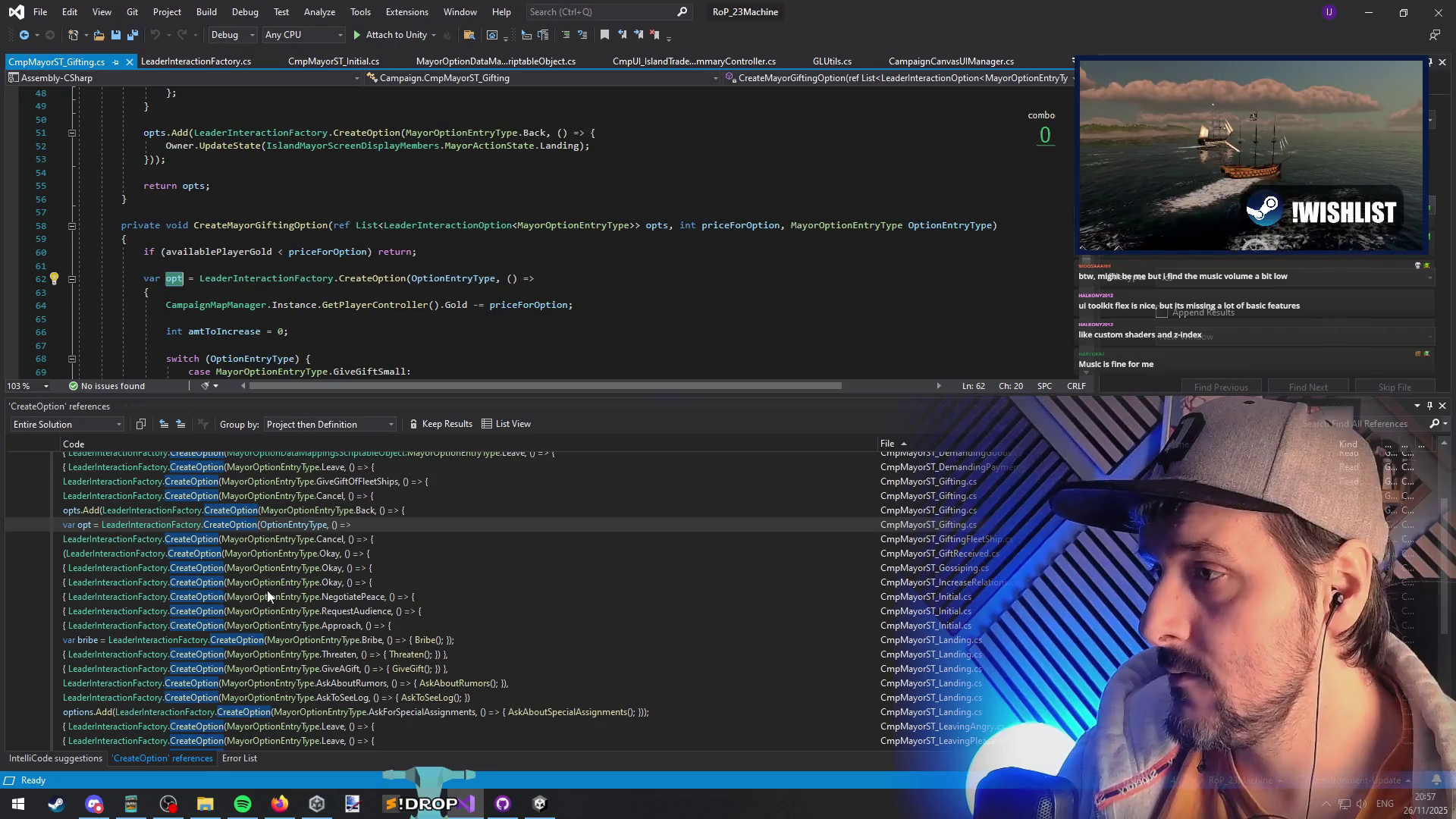
scroll(268, 666, "down", 4)
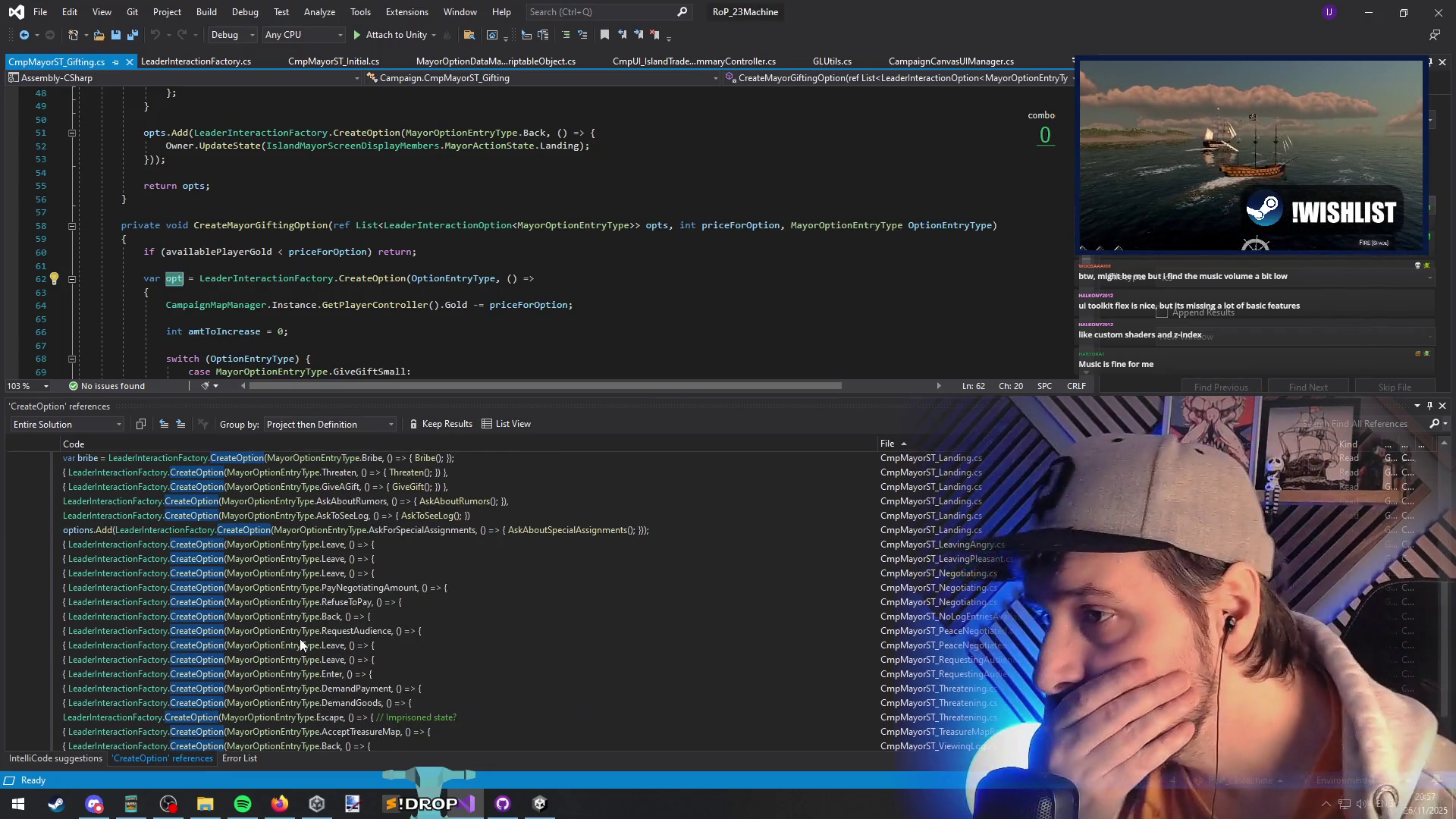
scroll(299, 639, "up", 2)
- Open the bribe CreateOption call in CmpMayorST_Landing.cs and check the Price field's definition
double_click(386, 528)
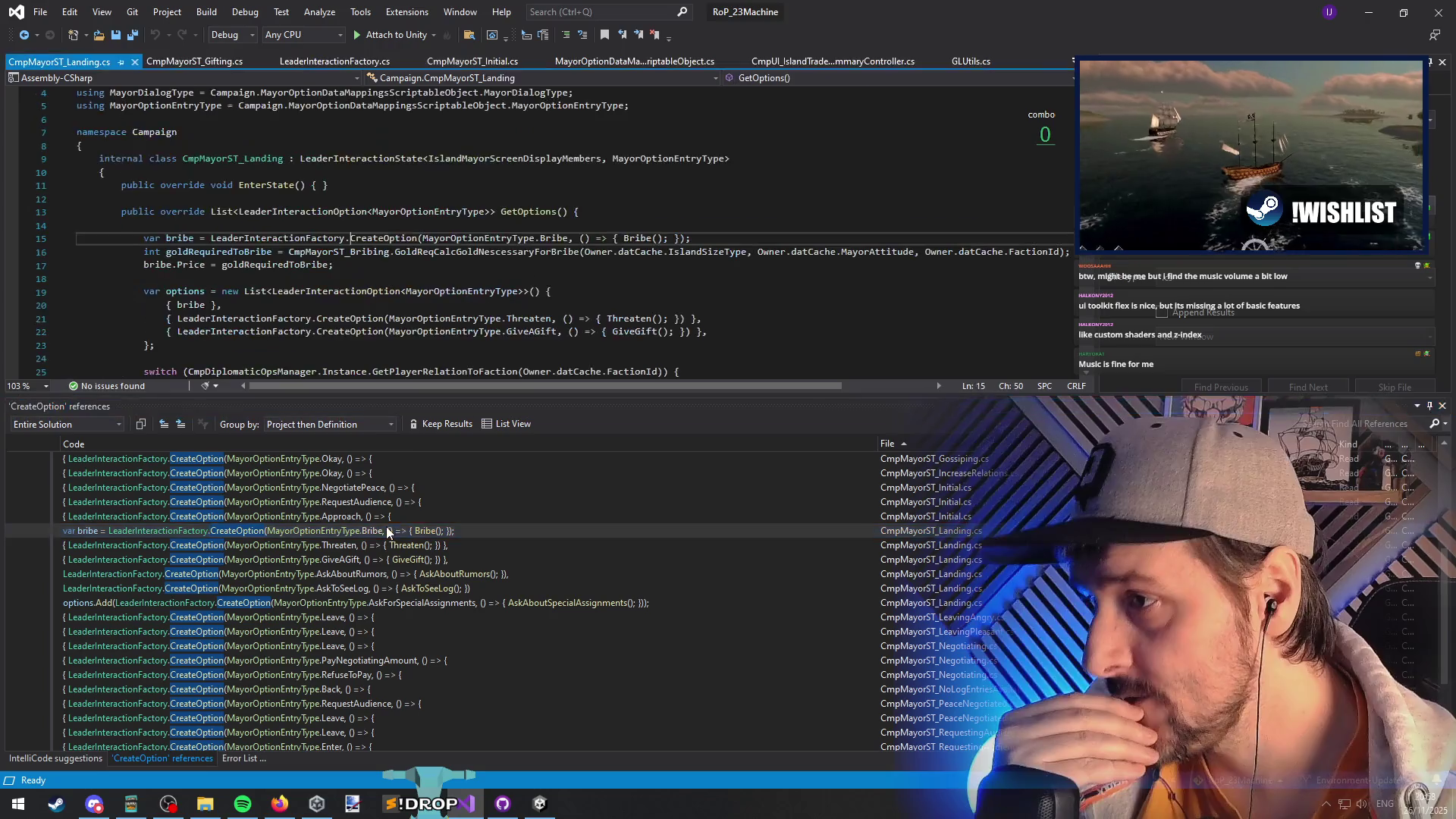
double_click(216, 256)
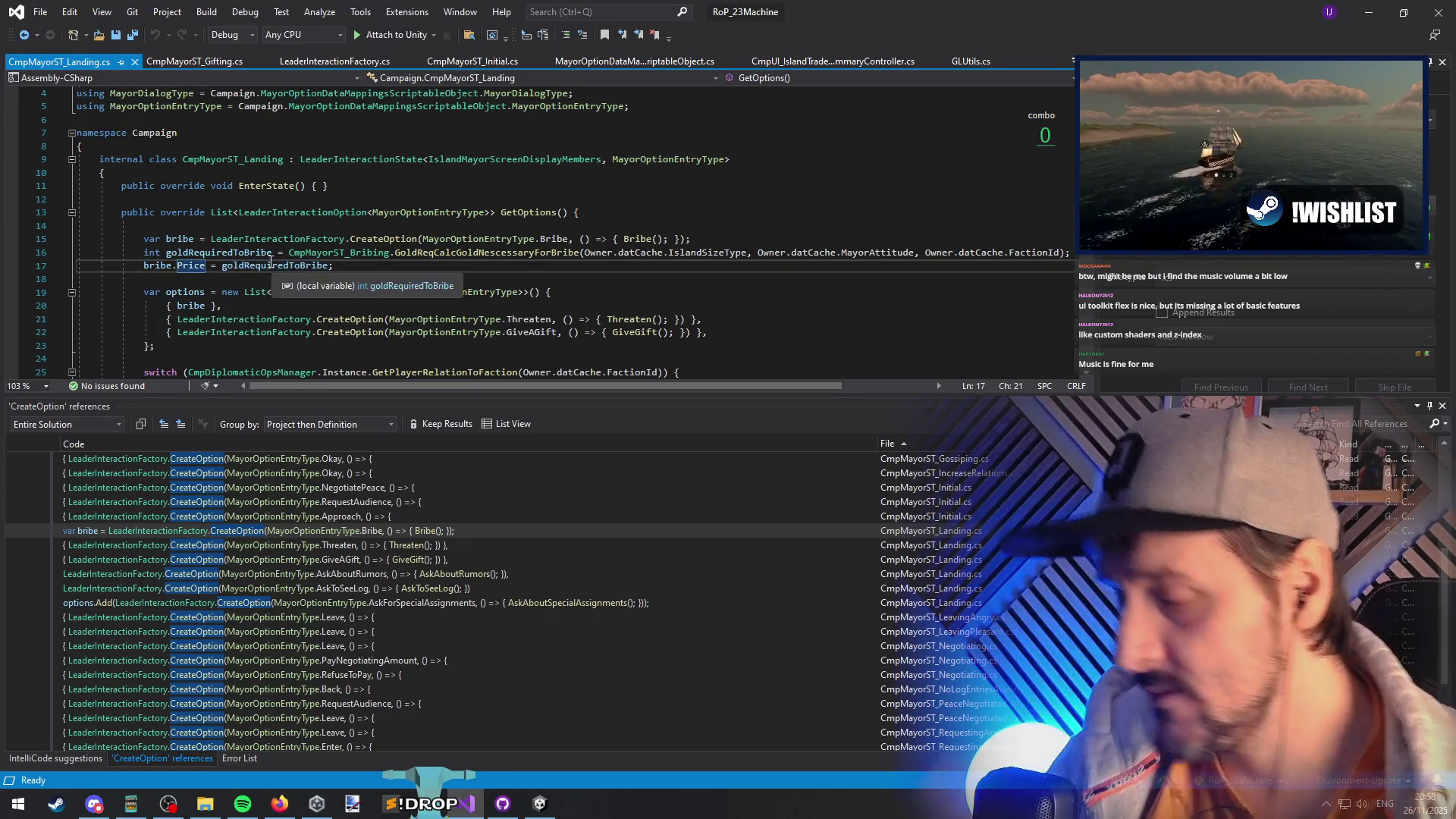
left_click(189, 264, "ctrl")
scroll(304, 300, "down", 4)
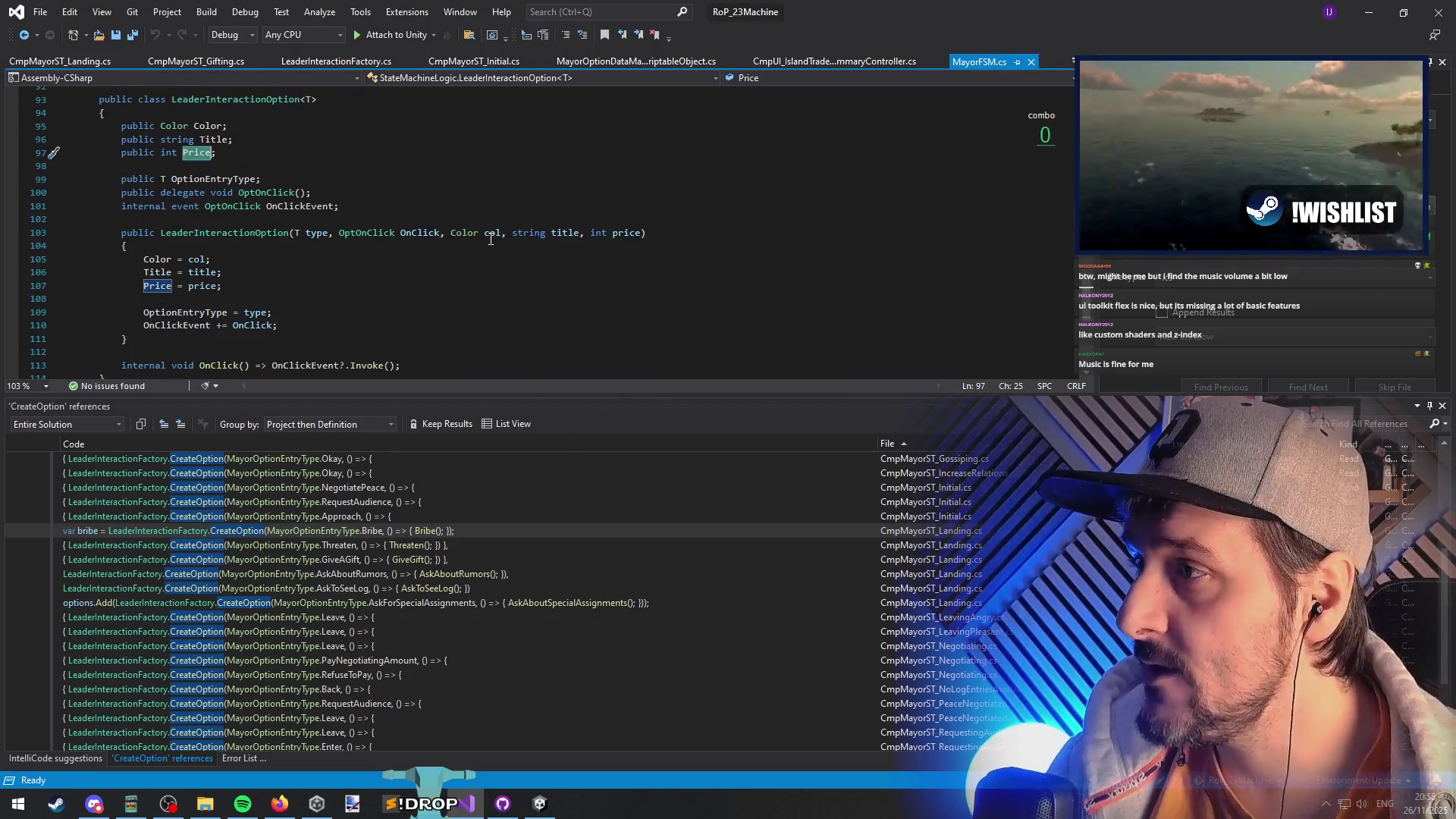
key("ctrl+minus")
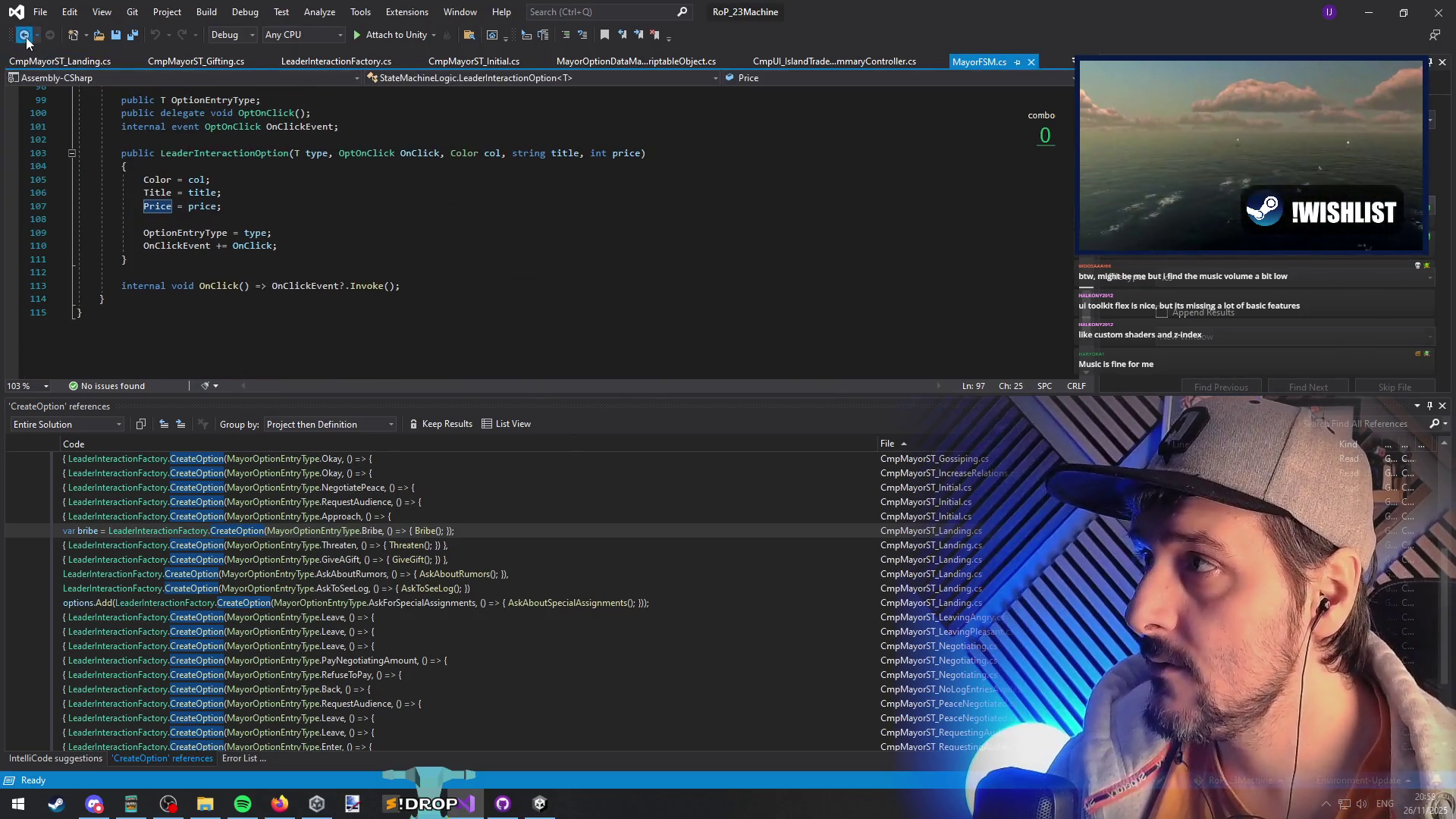
key("ctrl+shift+minus")
scroll(236, 334, "down", 2)
left_click(24, 35)
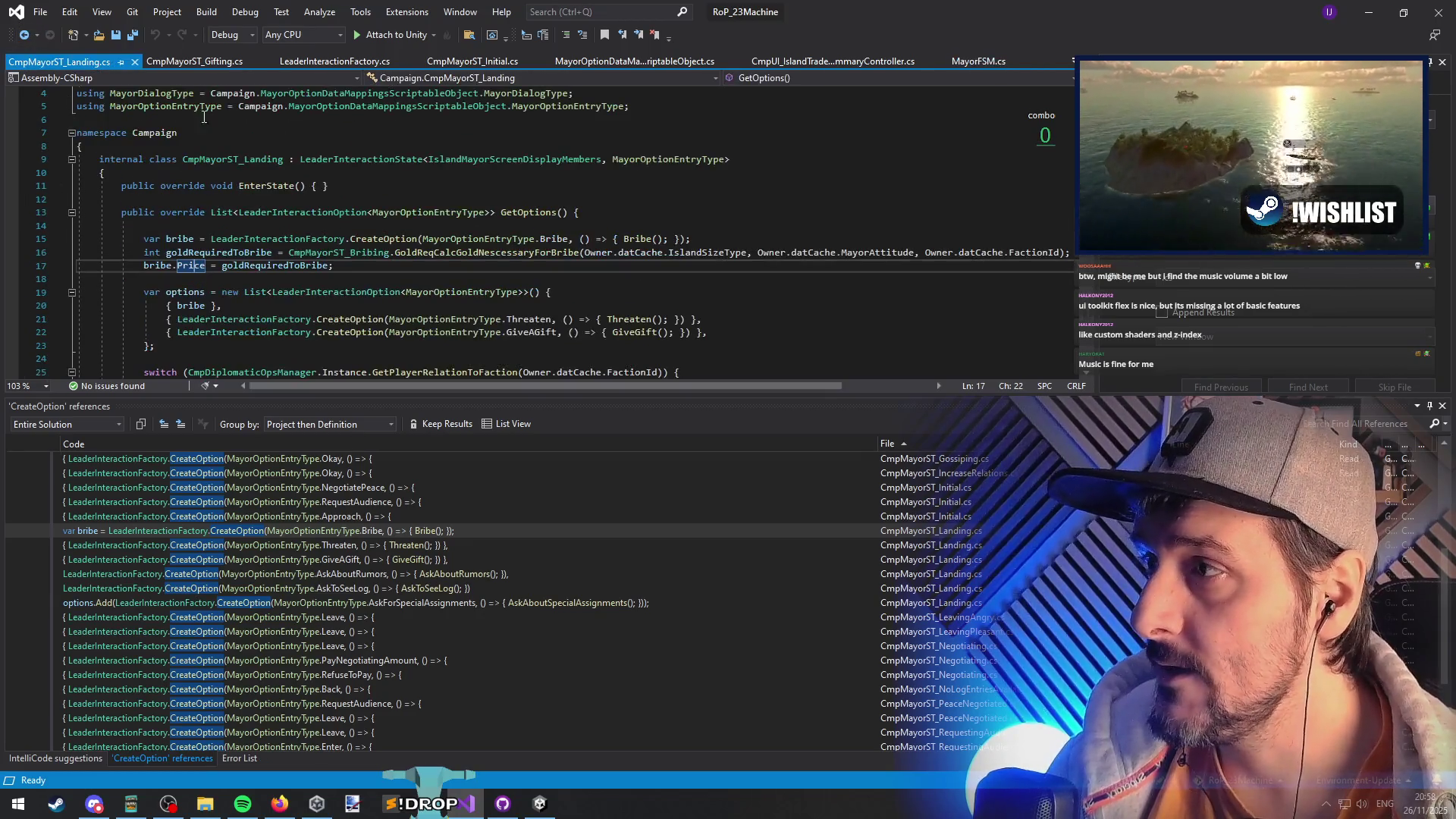
scroll(561, 342, "down", 1)
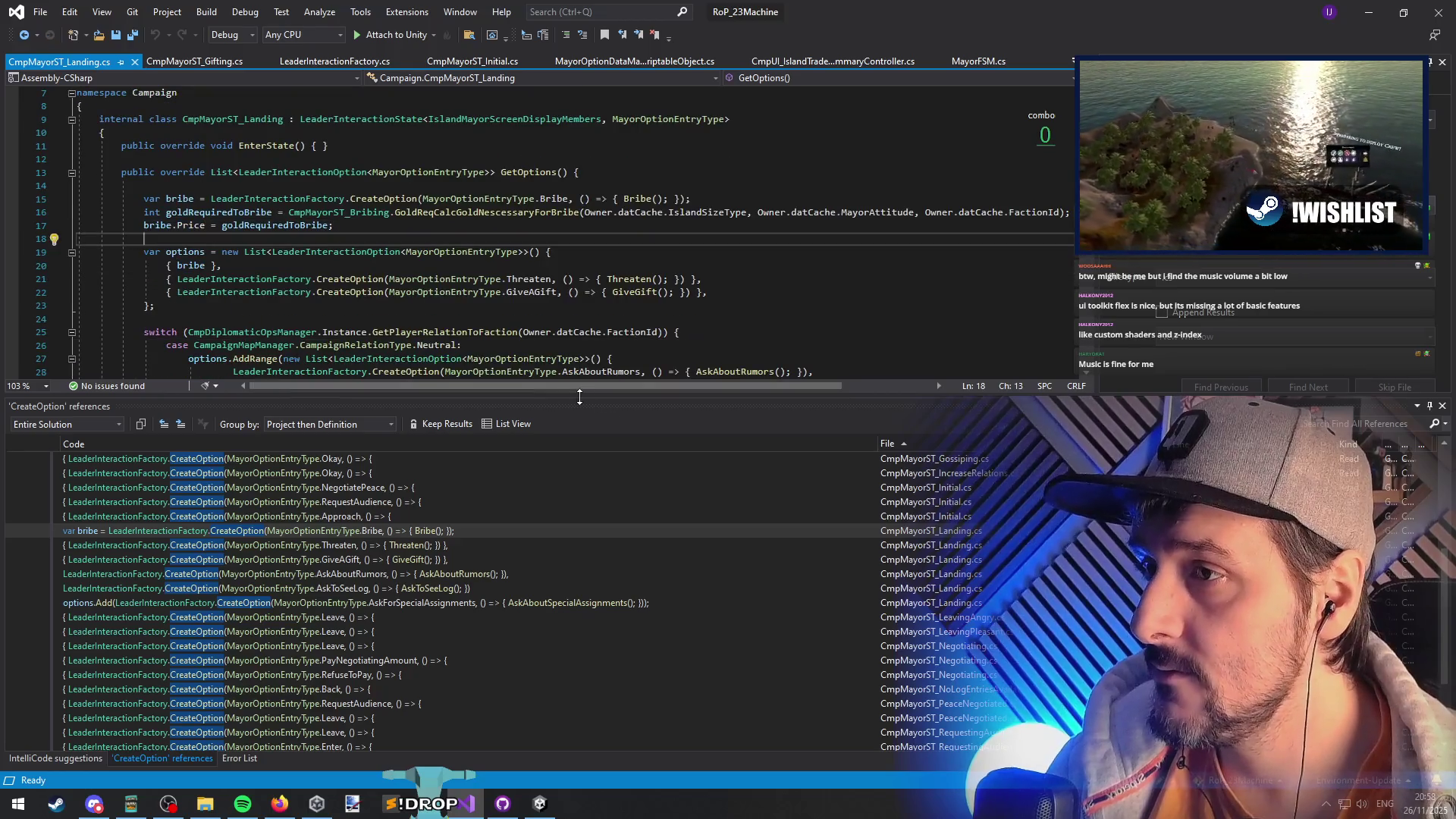
- Give the code editor more height and review the bribe.Price assignment from goldRequiredToBribe
left_click_drag(579, 391, 474, 503)
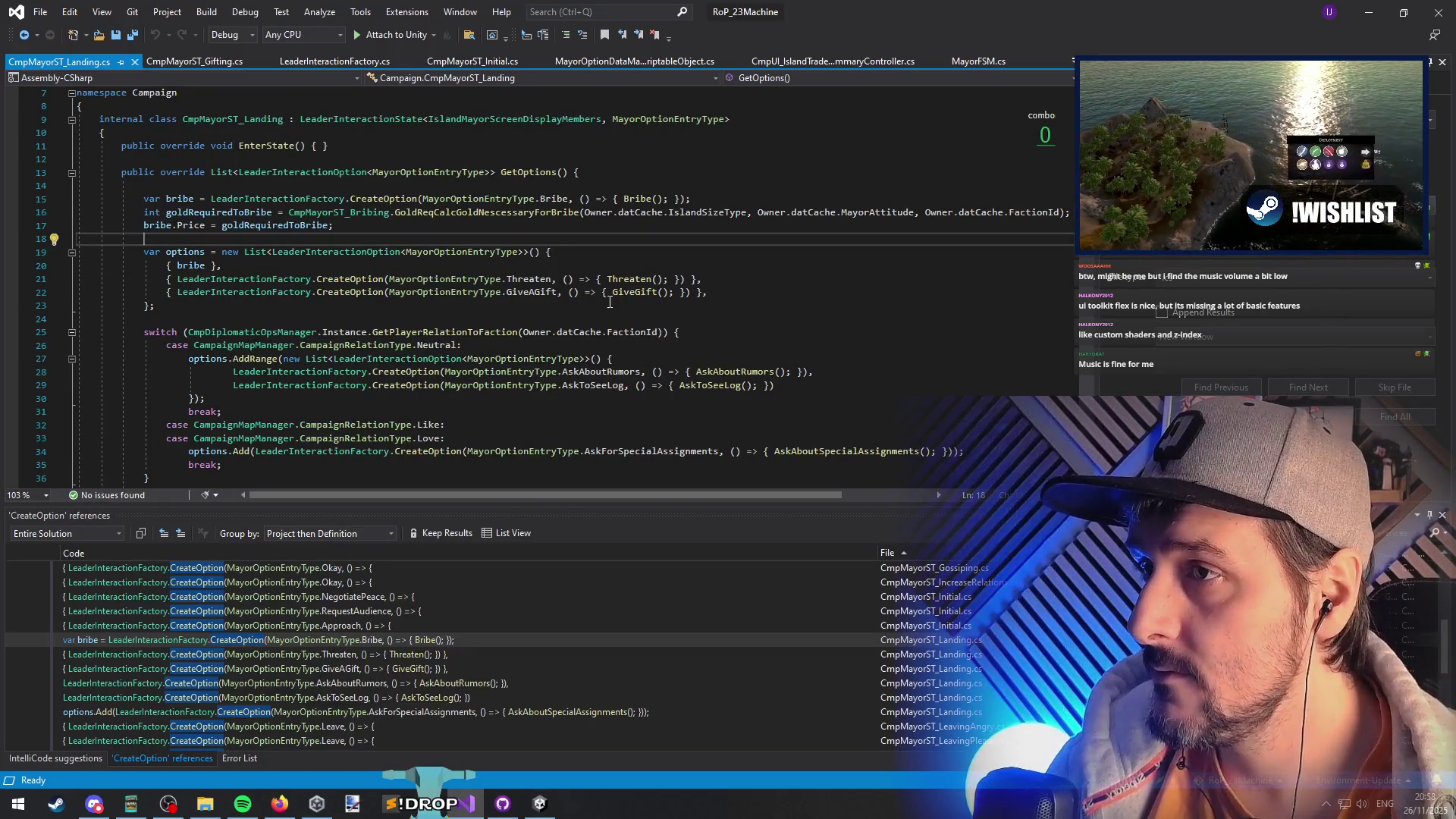
left_click(531, 292)
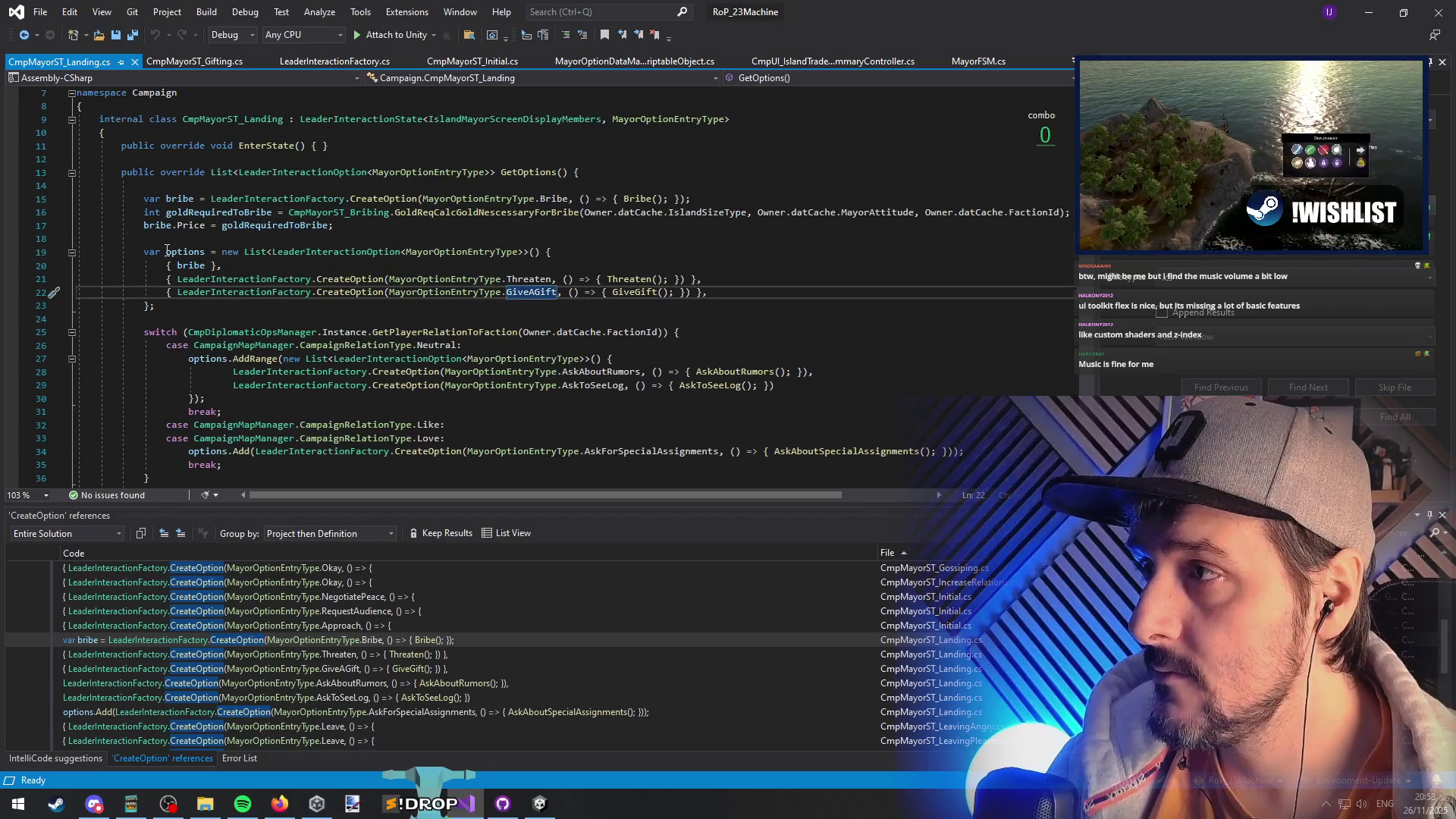
scroll(404, 313, "down", 1)
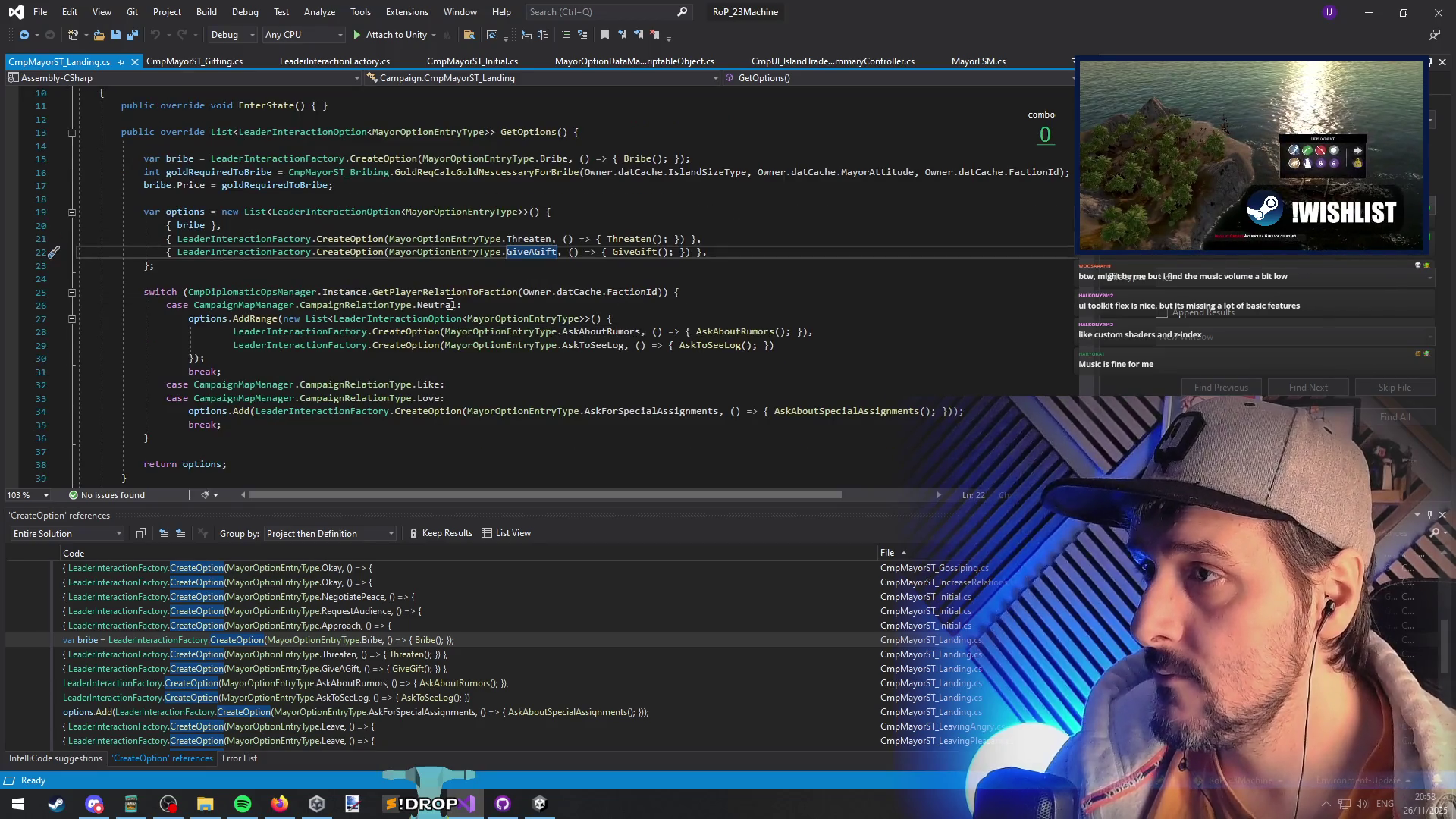
scroll(640, 412, "down", 3)
scroll(592, 307, "up", 4)
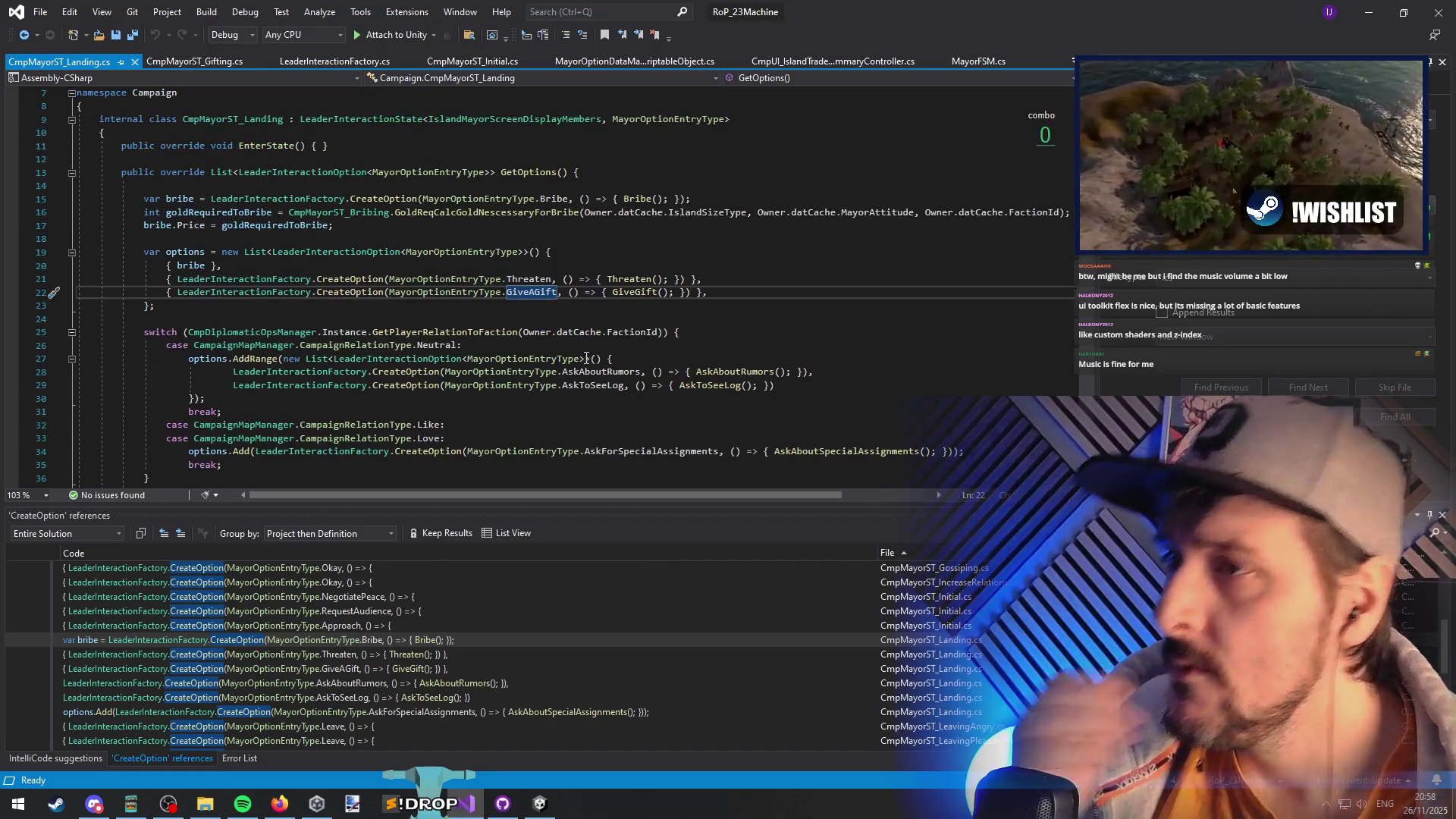
left_click(155, 226)
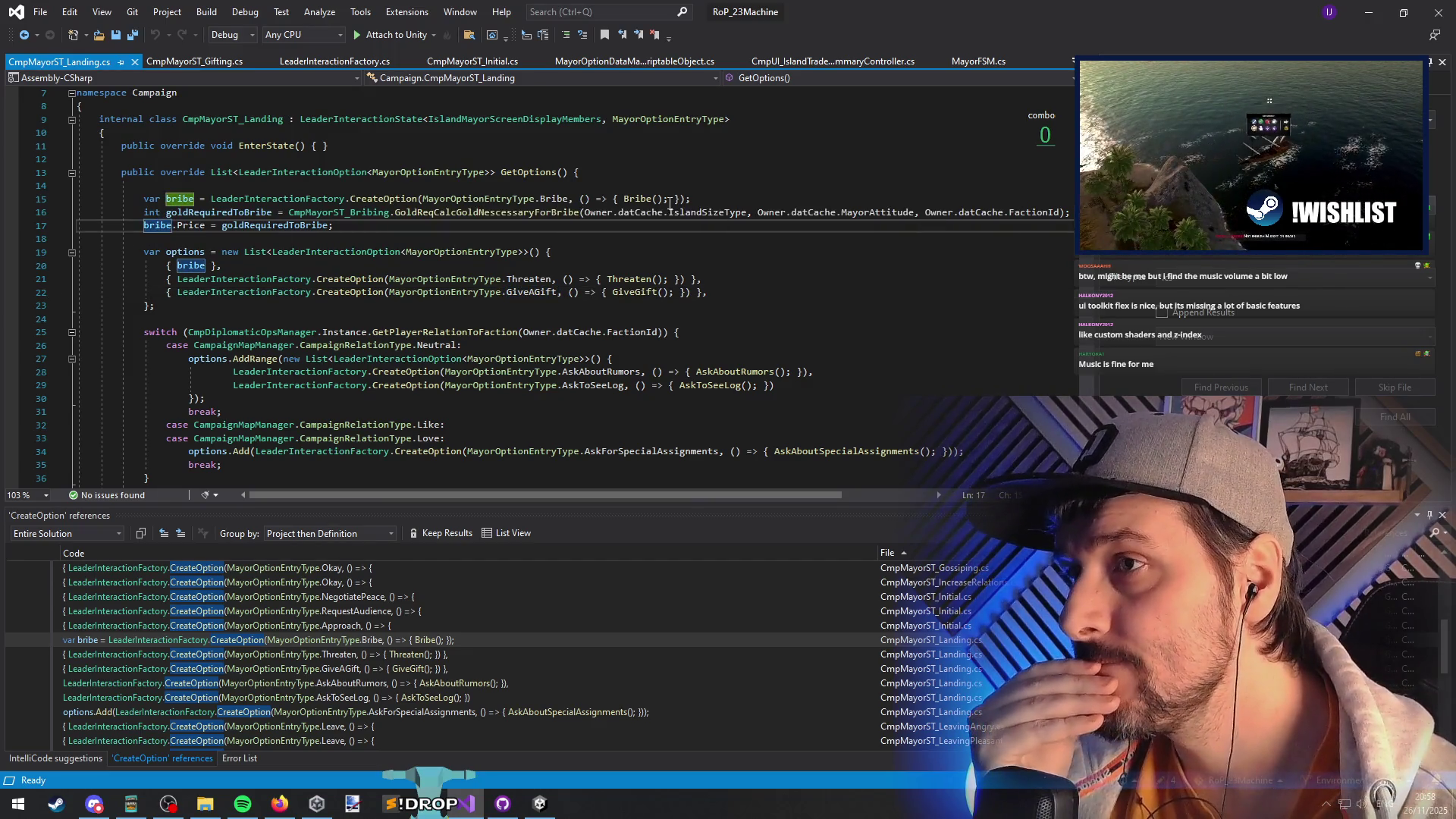
triple_click(189, 225)
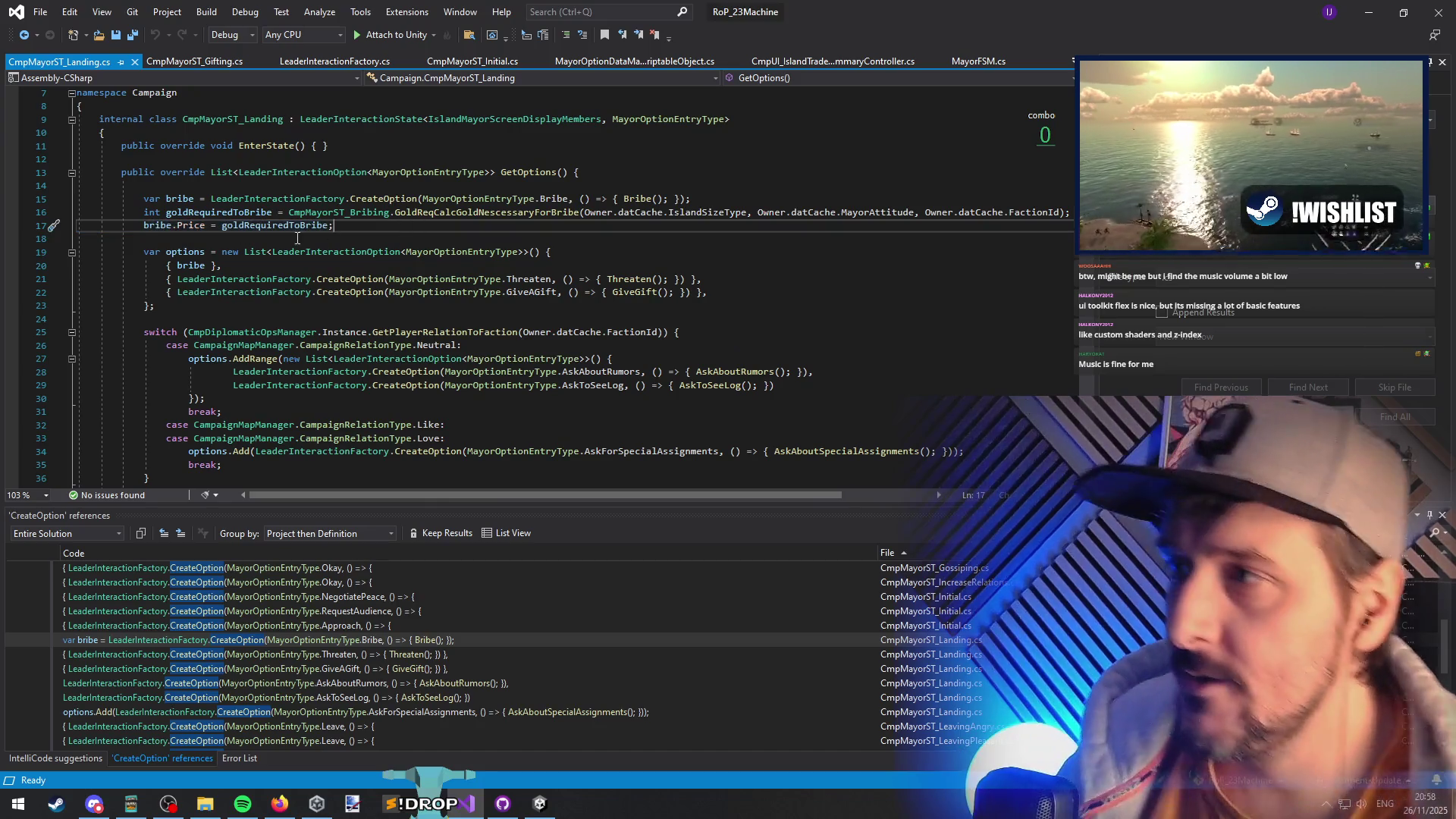
left_click(232, 241)
key("ctrl+Tab")
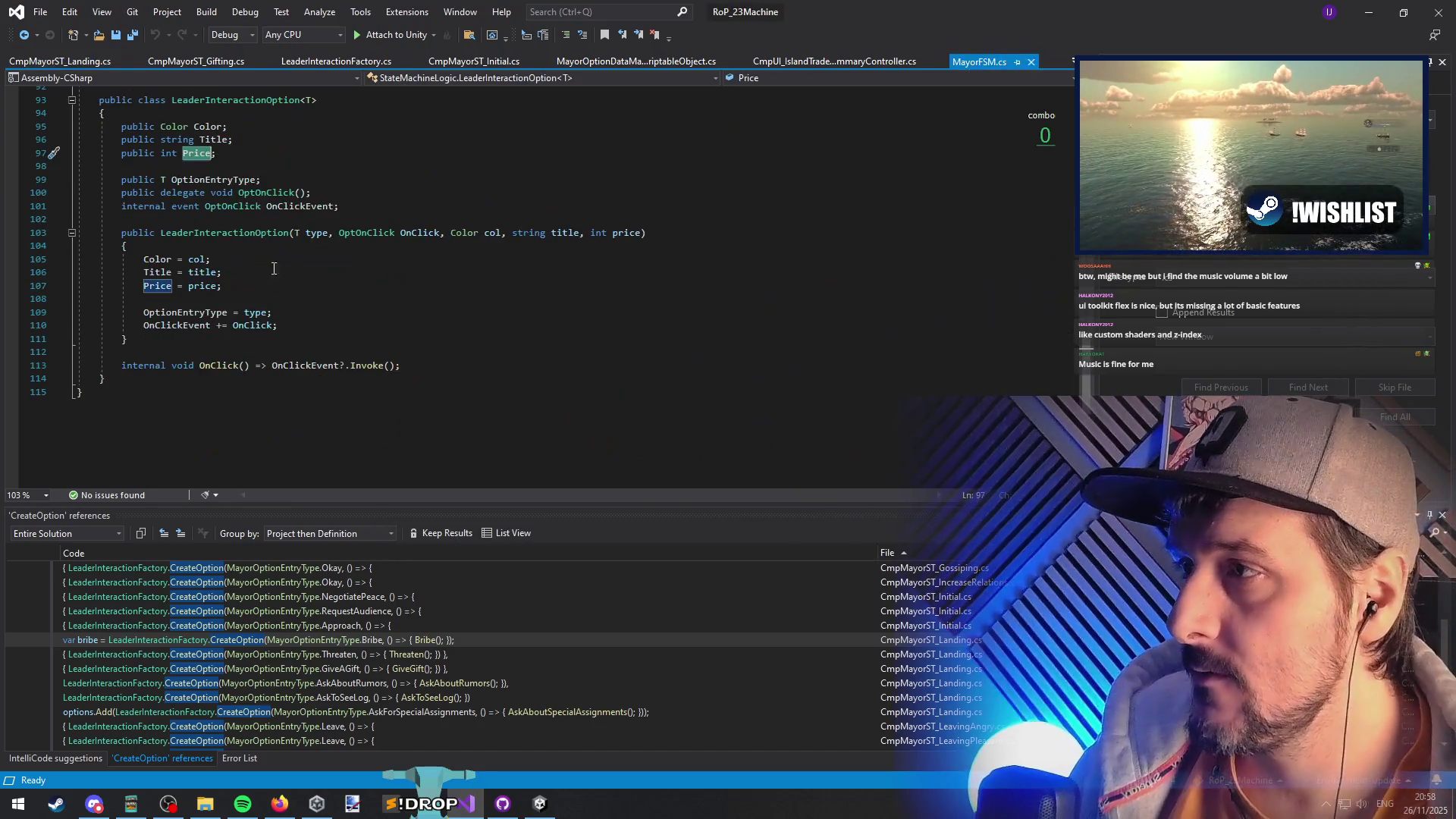
key("ctrl+Tab")
key("ctrl+Tab")
key("ctrl+Tab")
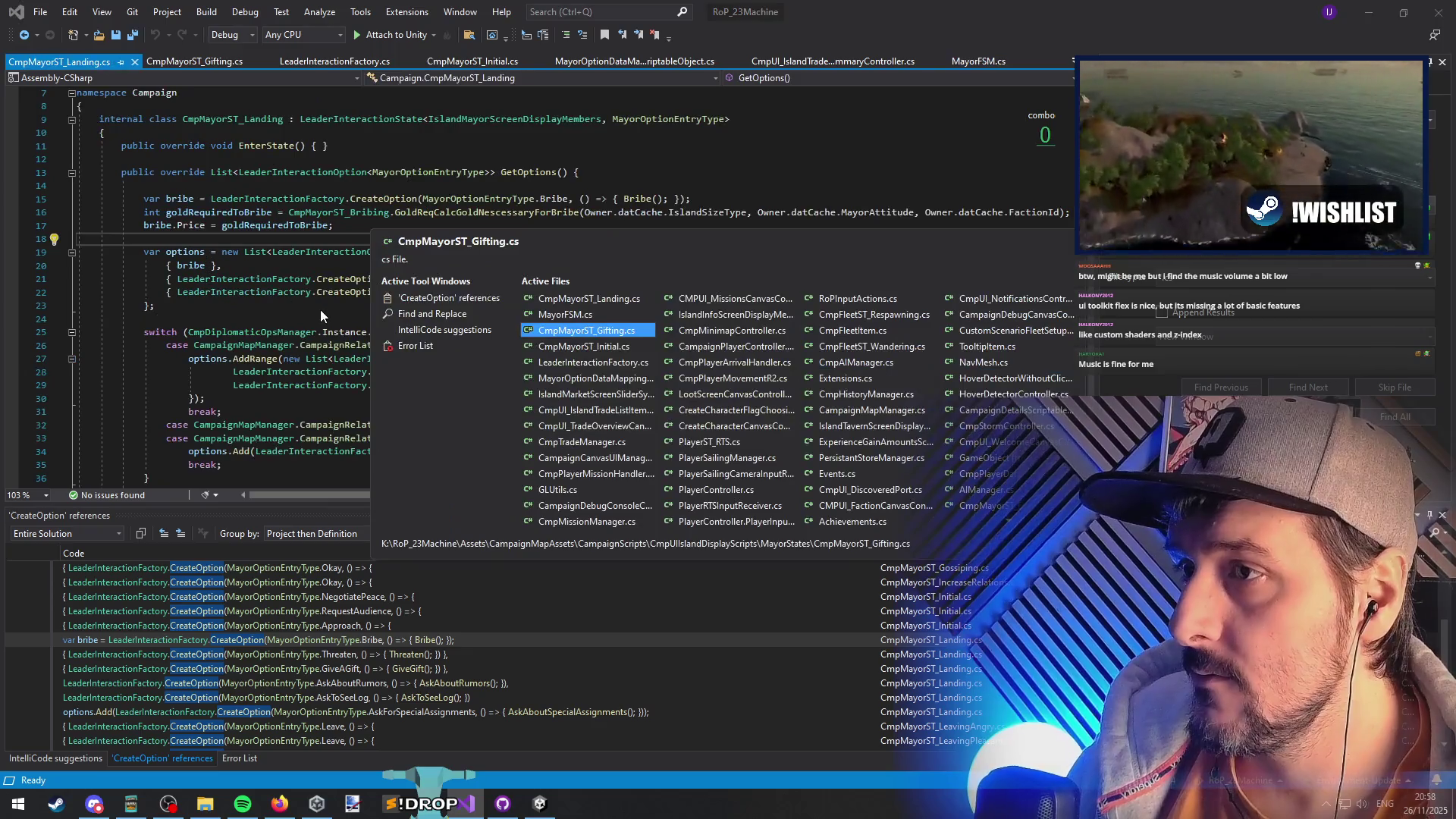
- Cycle through open files: CmpMayorST_Gifting.cs, CmpMayorST_Initial.cs and LeaderInteractionFactory.cs
key("Down")
key("Down")
key("Down")
scroll(380, 240, "down", 2)
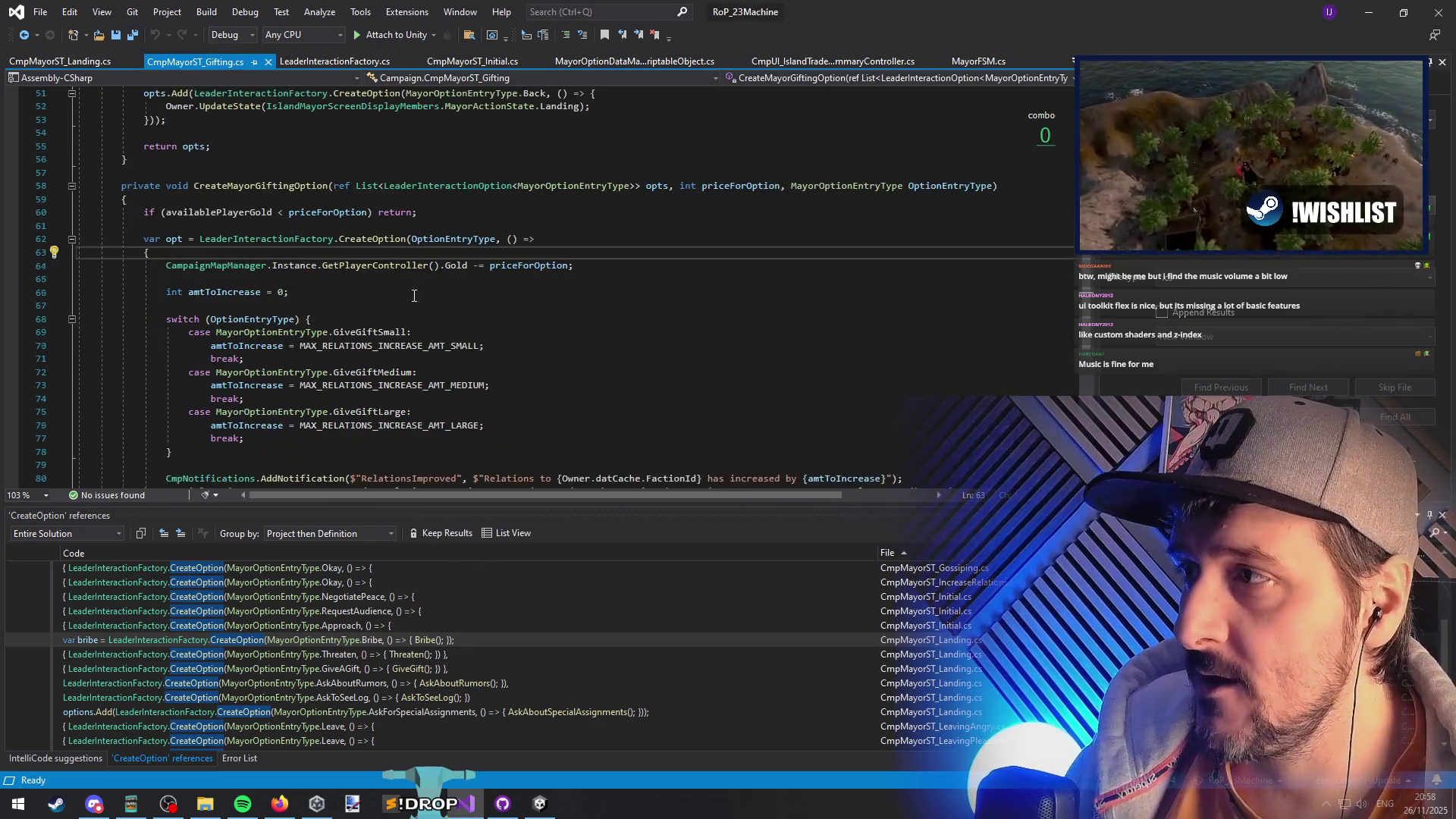
scroll(309, 238, "down", 1)
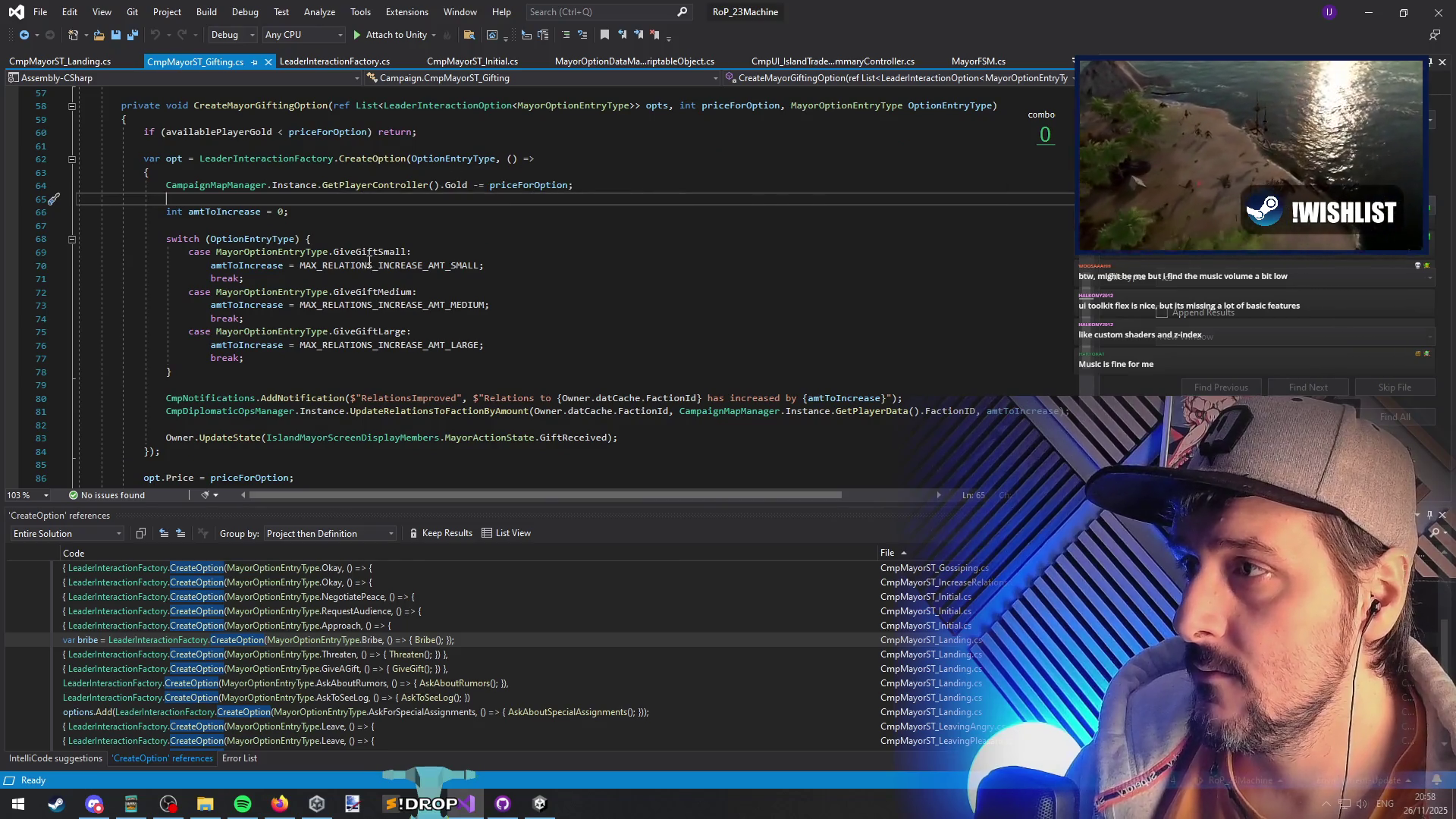
left_click(237, 225)
key("Up")
key("Up")
key("Up")
key("ctrl+Tab")
key("ctrl+Tab")
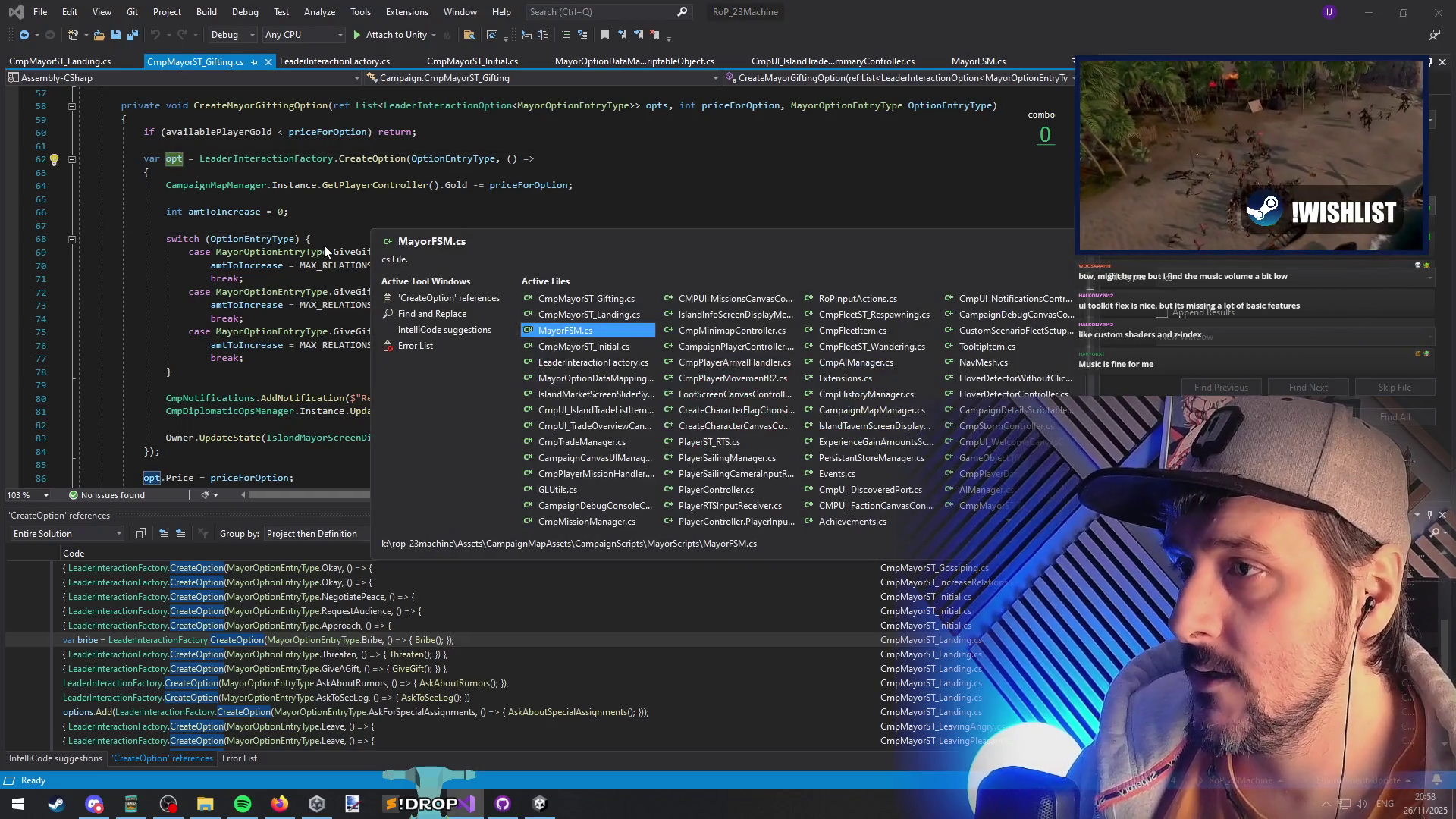
key("ctrl+Tab")
key("ctrl+Tab")
key("ctrl+Tab")
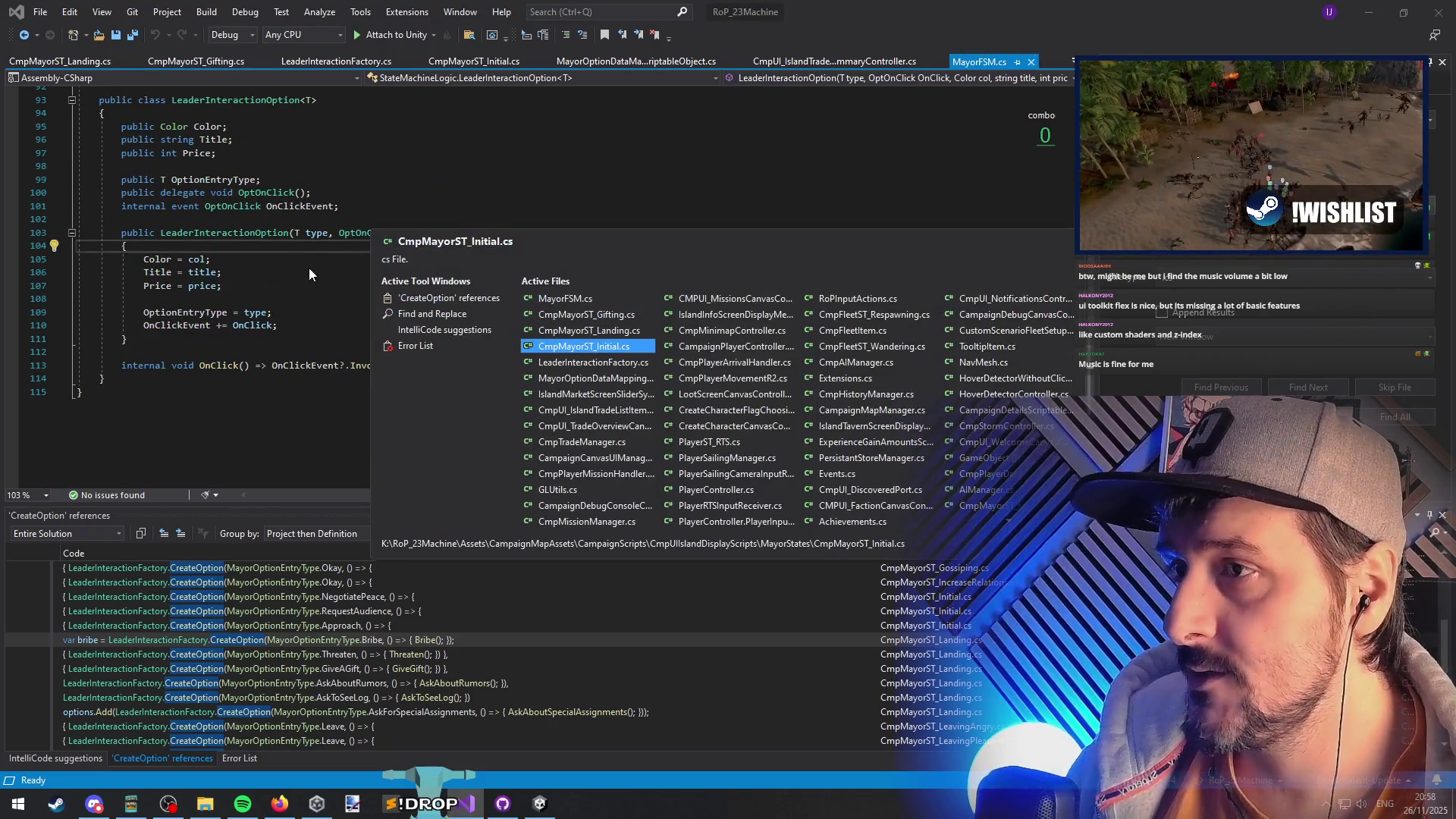
key("ctrl+Tab")
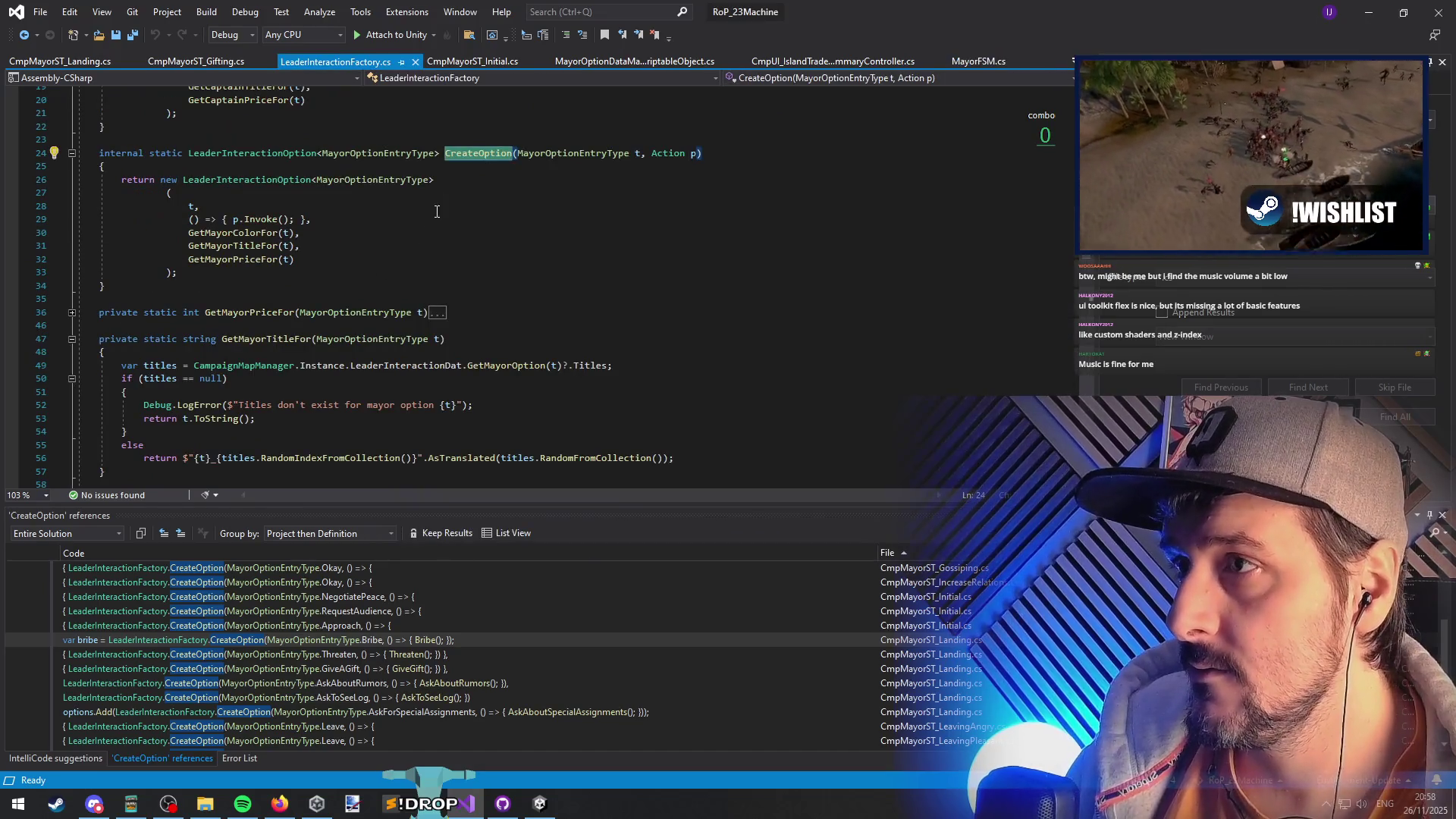
- Find references to NegotiatePeace and open its use in CmpMayorST_Initial.cs
right_click(482, 154)
left_click(388, 260)
key("ctrl+t")
type("NegotiatePeace")
key("Return")
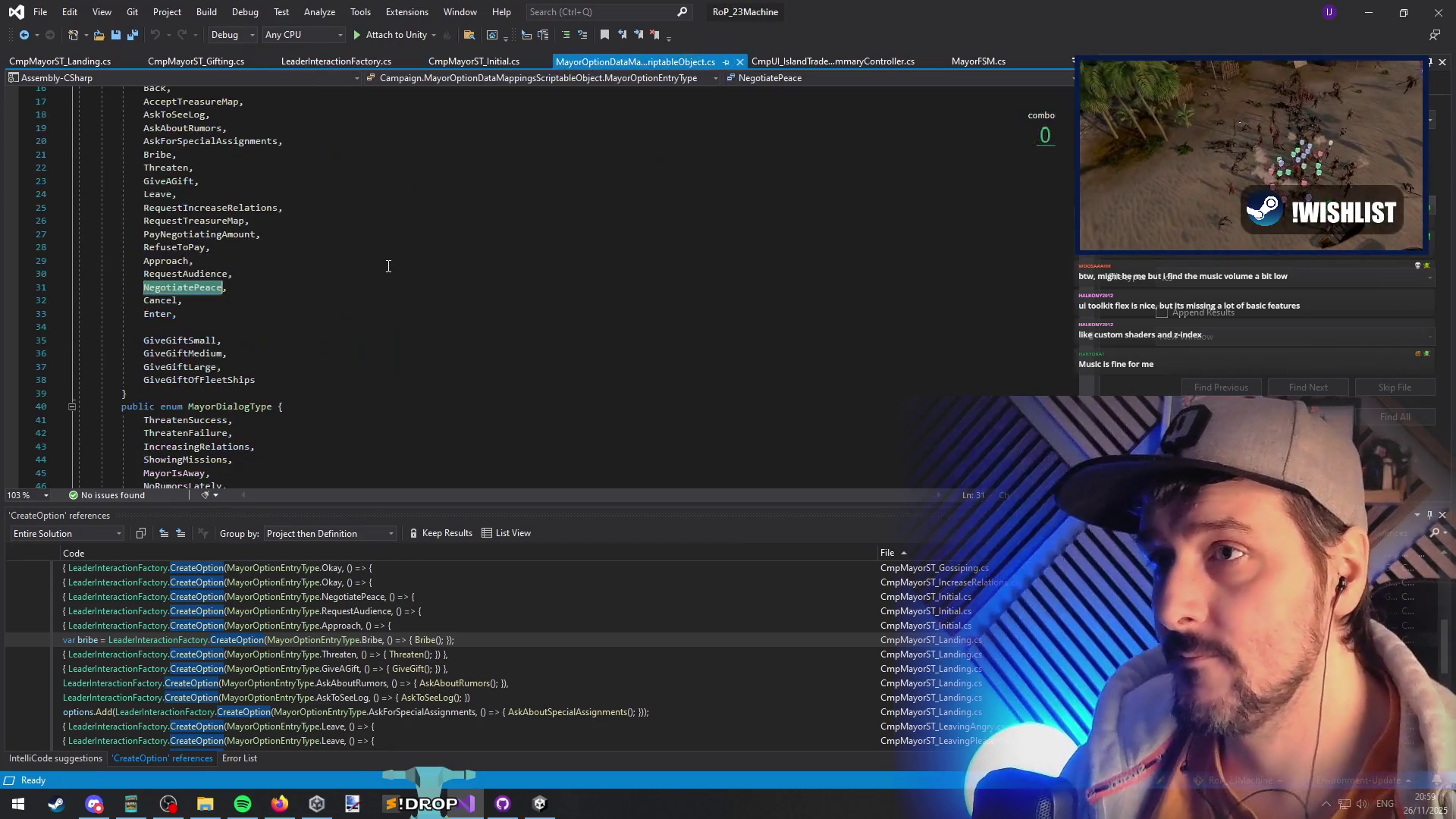
right_click(180, 289)
left_click(272, 436)
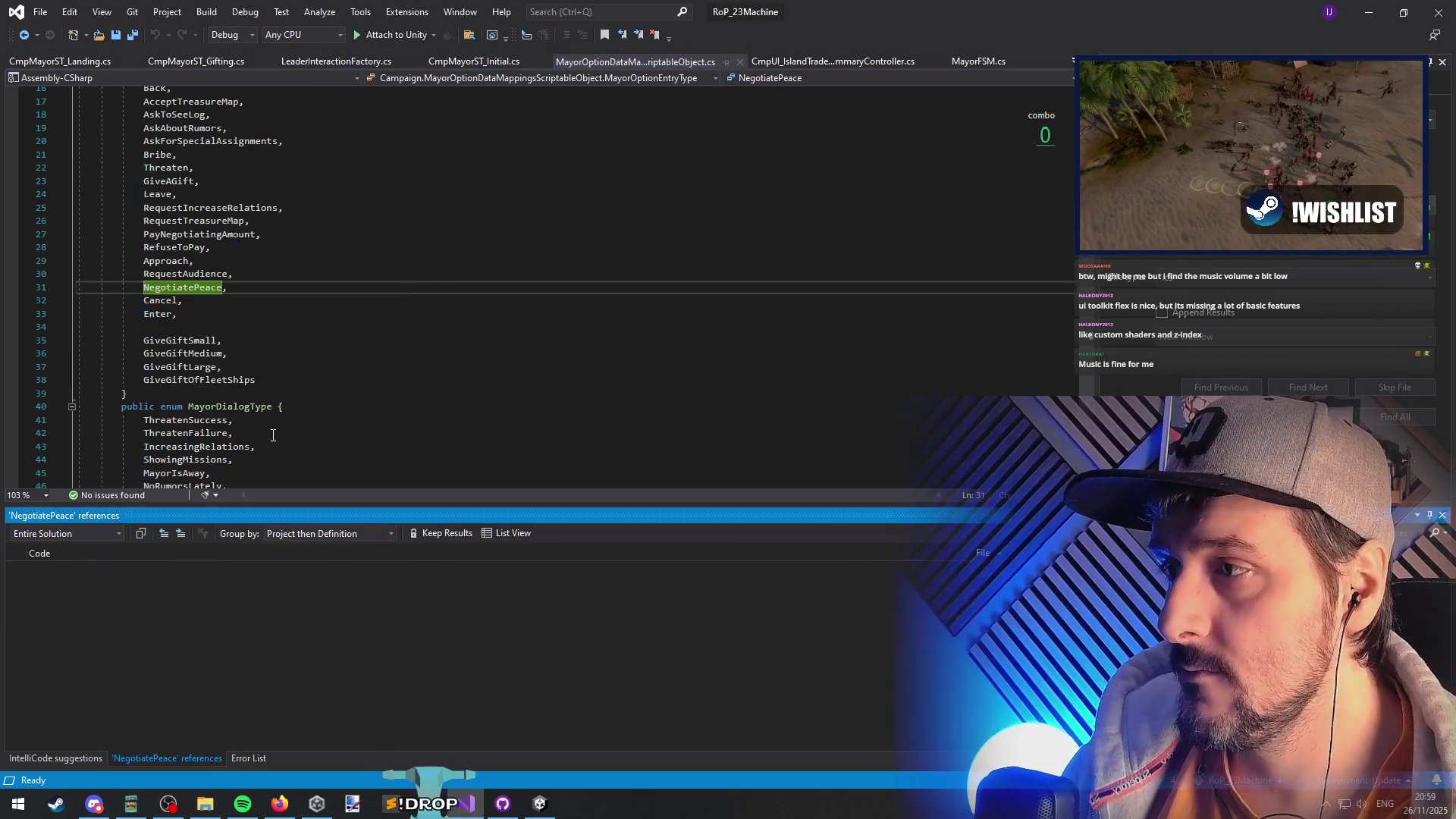
double_click(332, 599)
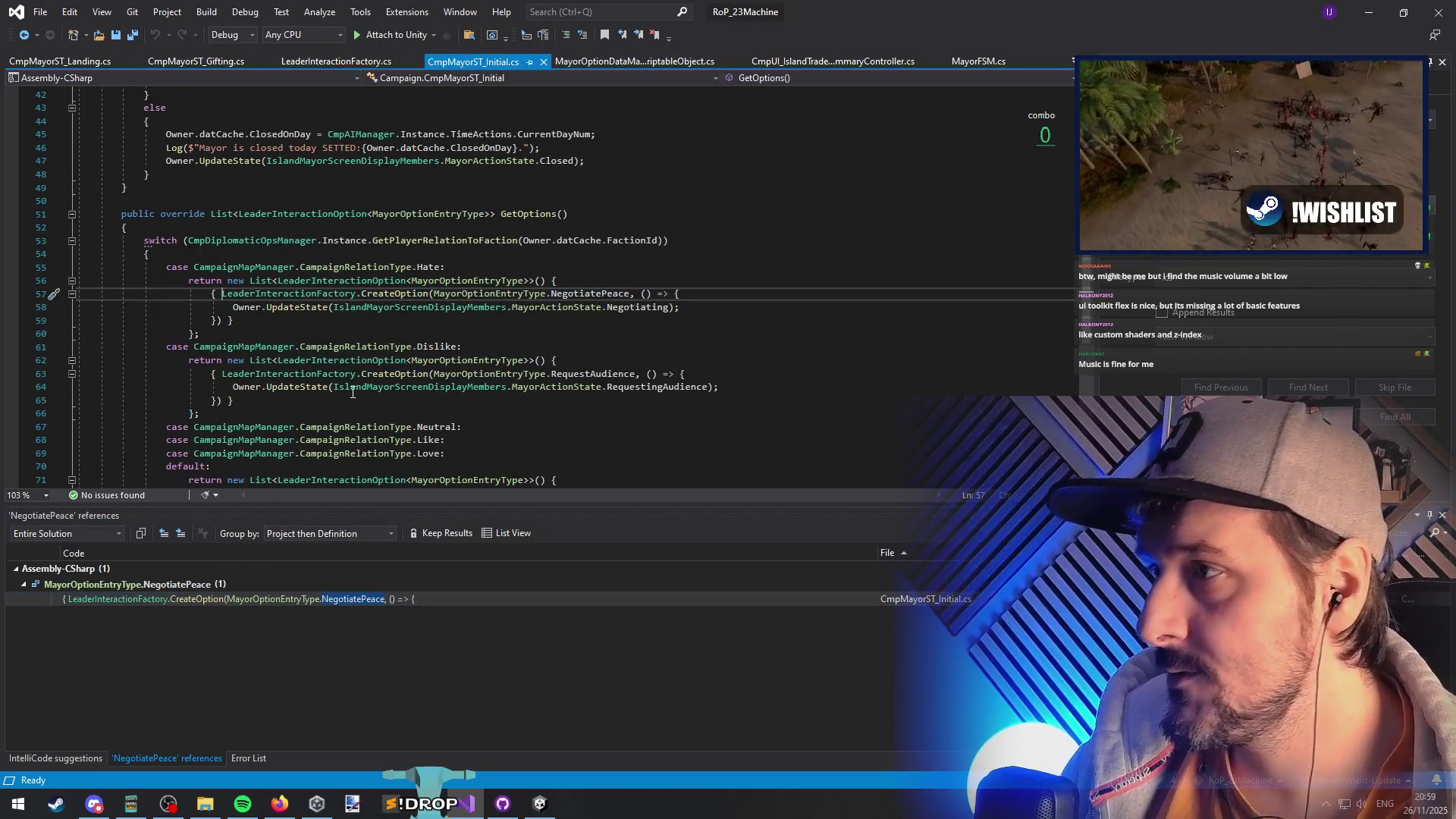
- Select lines 57–59 holding the NegotiatePeace option in the Hate case, undoing a switch-expression conversion
key("shift+Down")
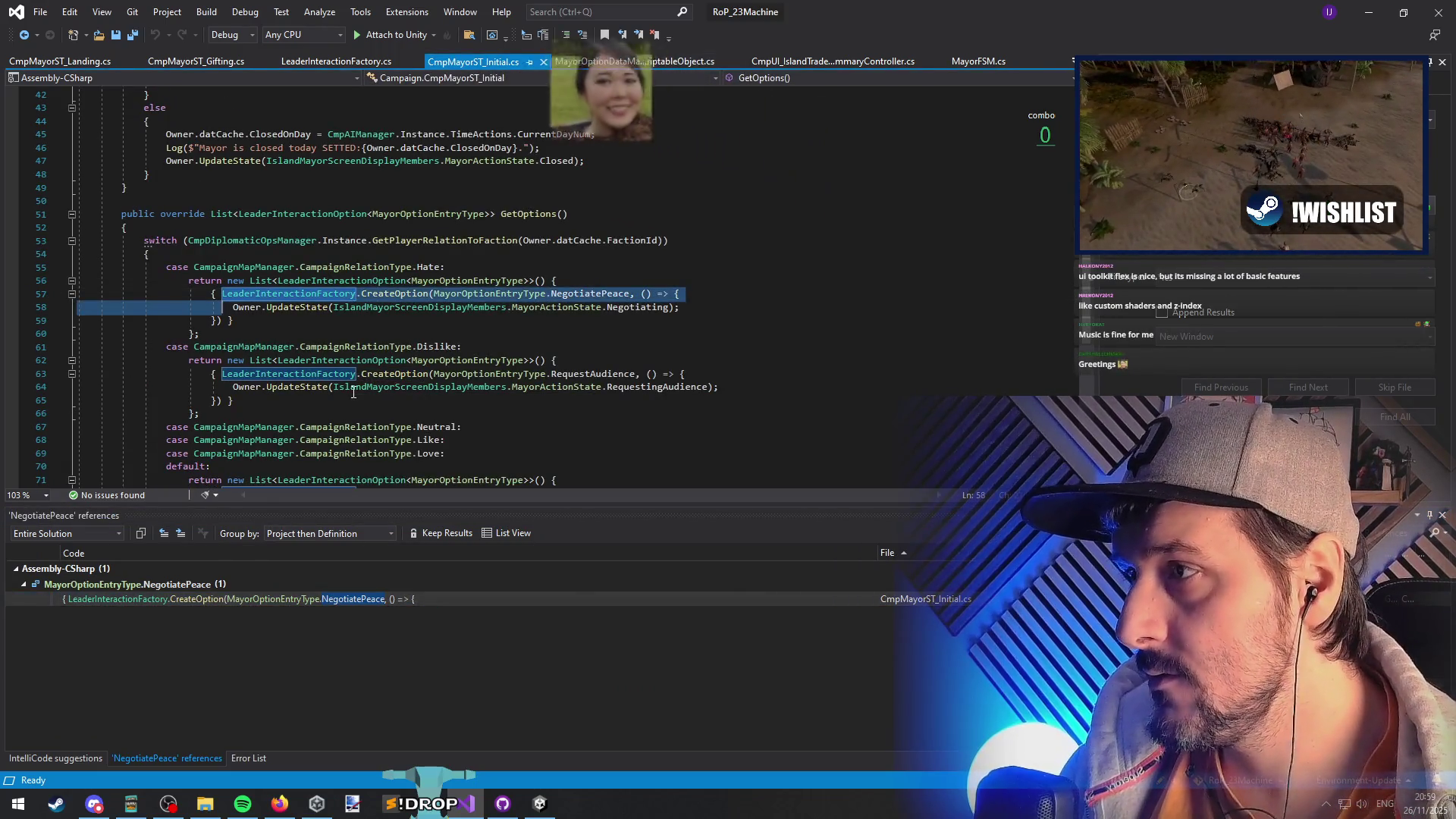
key("shift+Down")
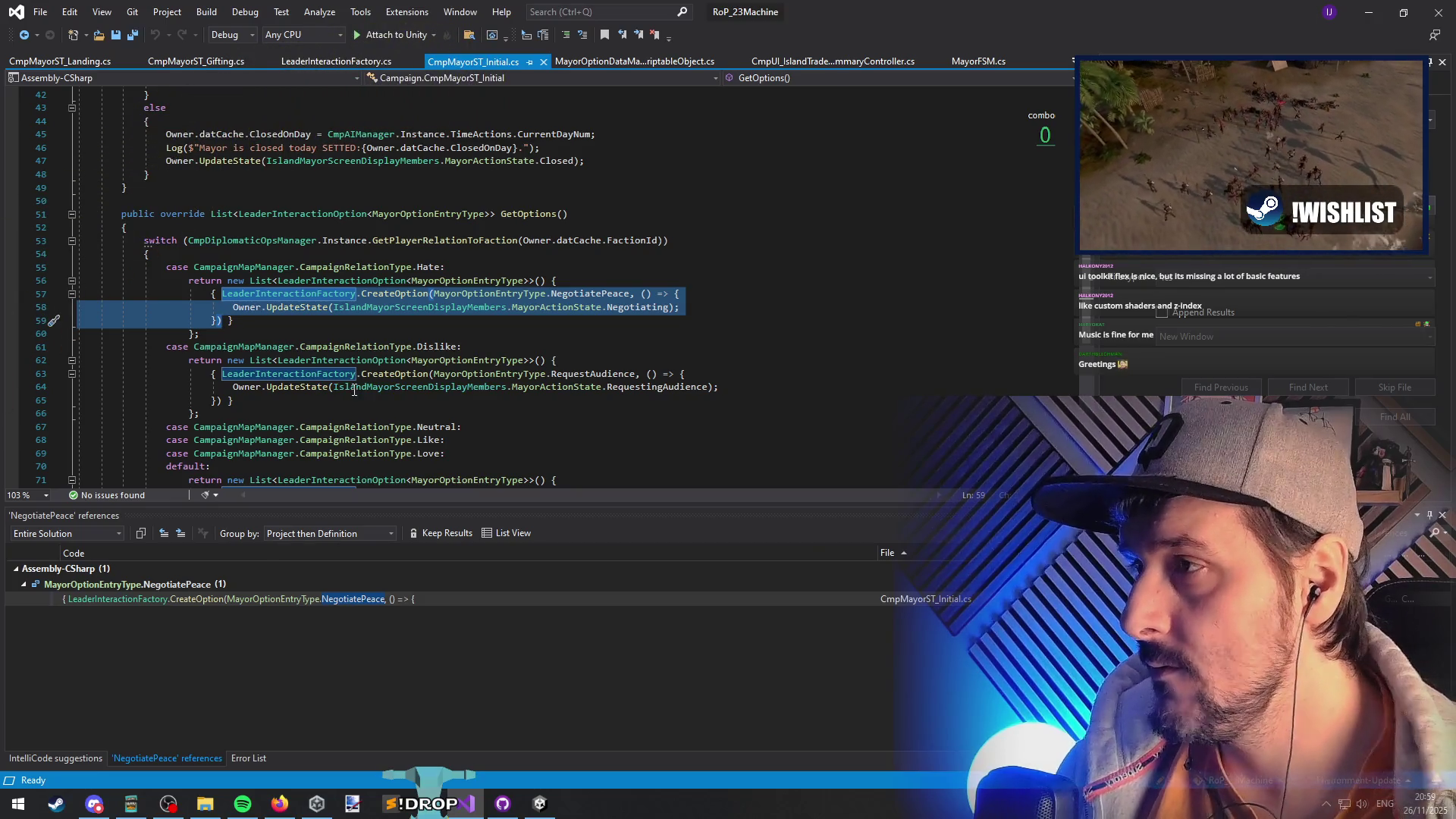
scroll(383, 410, "down", 1)
left_click(123, 216)
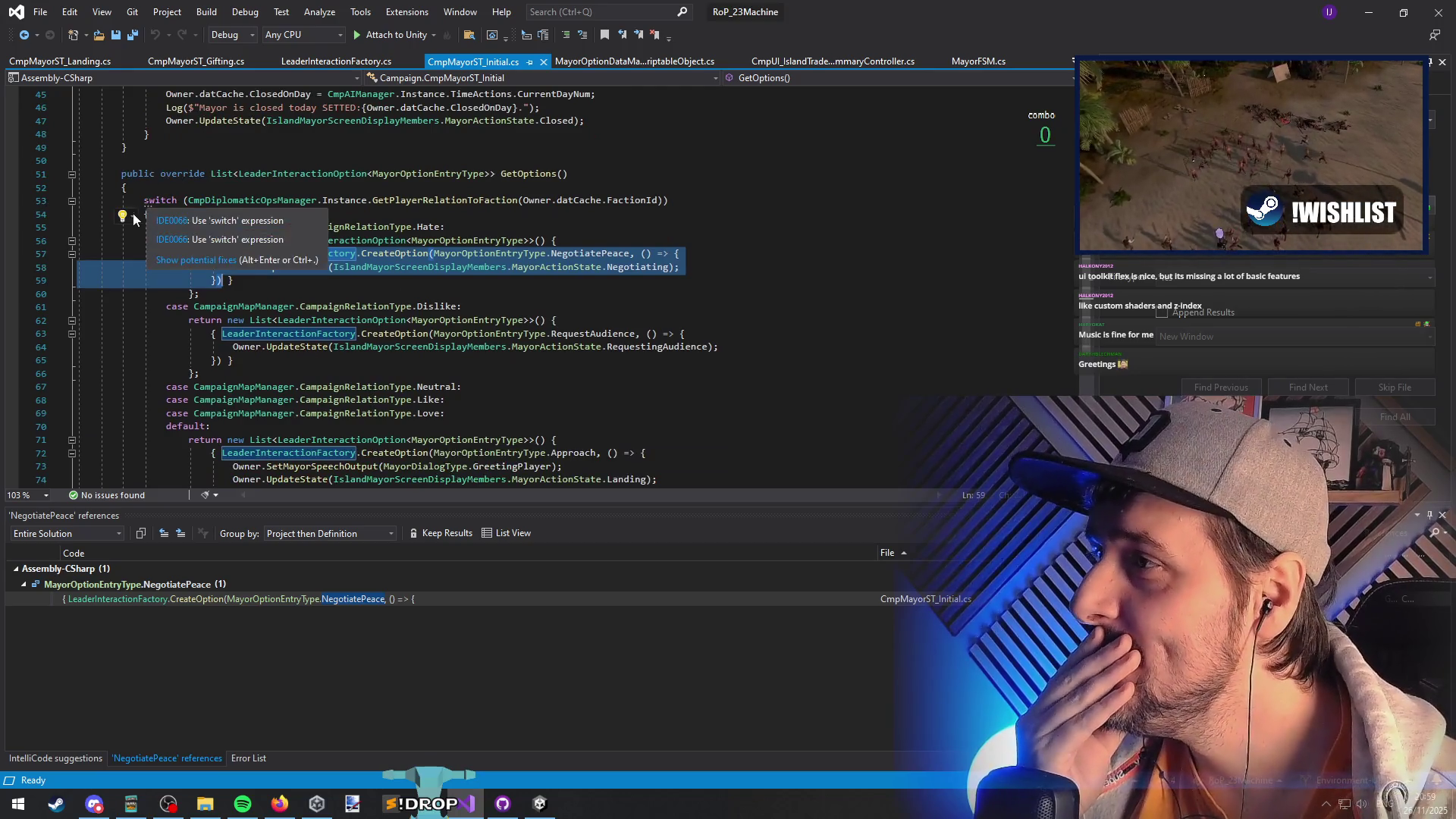
left_click(143, 236)
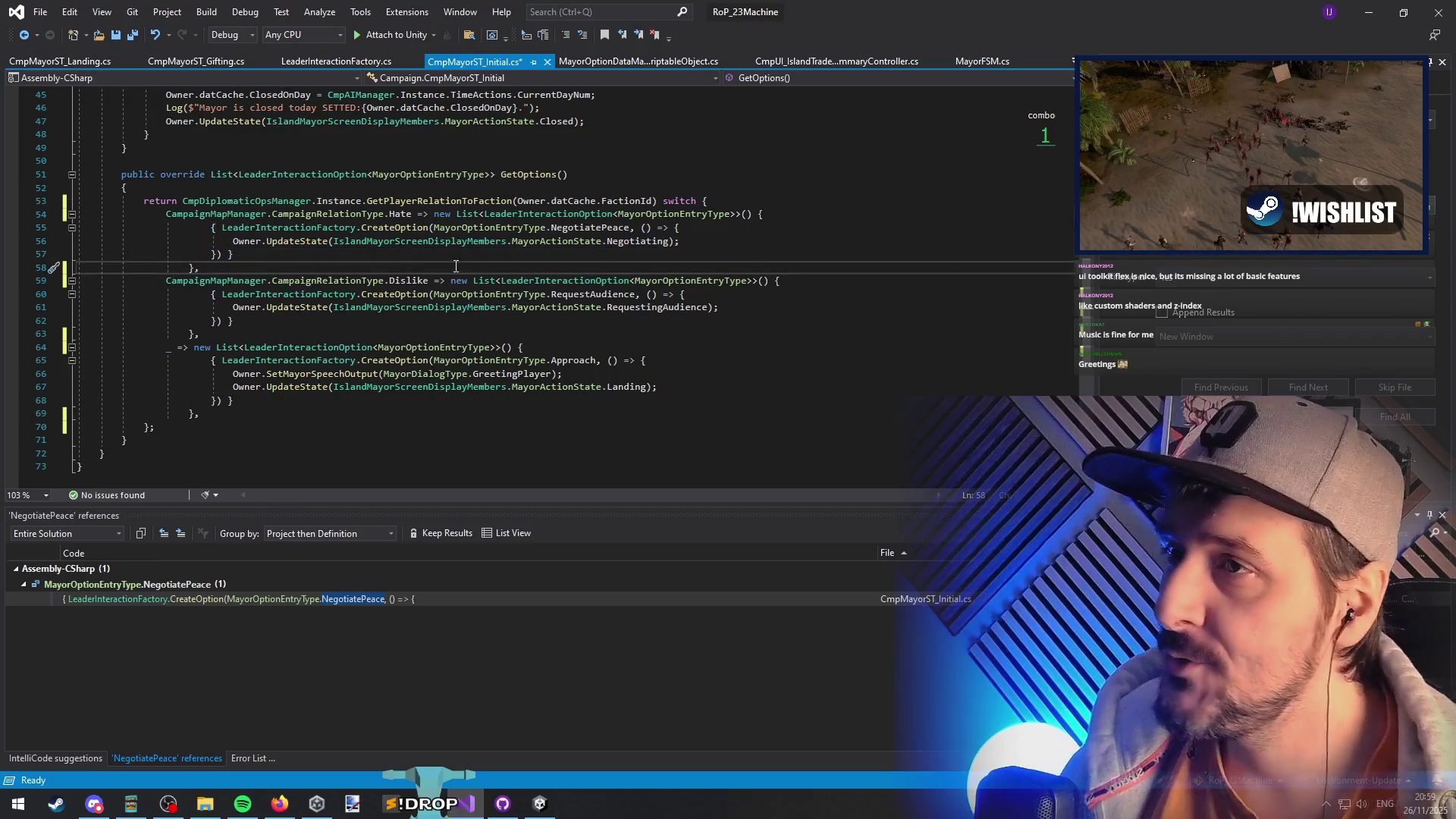
key("ctrl+z")
key("ctrl+z")
key("ctrl+z")
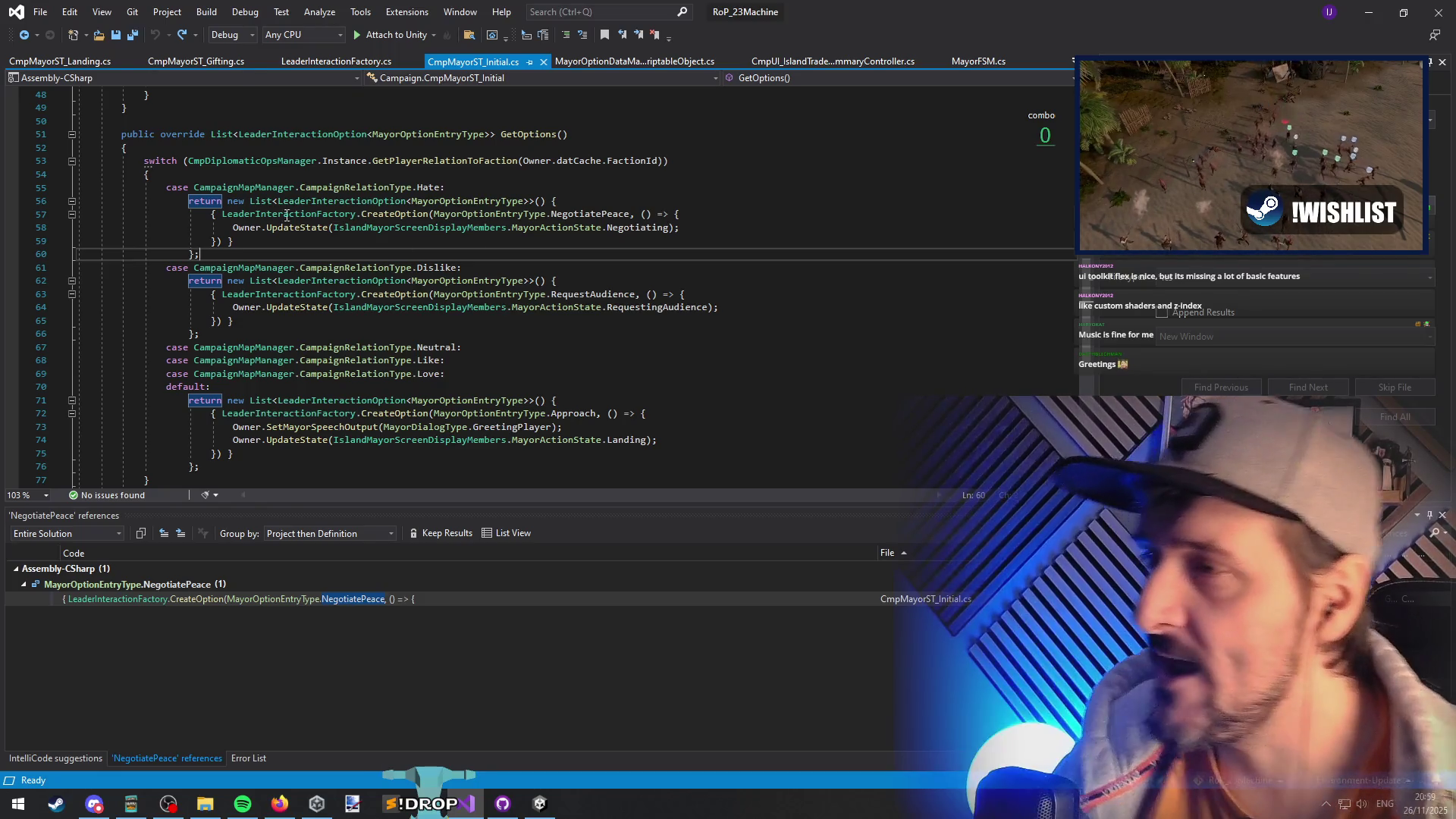
left_click_drag(232, 242, 234, 227)
key("ctrl+c")
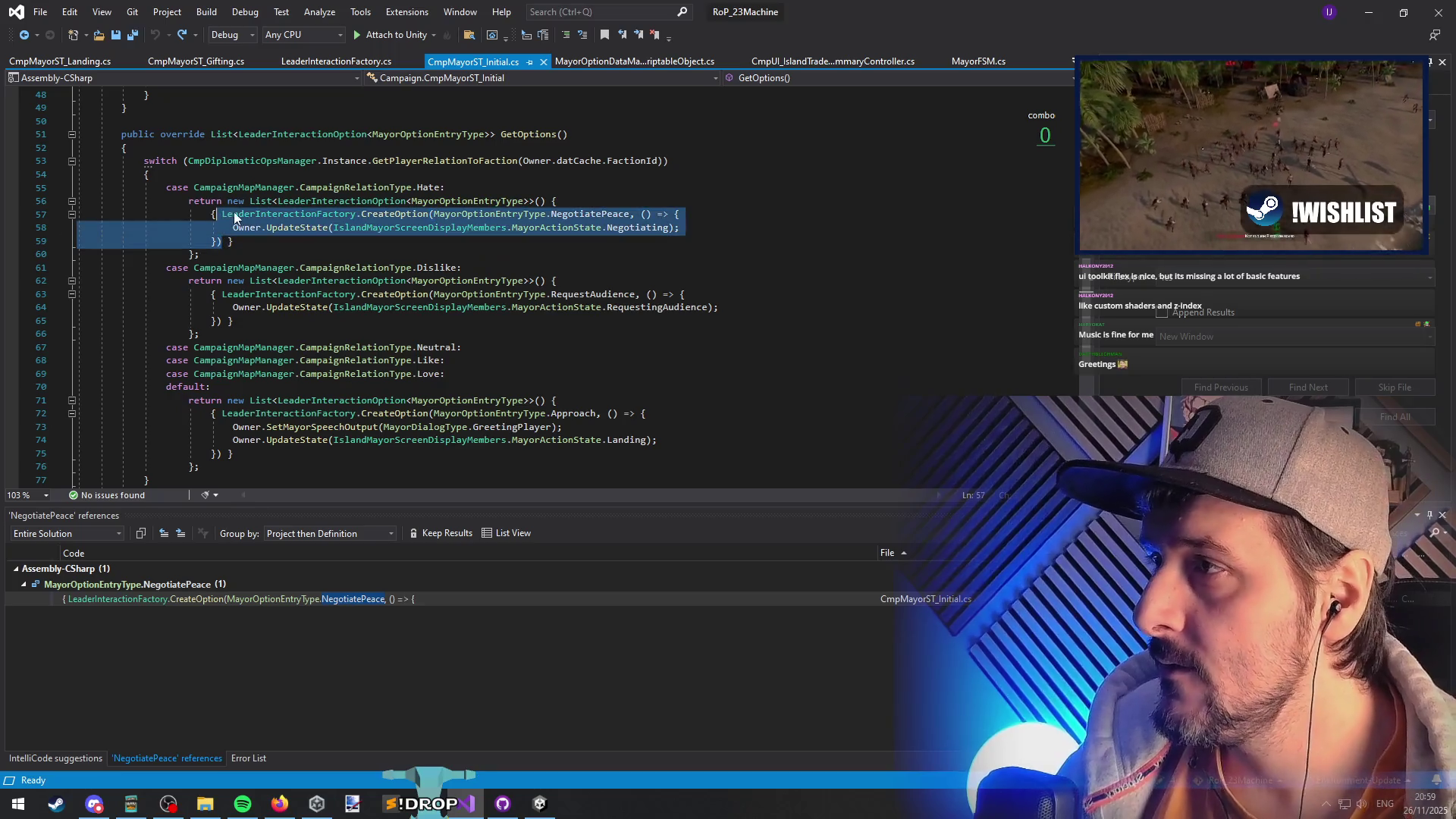
- Cut the NegotiatePeace option from the Hate case into a new variable o above the switch
key("Delete")
left_click(194, 178)
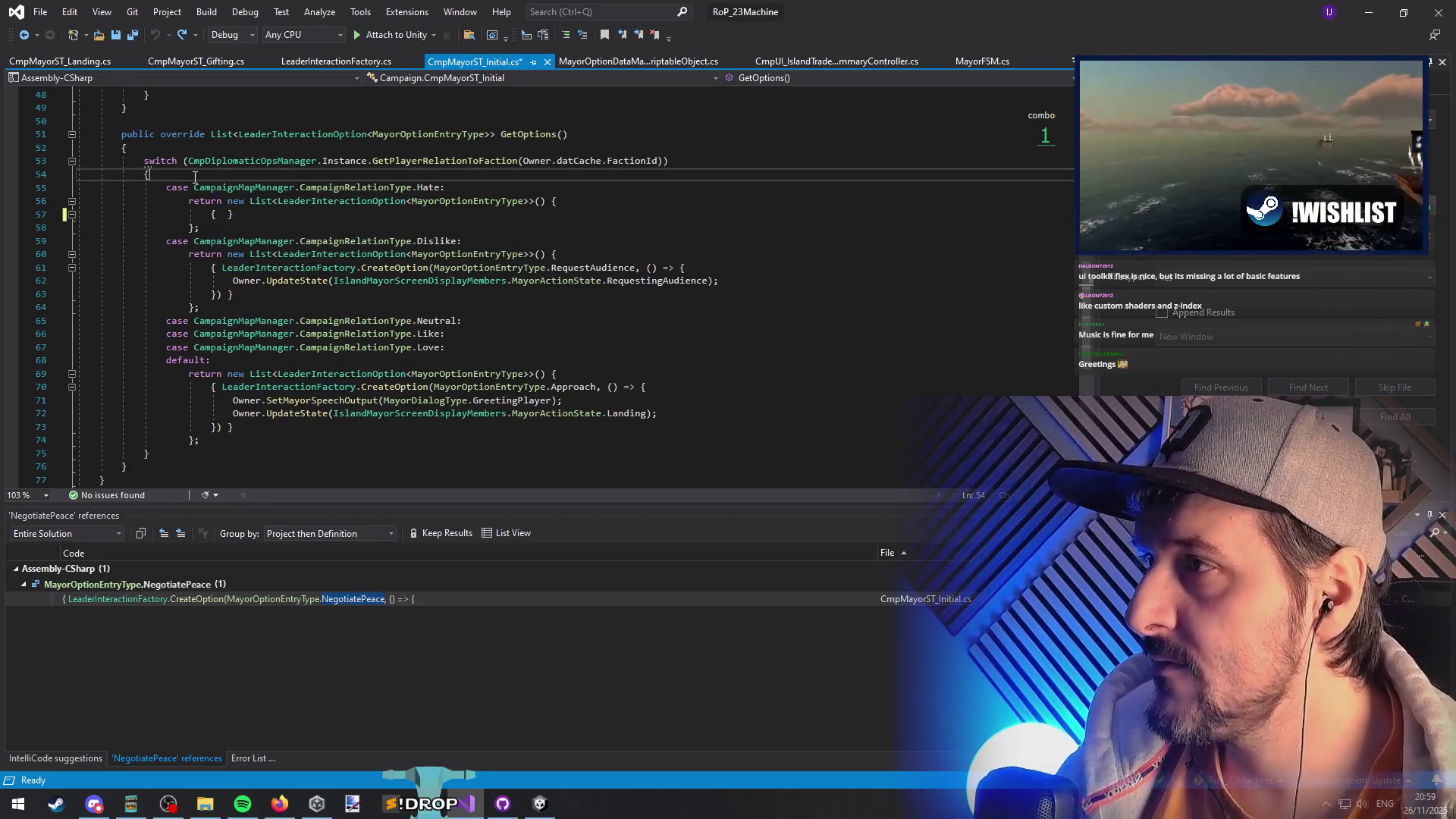
key("Up")
key("Up")
key("Return")
key("Return")
key("Up")
type("var o =")
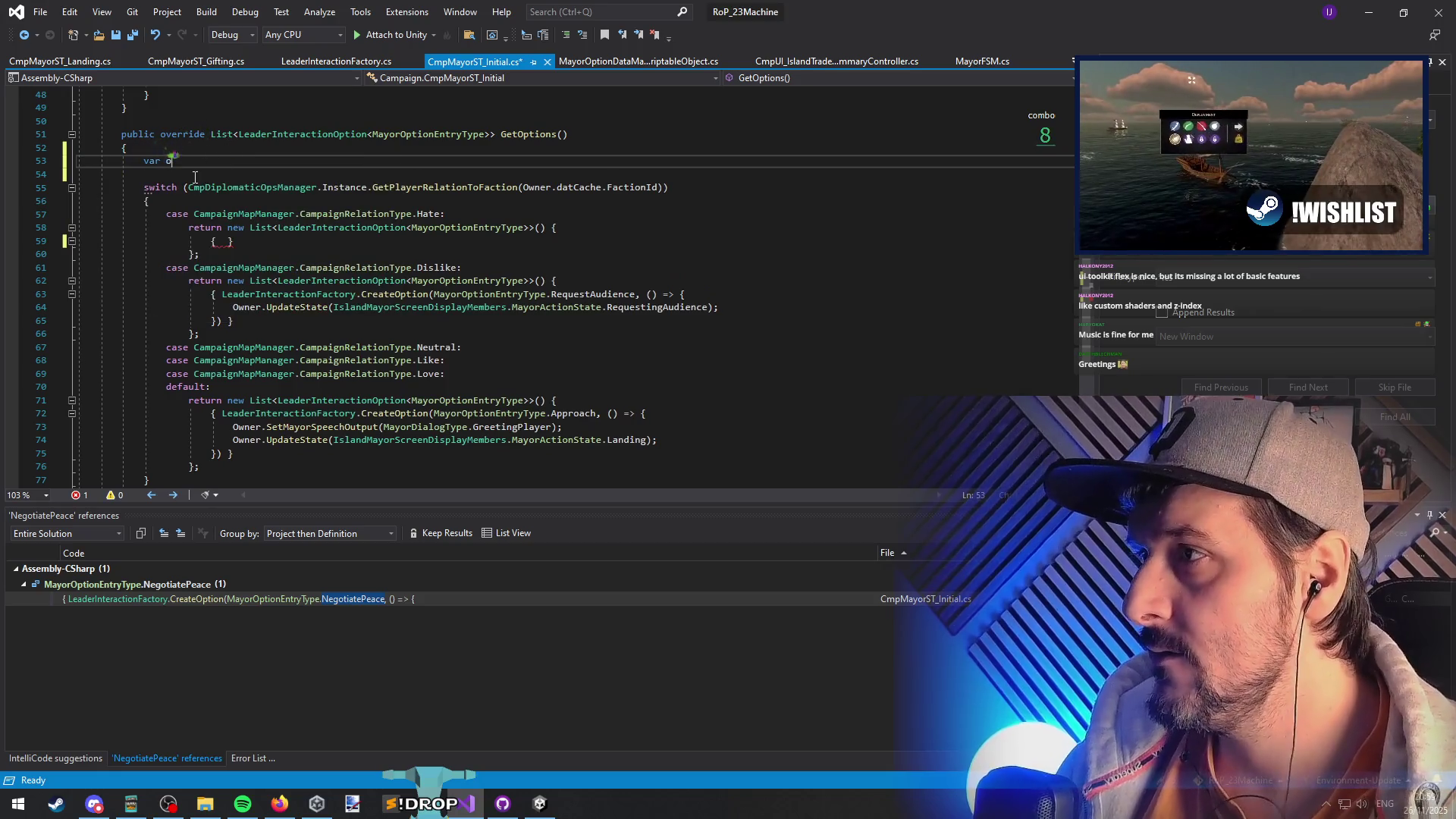
key("ctrl+v")
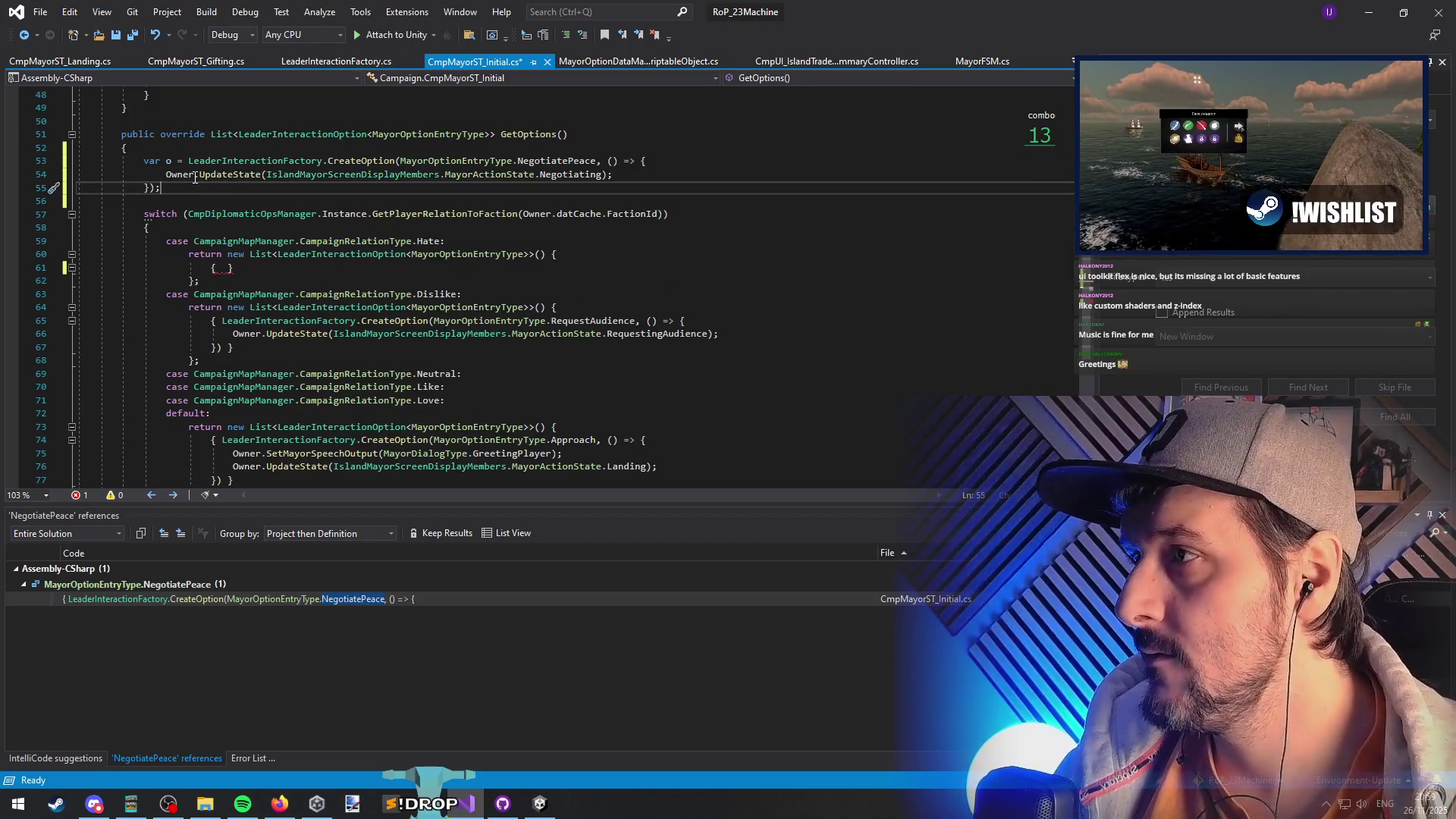
- Add an o.Price = 5000 line below the variable
key("Down")
key("Down")
key("Down")
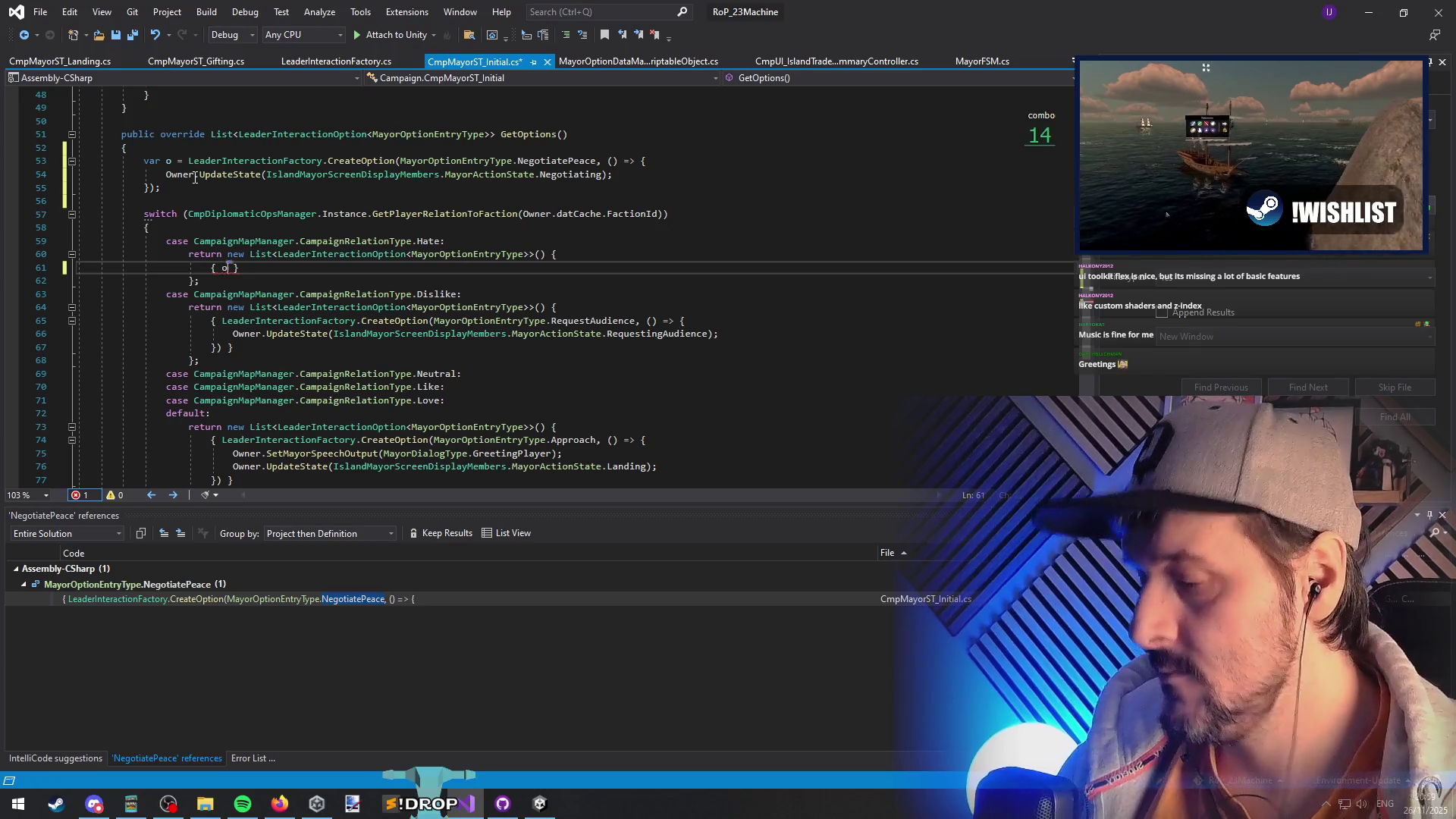
key("Up")
key("Up")
key("Up")
key("Return")
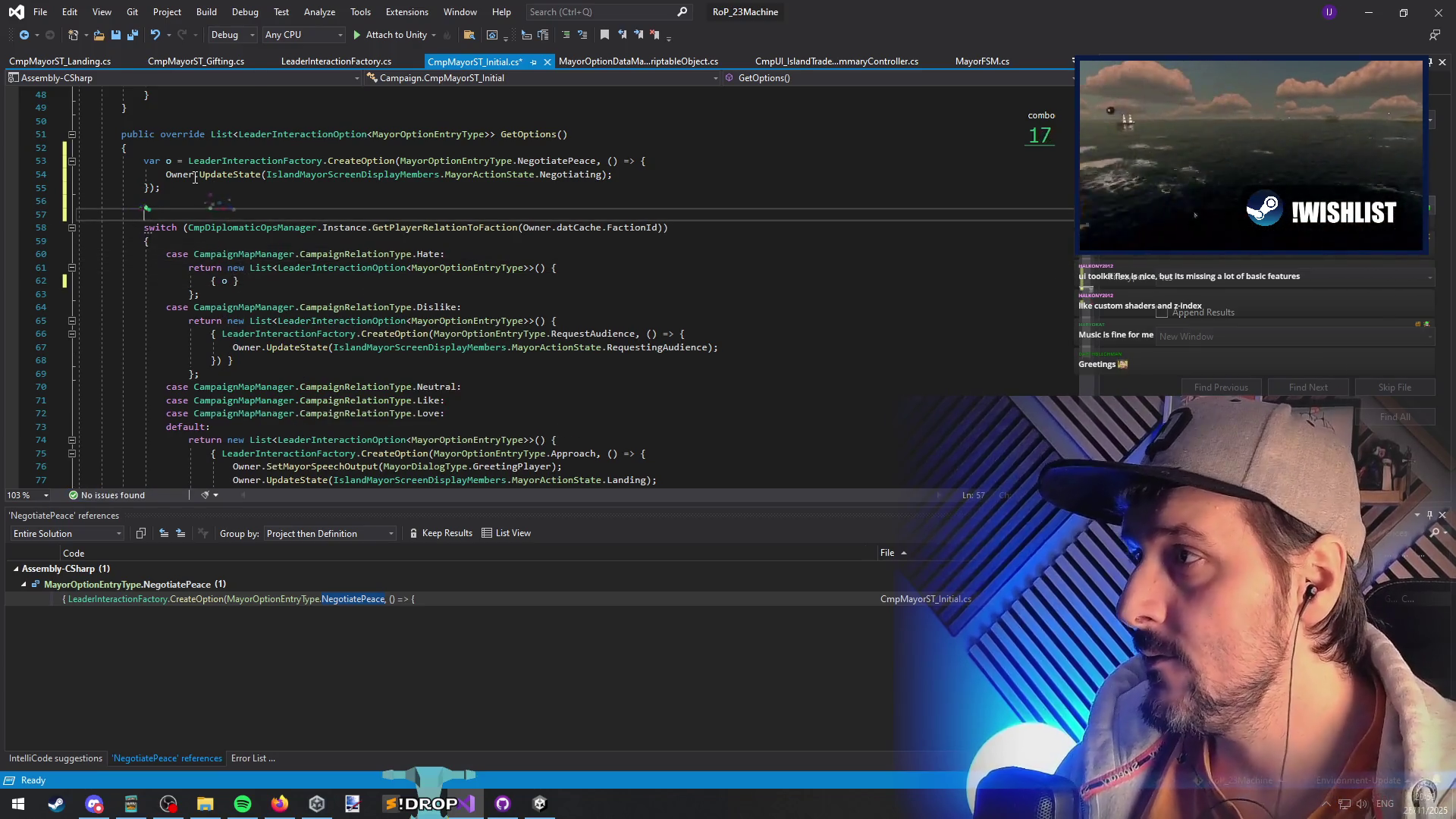
type("o.Price = ")
type("5")
type("5000;")
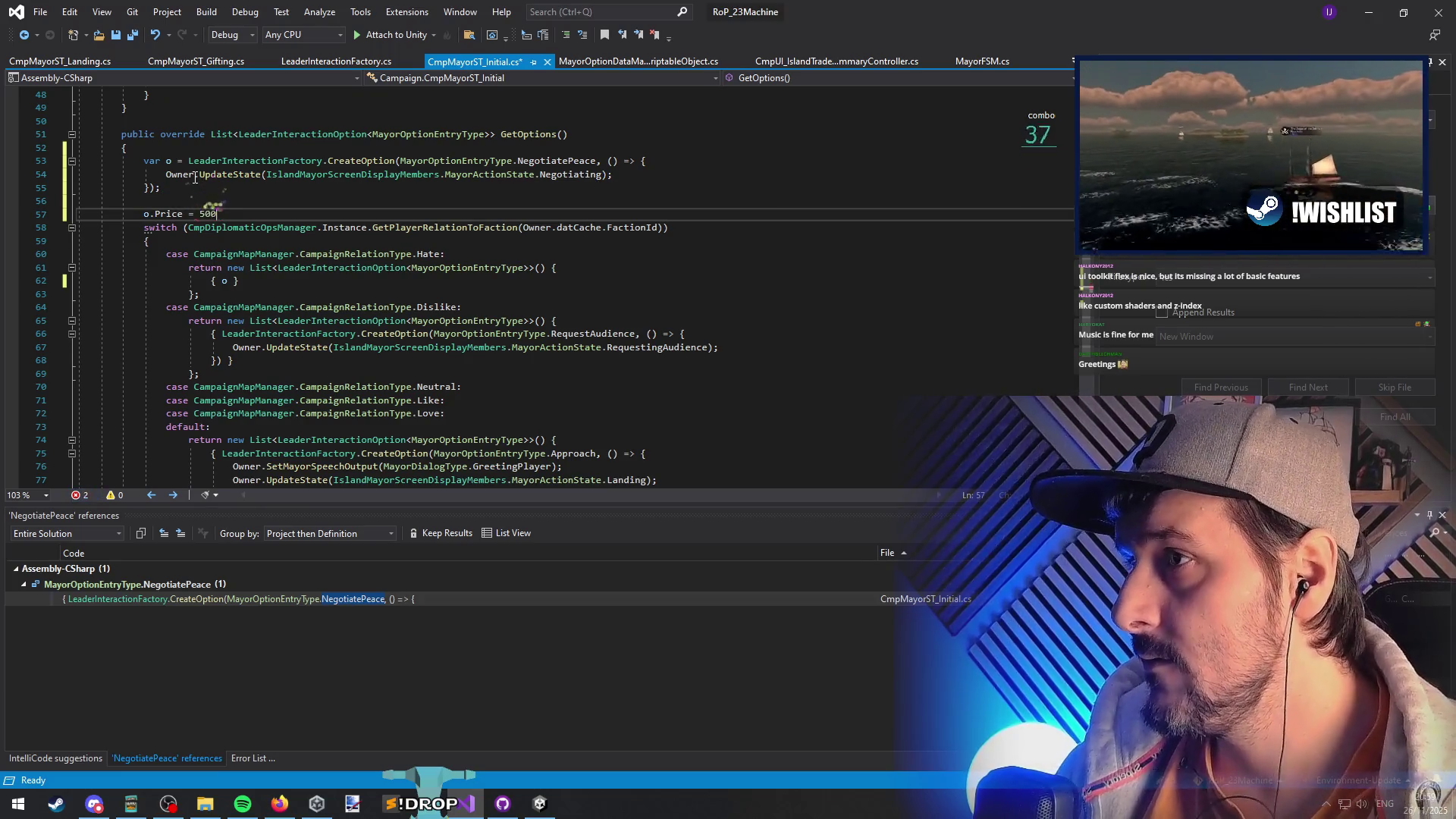
key("Return")
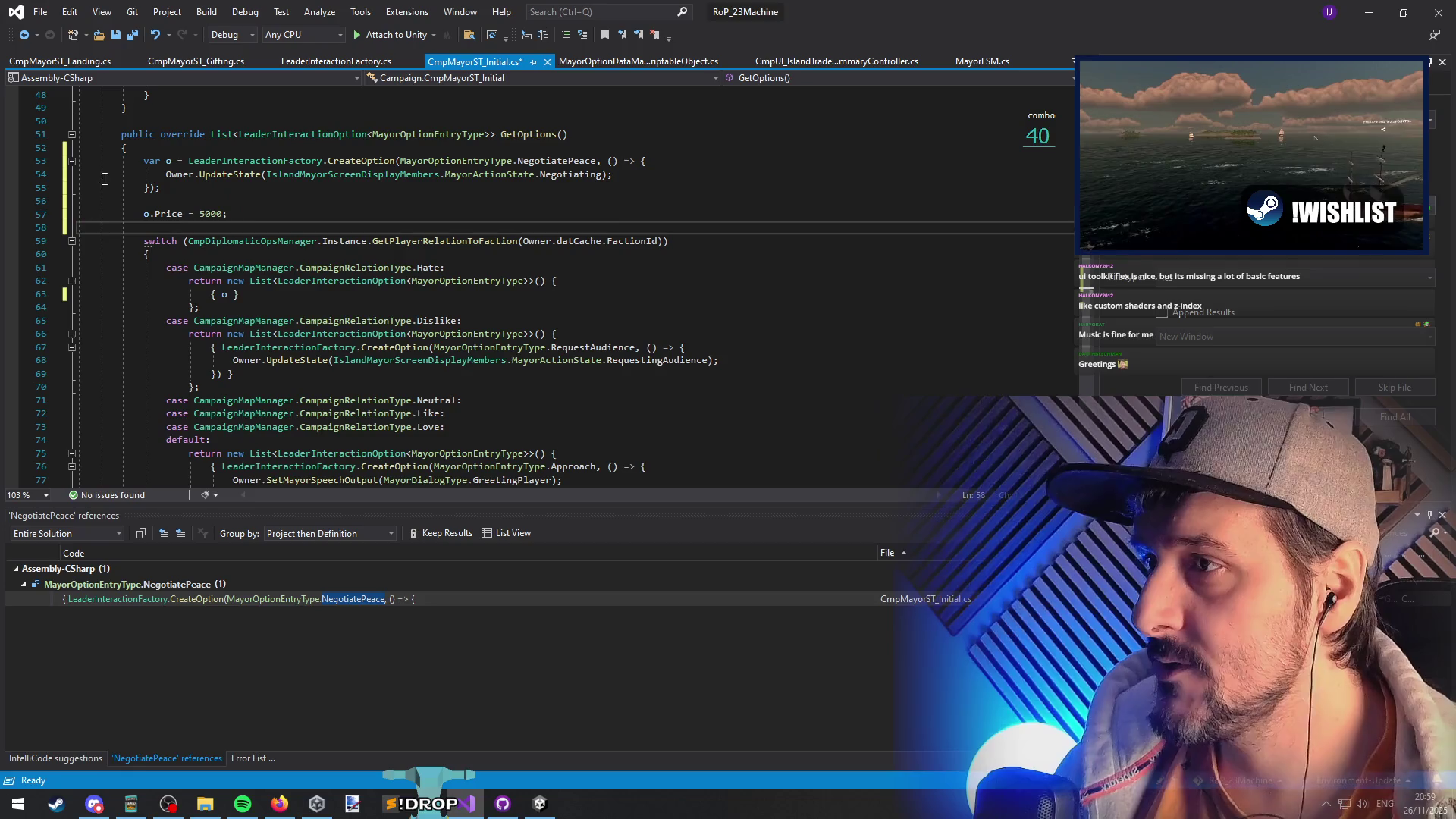
- Search 'negit' and open CmpMayorST_Negotiating.cs
left_click(555, 175)
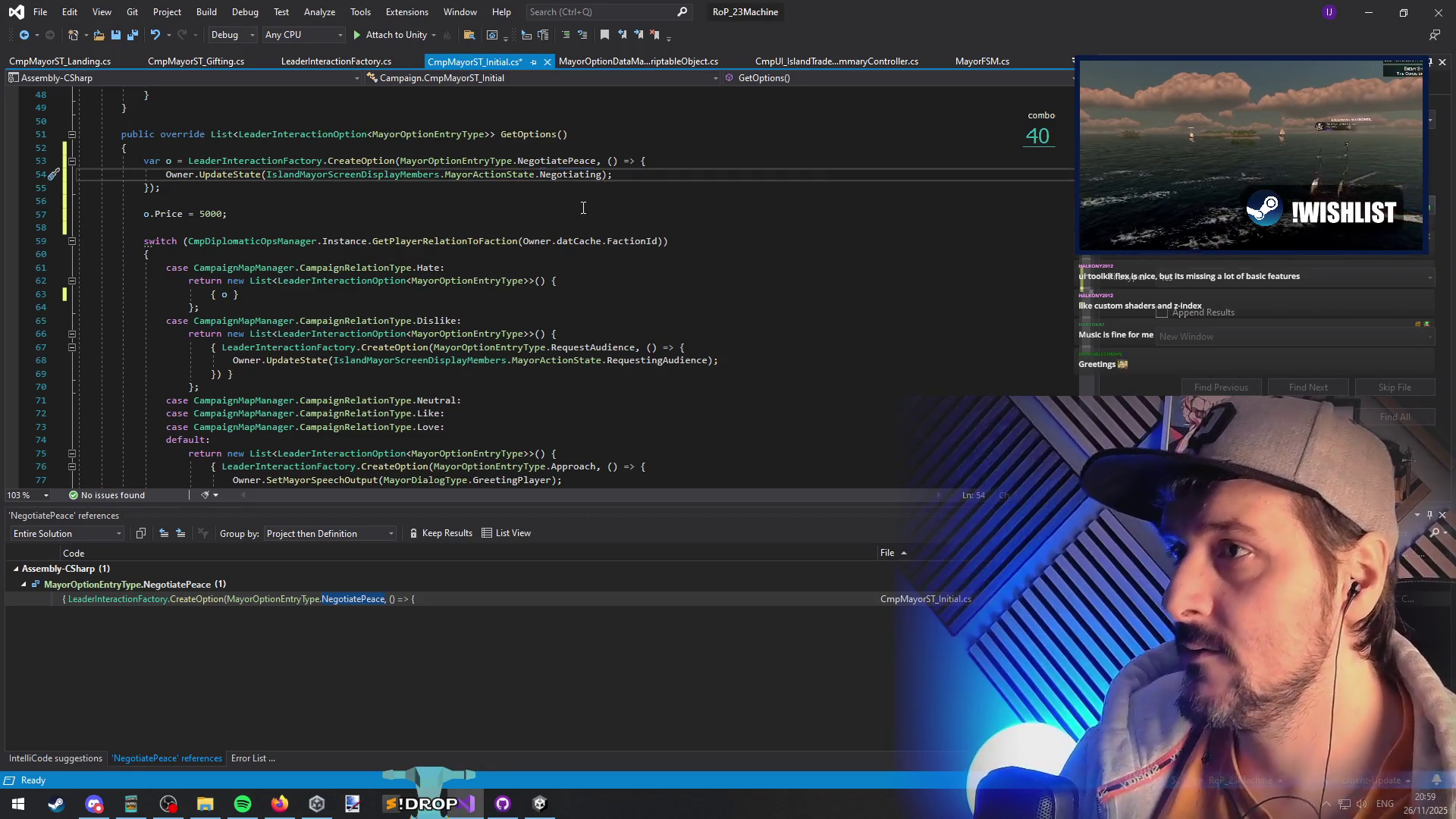
key("ctrl+t")
type("negit")
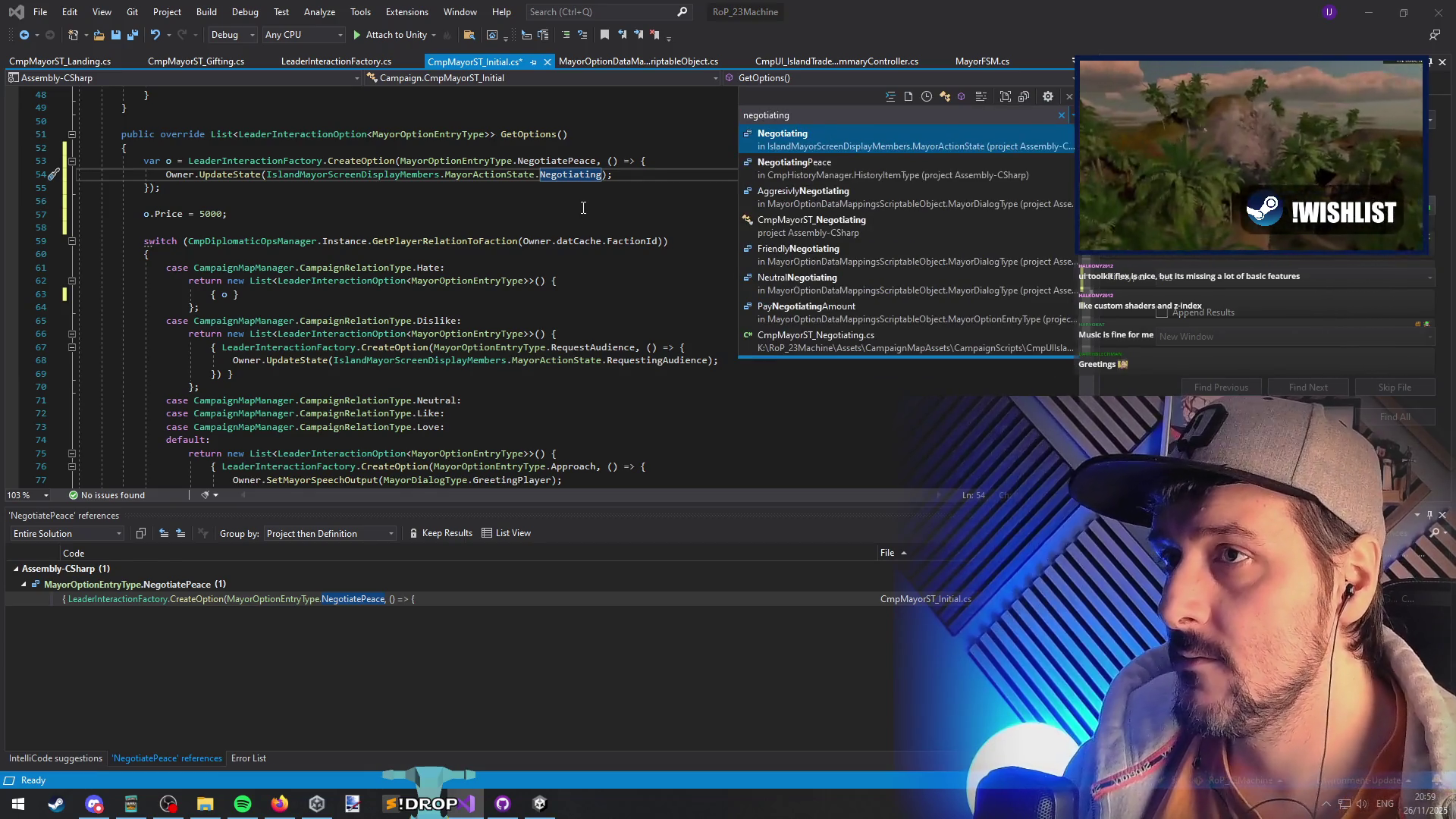
key("Down")
key("Down")
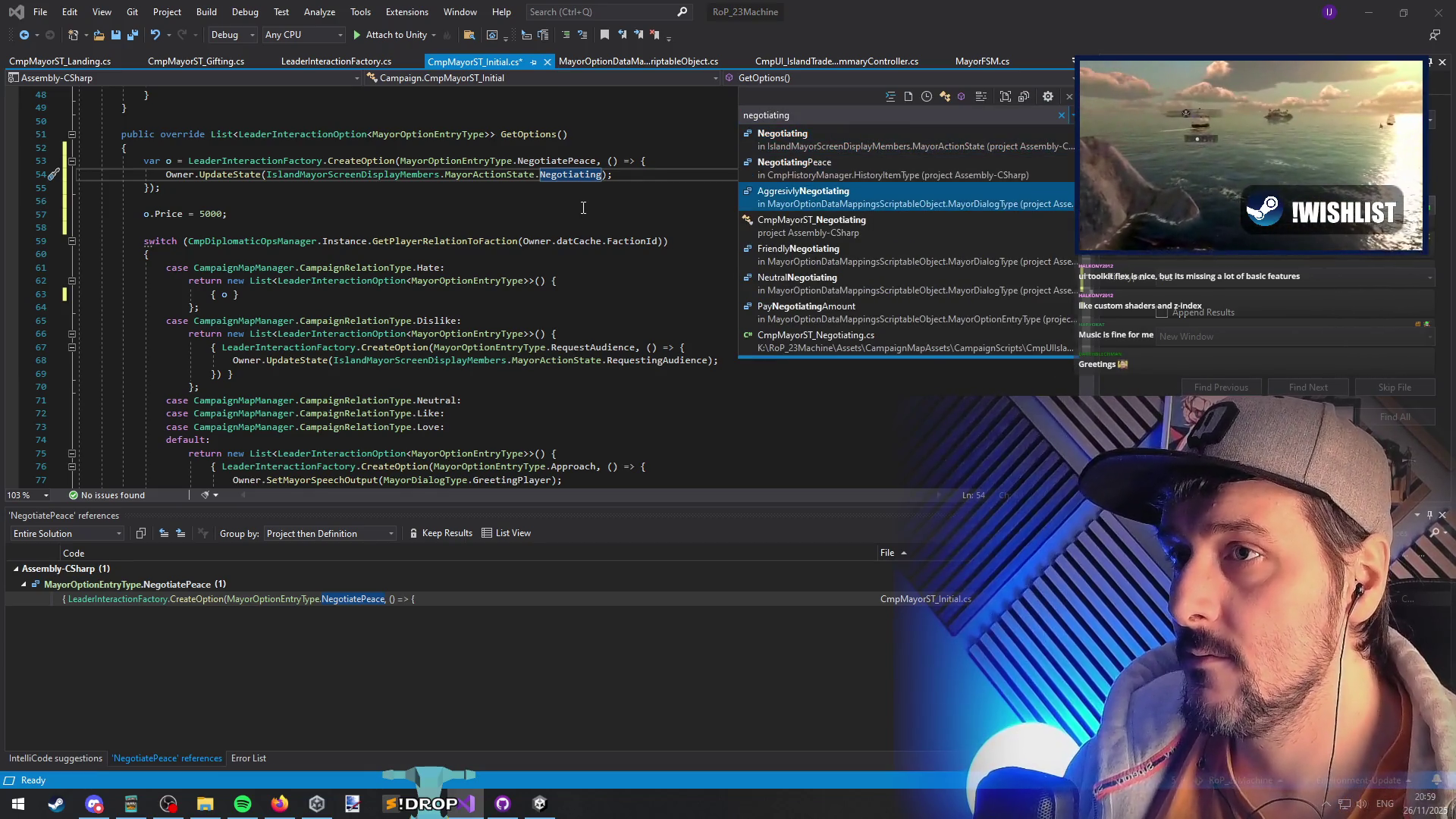
key("Down")
key("Return")
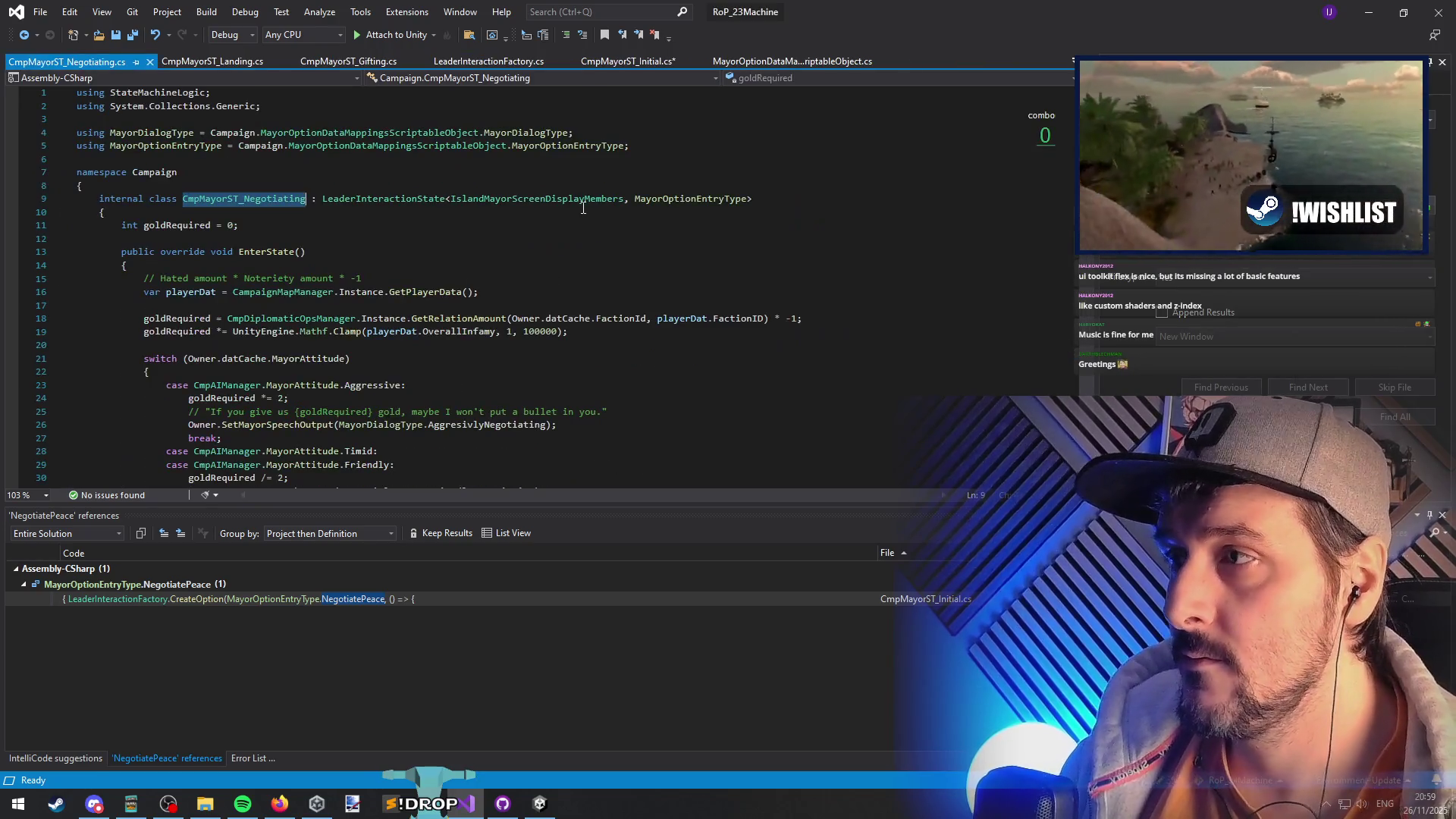
left_click(227, 230)
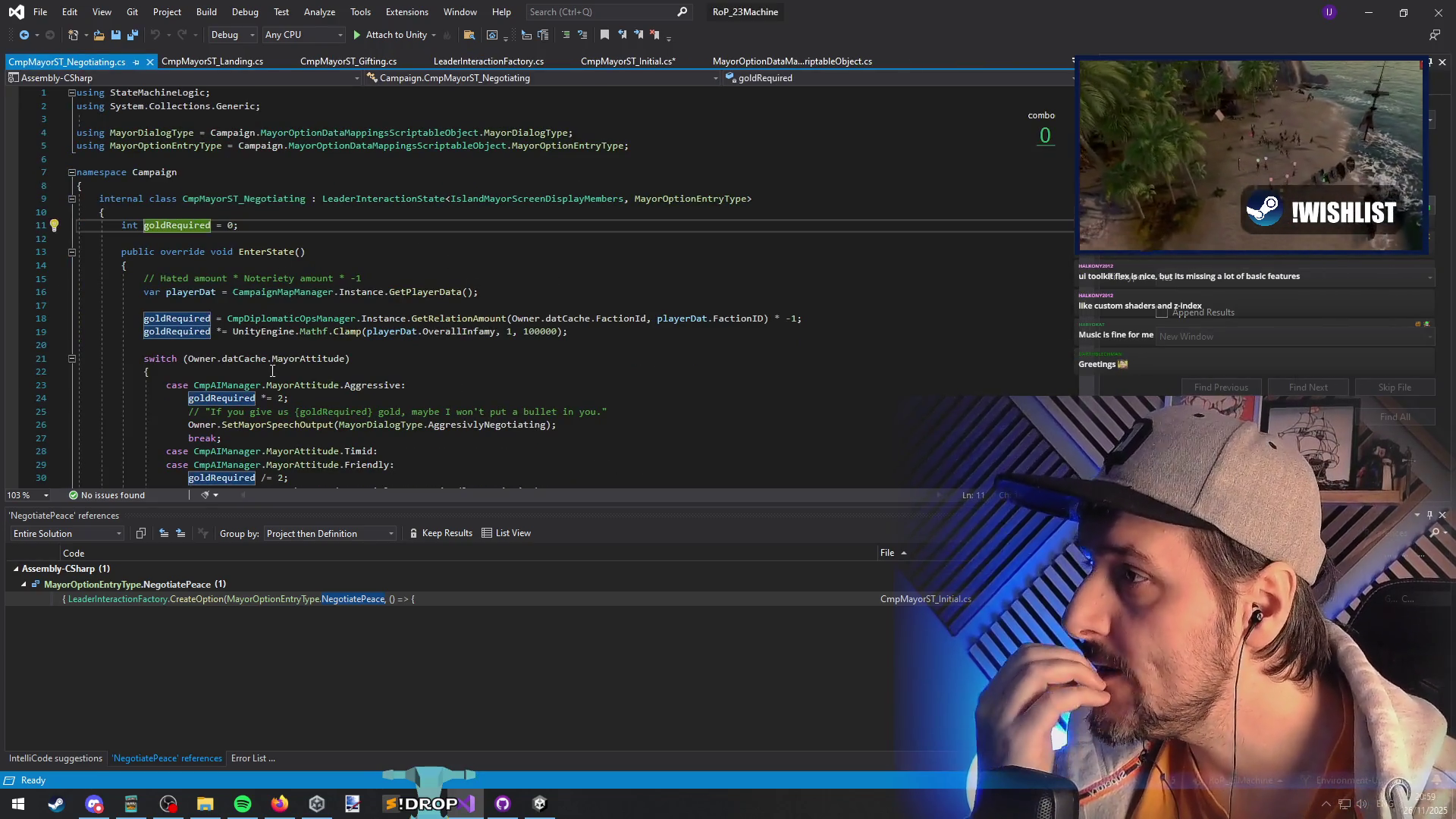
left_click_drag(802, 318, 249, 320)
left_click(588, 335)
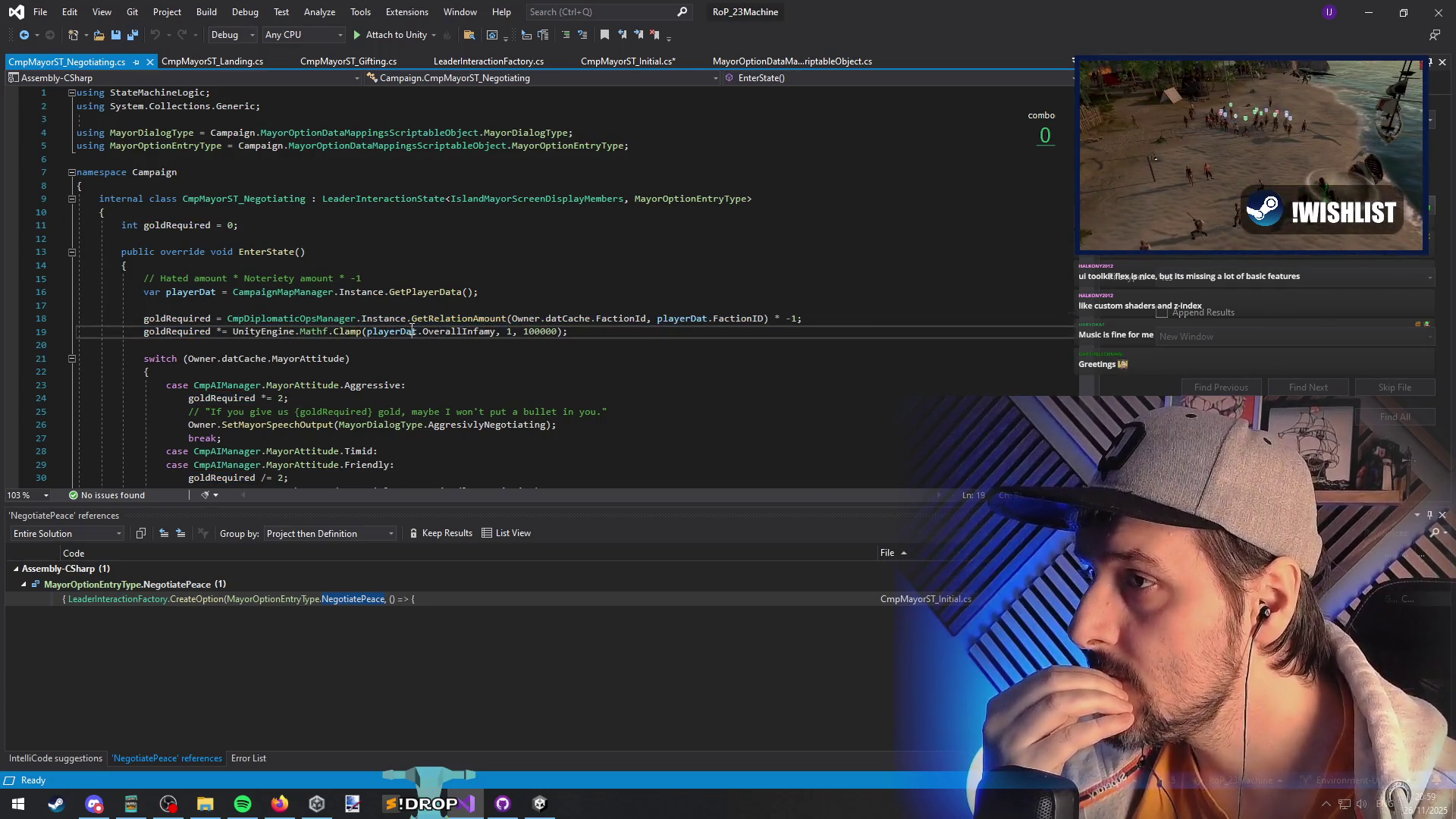
mouse_move(589, 334)
left_mouse_down()
mouse_move(148, 305)
mouse_move(144, 319)
left_mouse_up()
double_click(171, 324)
scroll(517, 357, "down", 3)
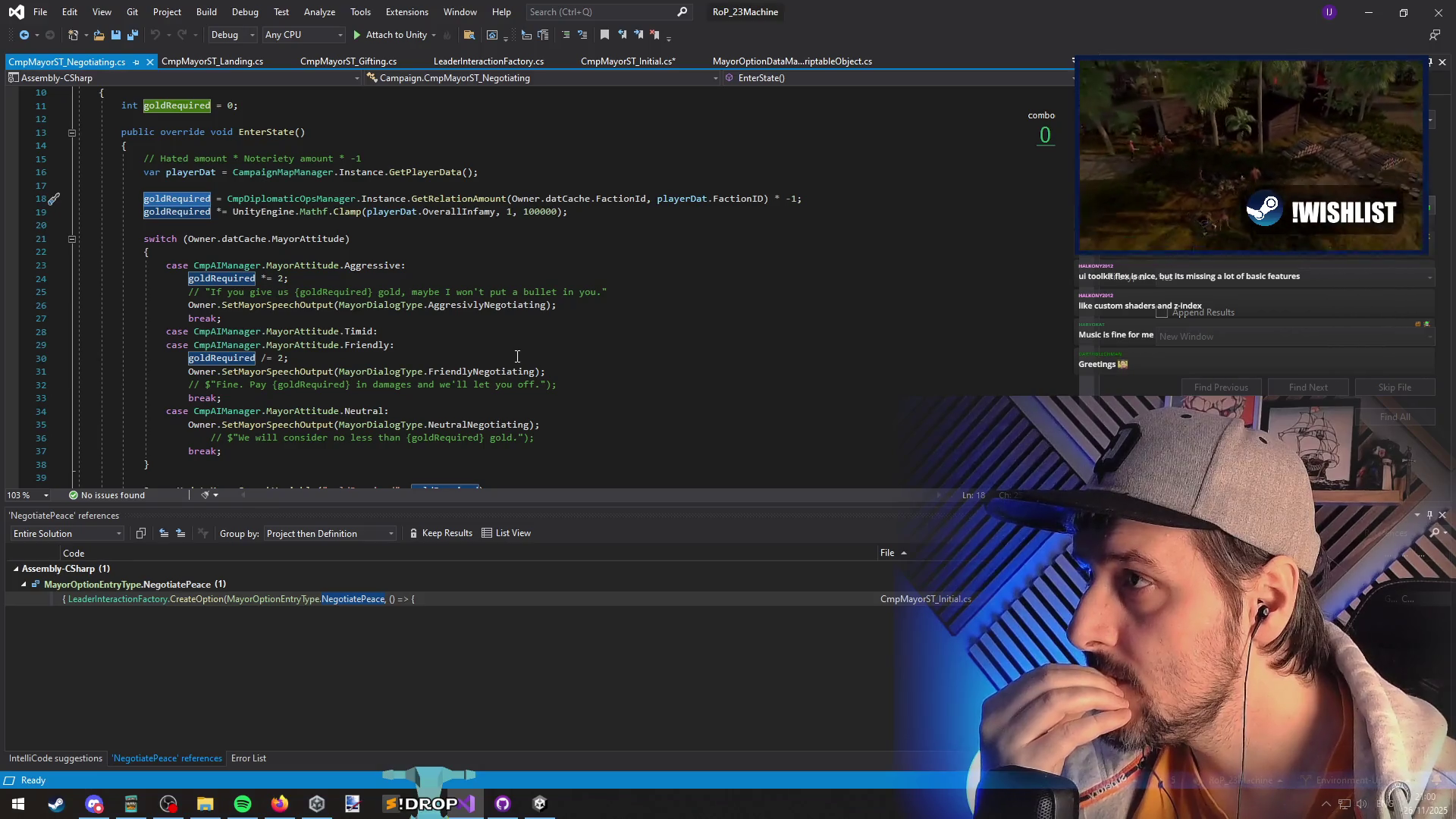
scroll(517, 356, "up", 3)
scroll(407, 418, "down", 8)
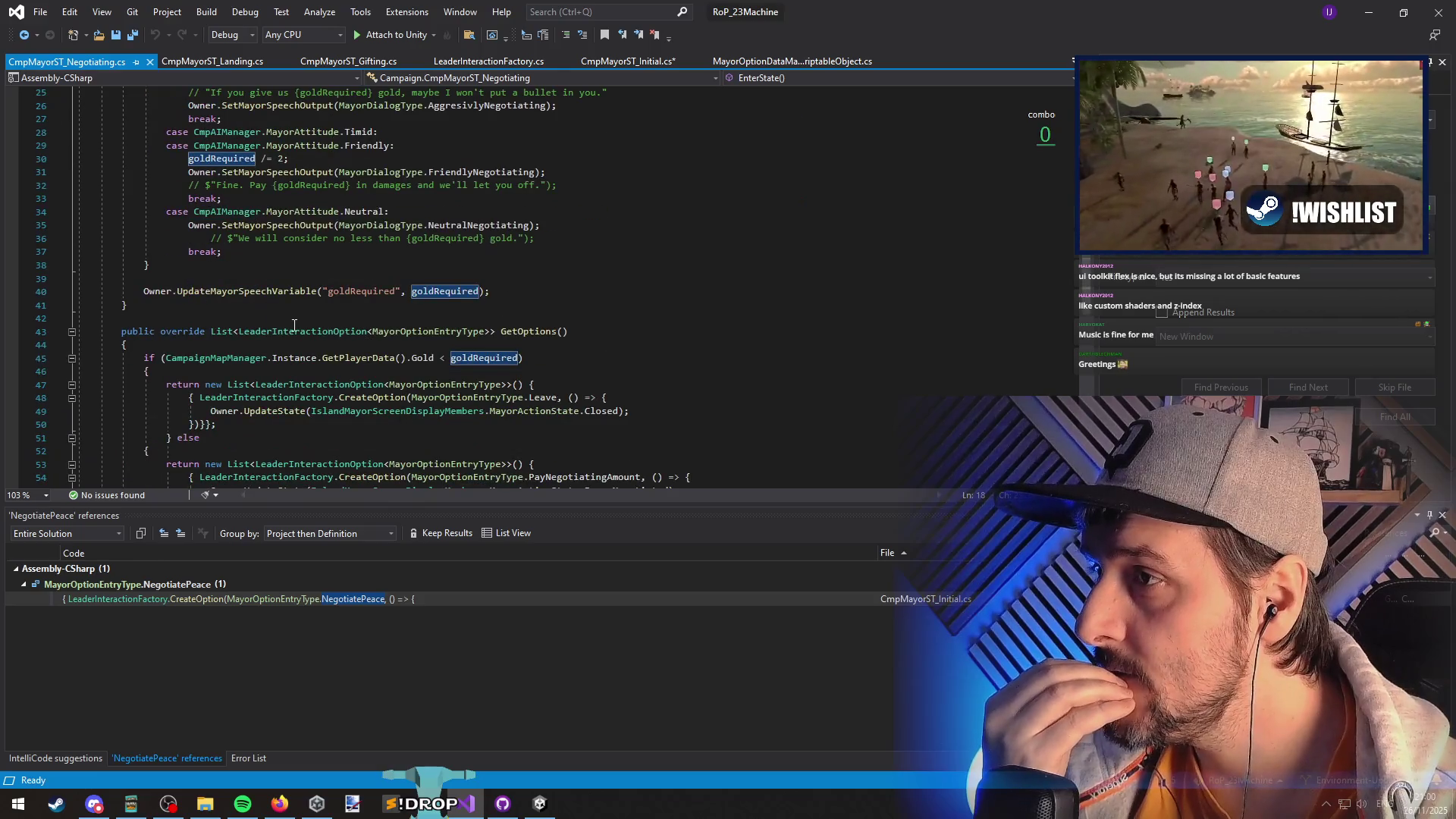
scroll(292, 321, "up", 6)
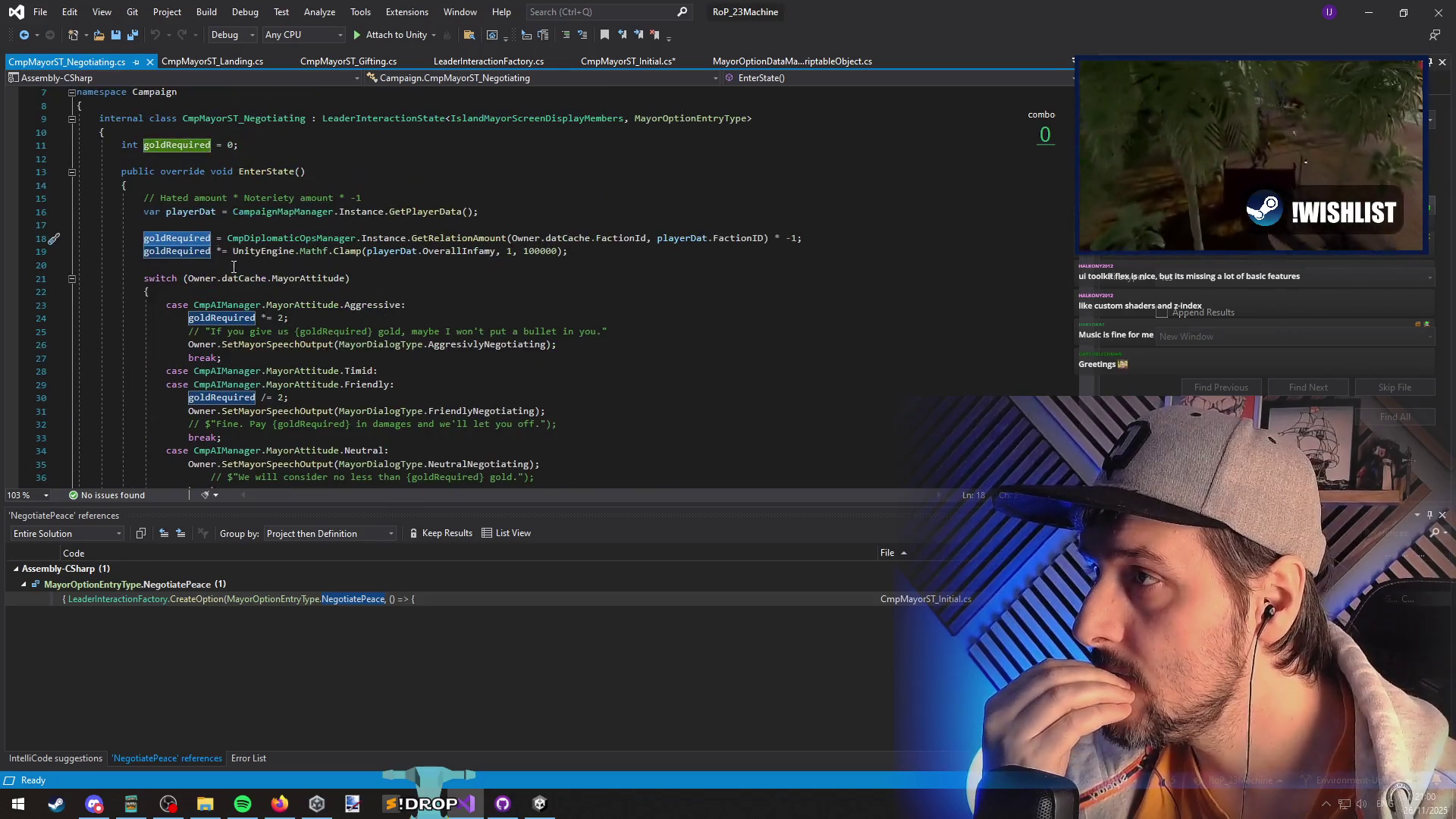
scroll(433, 371, "down", 12)
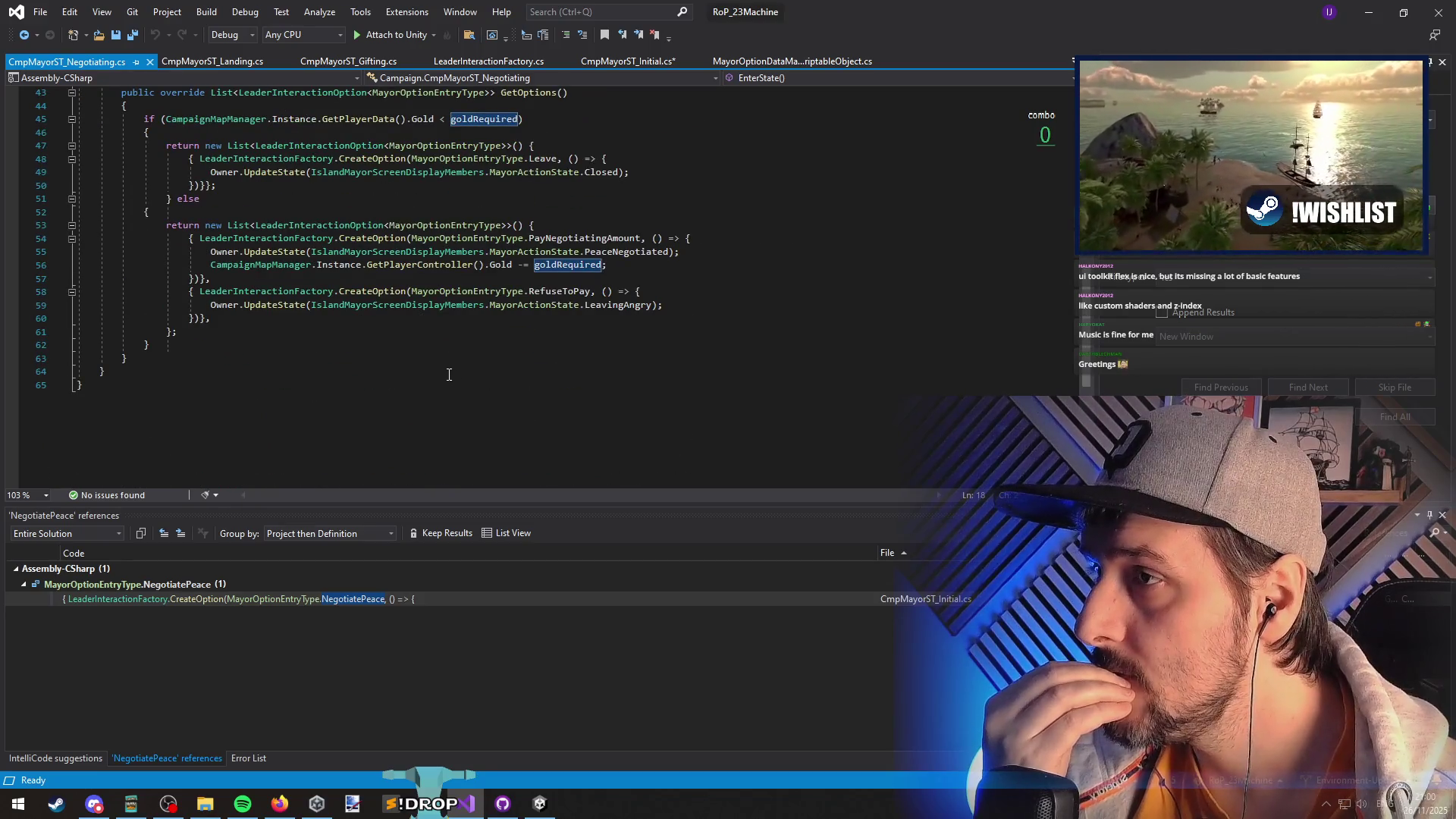
scroll(443, 365, "up", 13)
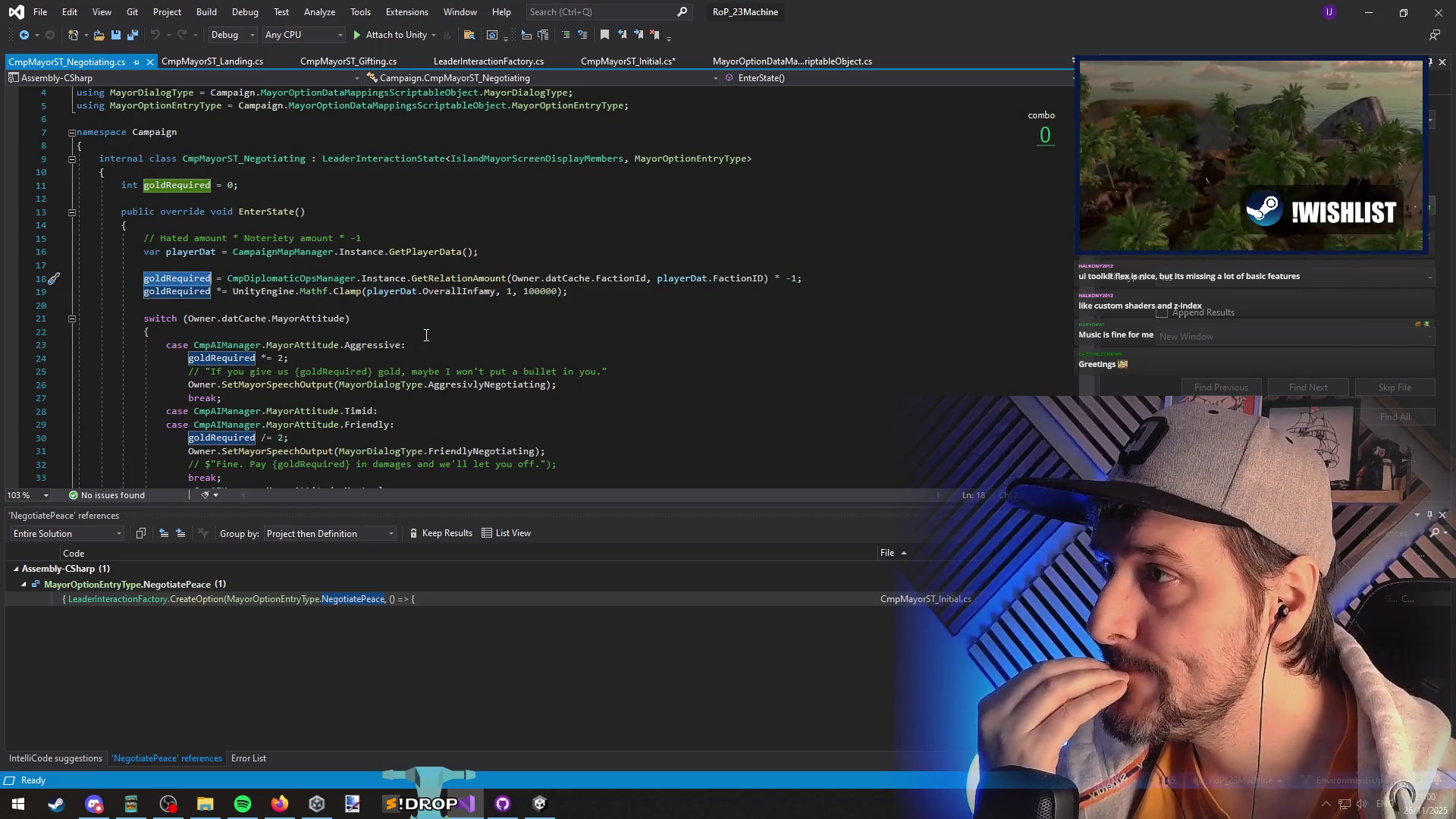
scroll(426, 334, "up", 1)
left_click(281, 227)
- Add an empty int GetGoldRequiredForPeaceNegotiation() method stub above EnterState
key("Return")
key("Return")
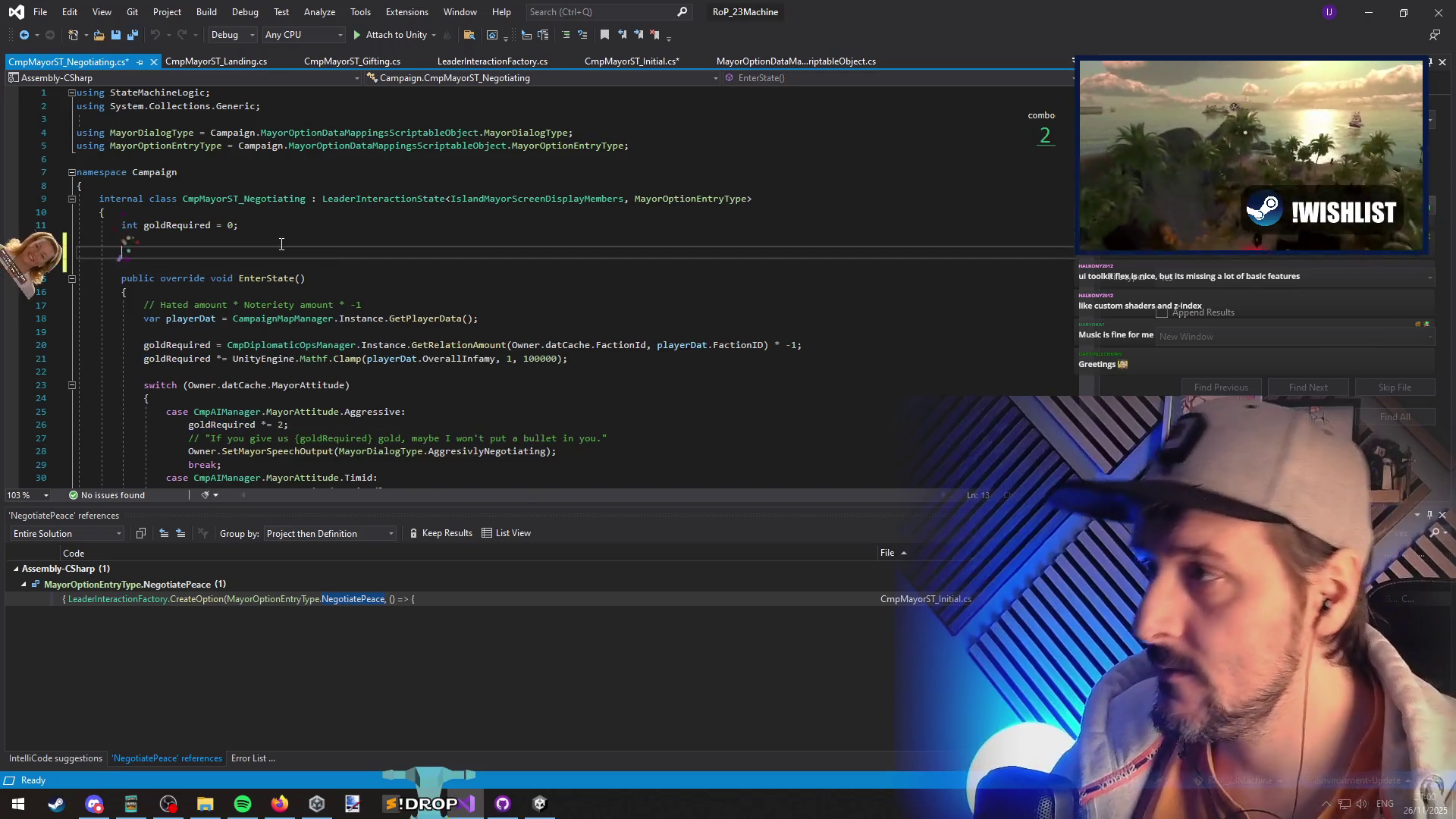
type("int GetGoldRequiredForPeaceNego")
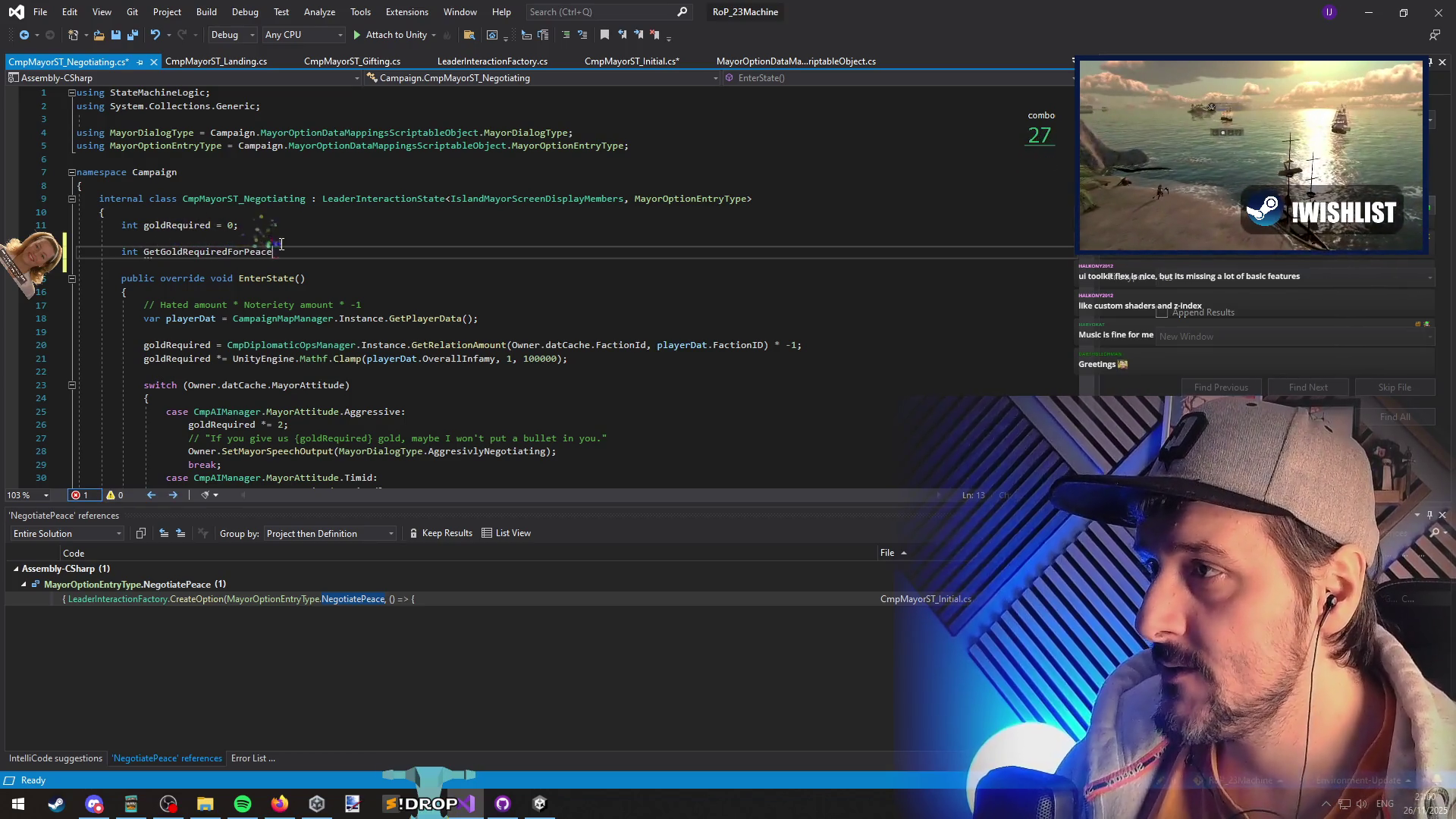
type("tiati")
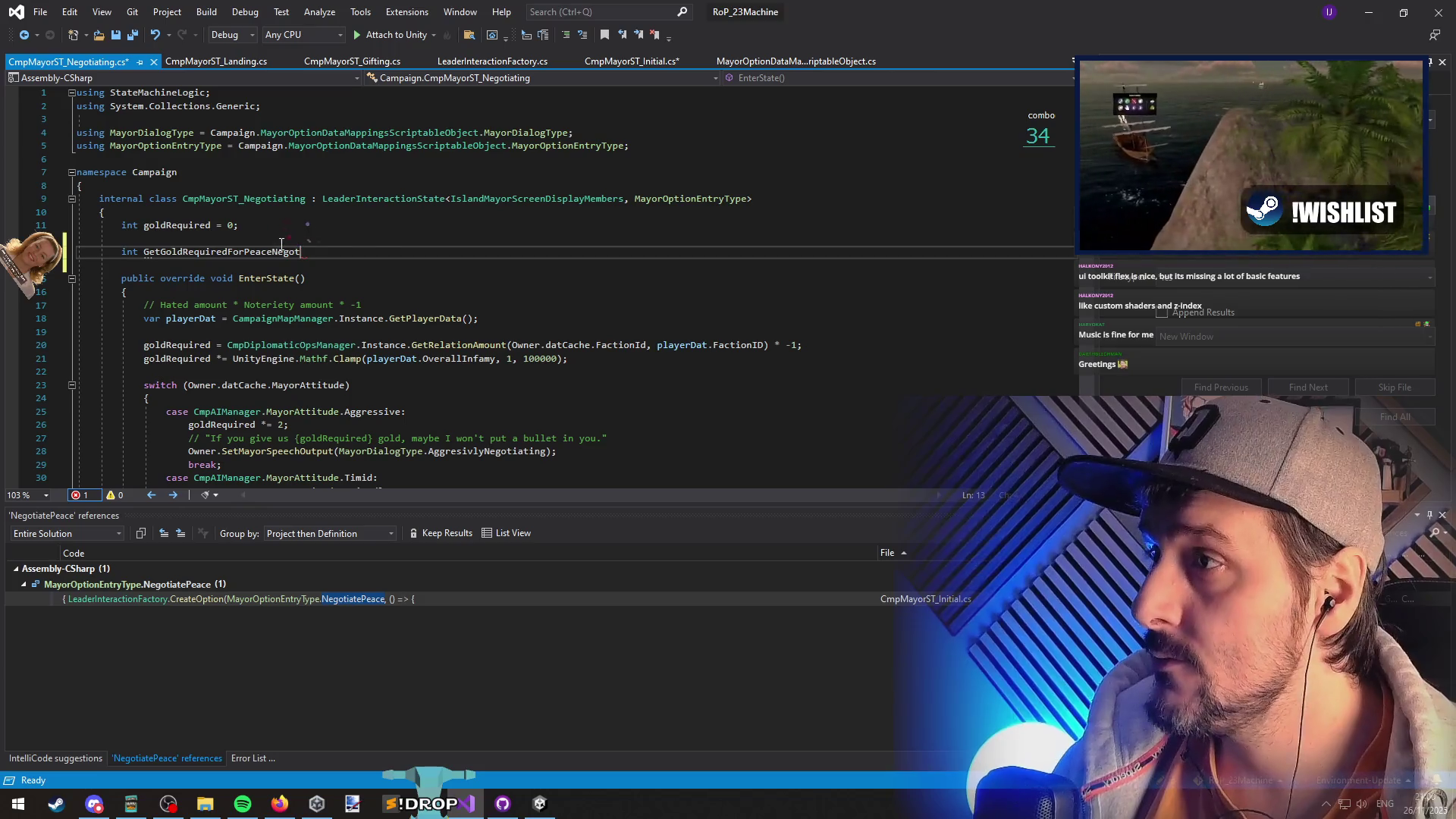
type("() {")
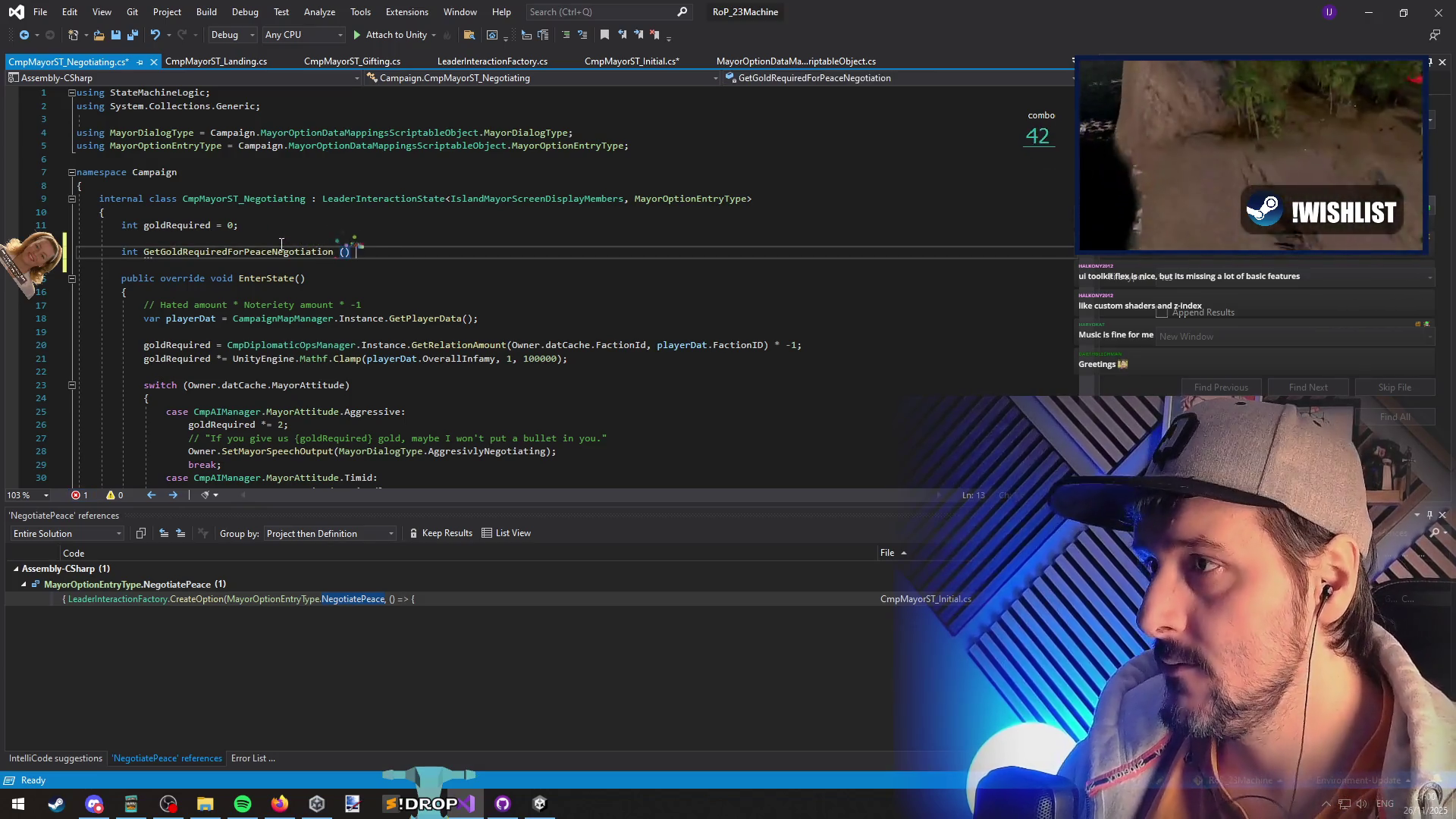
key("Return")
- Select EnterState's player data and gold calculation lines through the end of the attitude switch
key("Down")
key("Down")
key("Down")
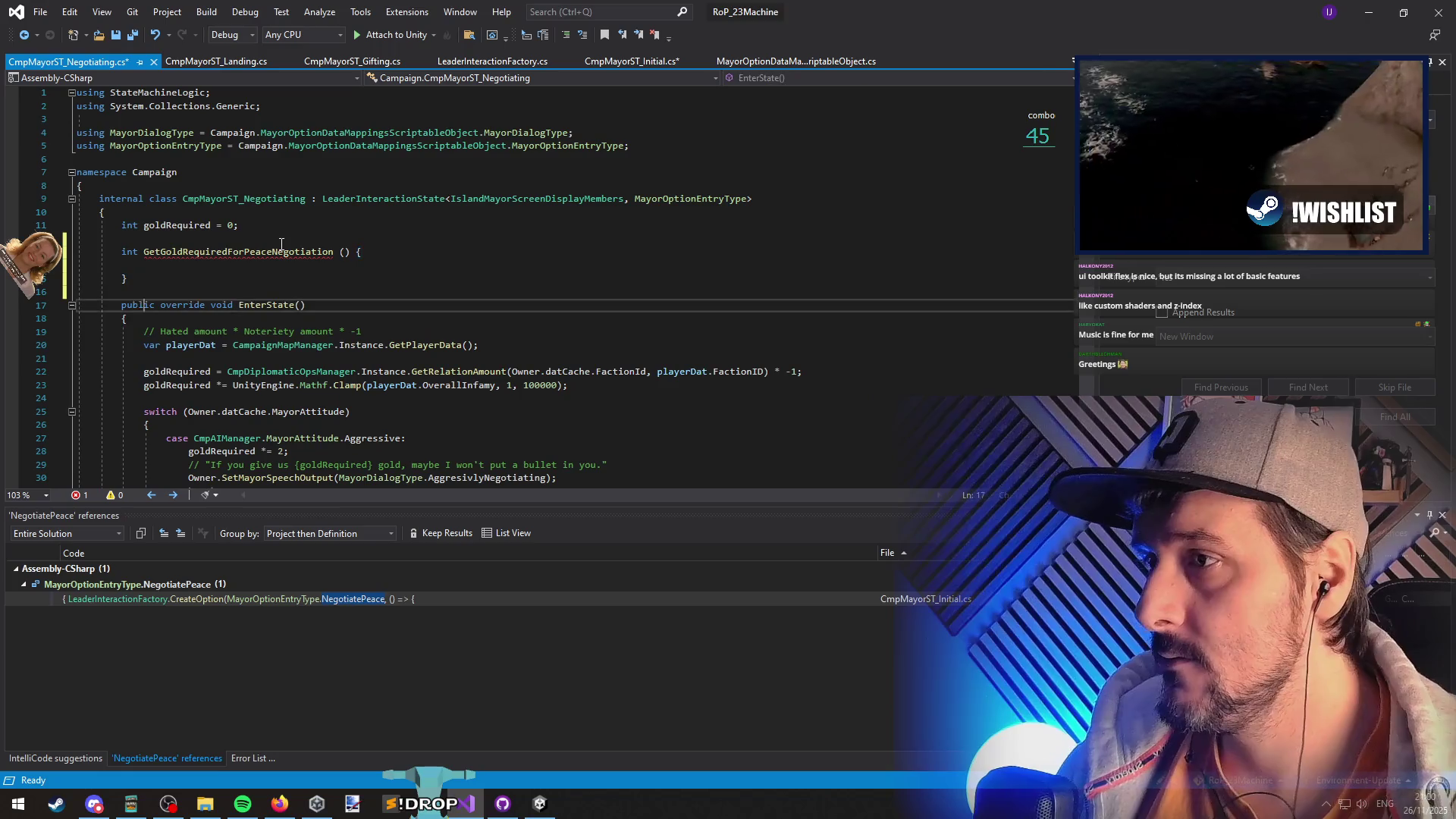
key("Up")
key("Up")
key("Up")
key("Down")
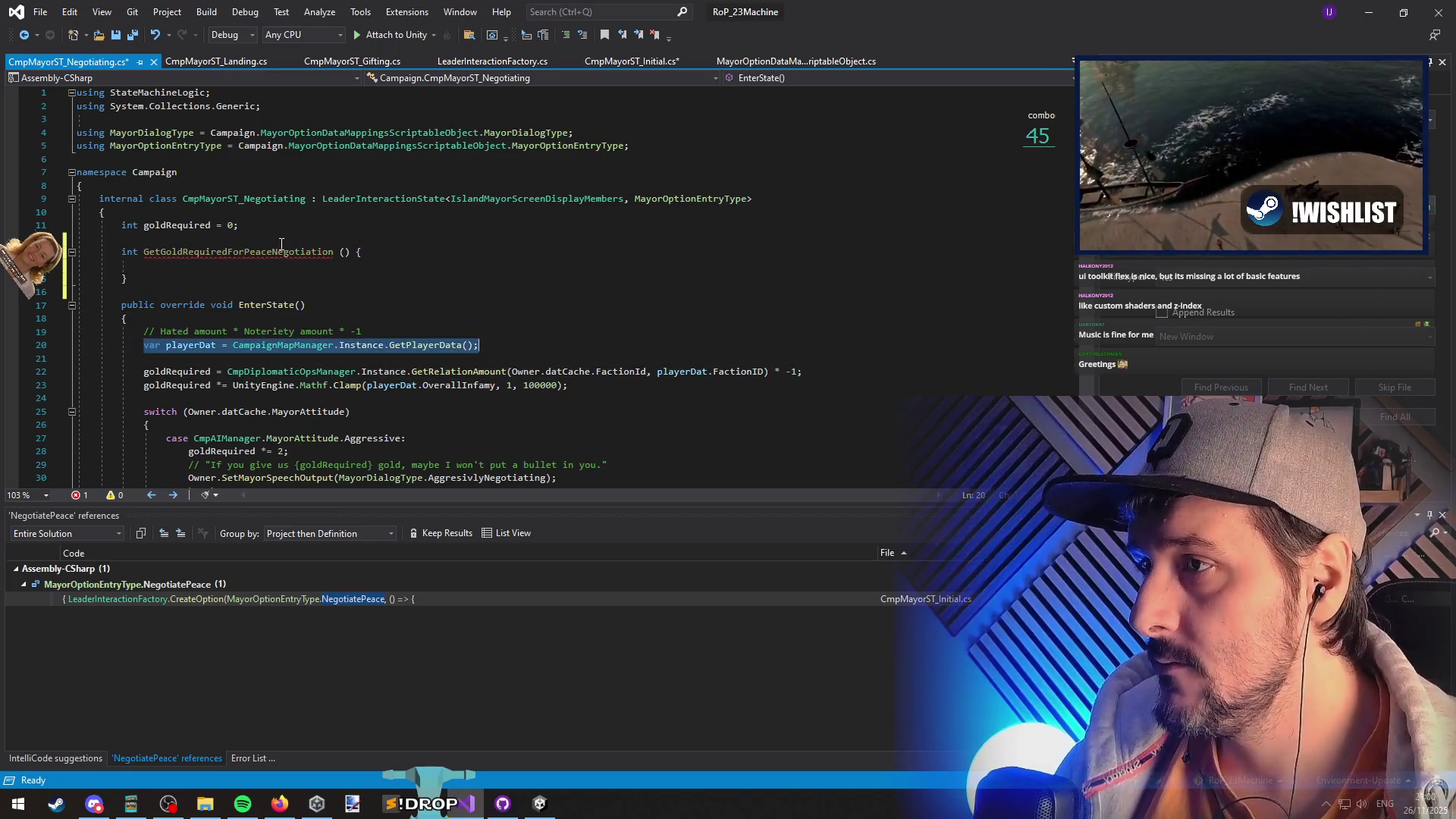
key("ctrl+shift+Right")
key("shift+Down")
key("shift+Down")
key("ctrl+shift+Right")
key("ctrl+shift+Right")
key("ctrl+shift+Right")
key("shift+Down")
key("shift+Down")
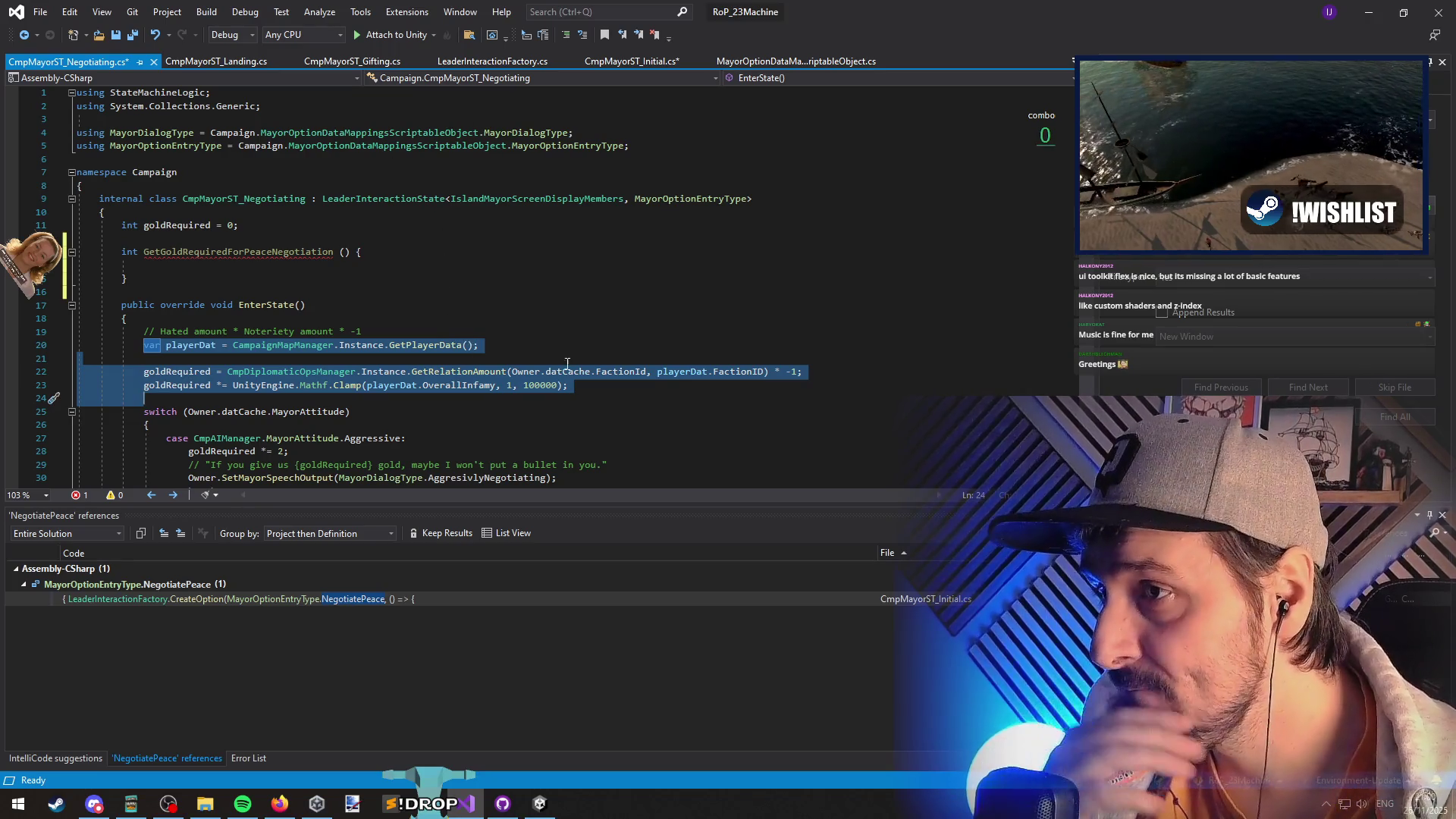
scroll(520, 293, "down", 4)
scroll(520, 293, "down", 2)
scroll(504, 319, "up", 5)
scroll(503, 318, "down", 7)
left_click(215, 324, "shift")
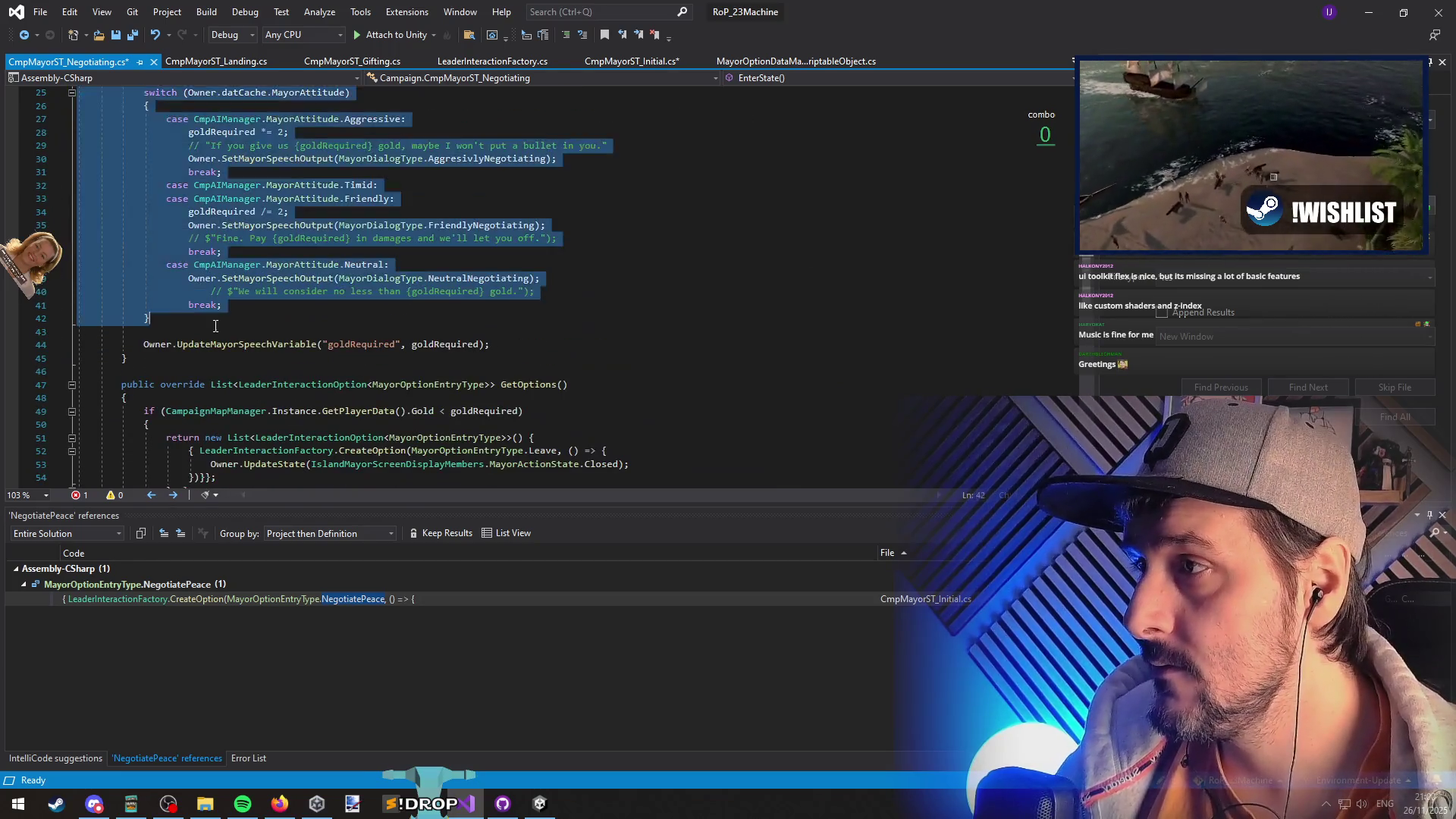
left_click(367, 332, "shift")
scroll(367, 333, "up", 3)
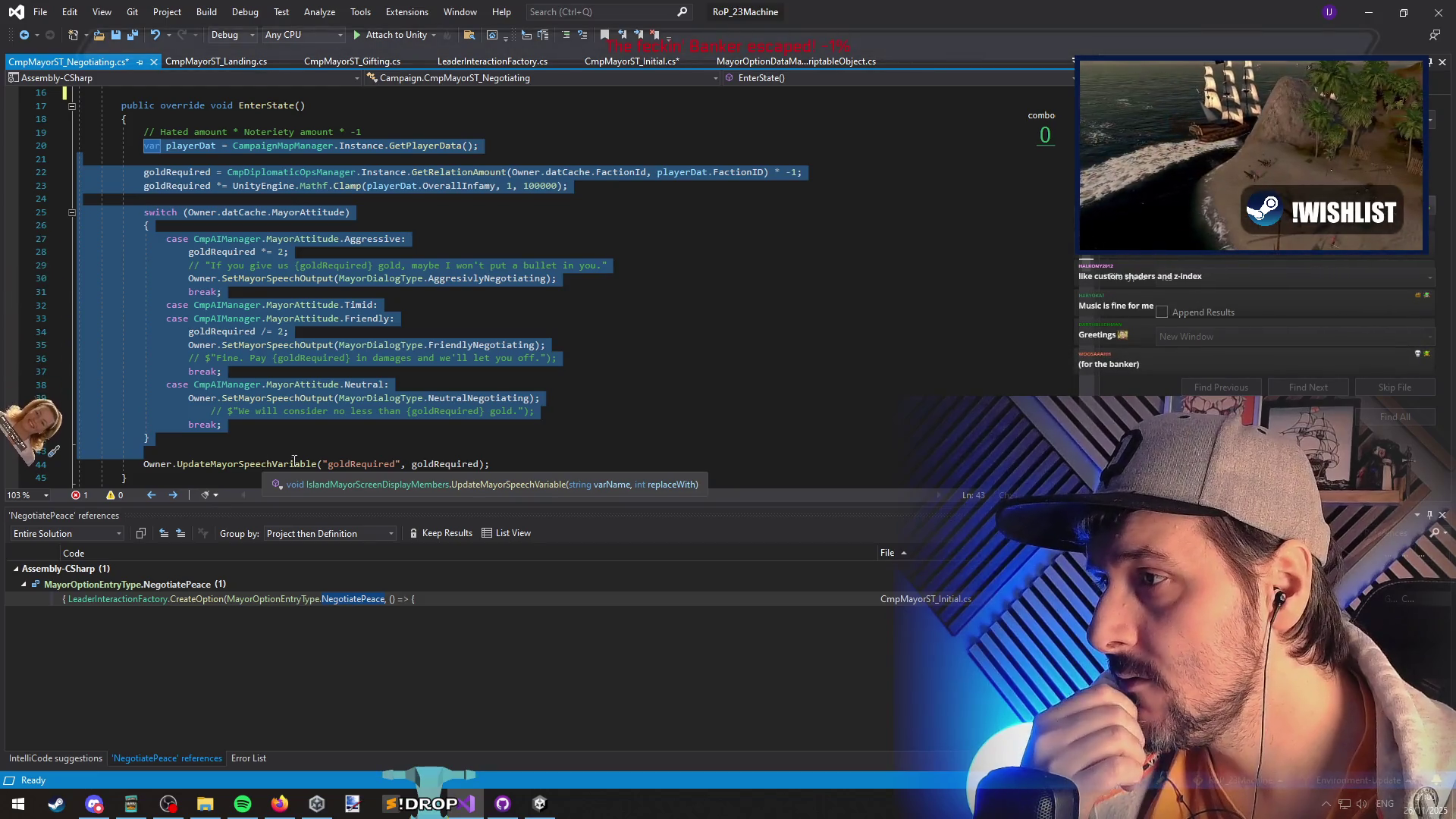
scroll(551, 454, "down", 1)
scroll(551, 455, "down", 6)
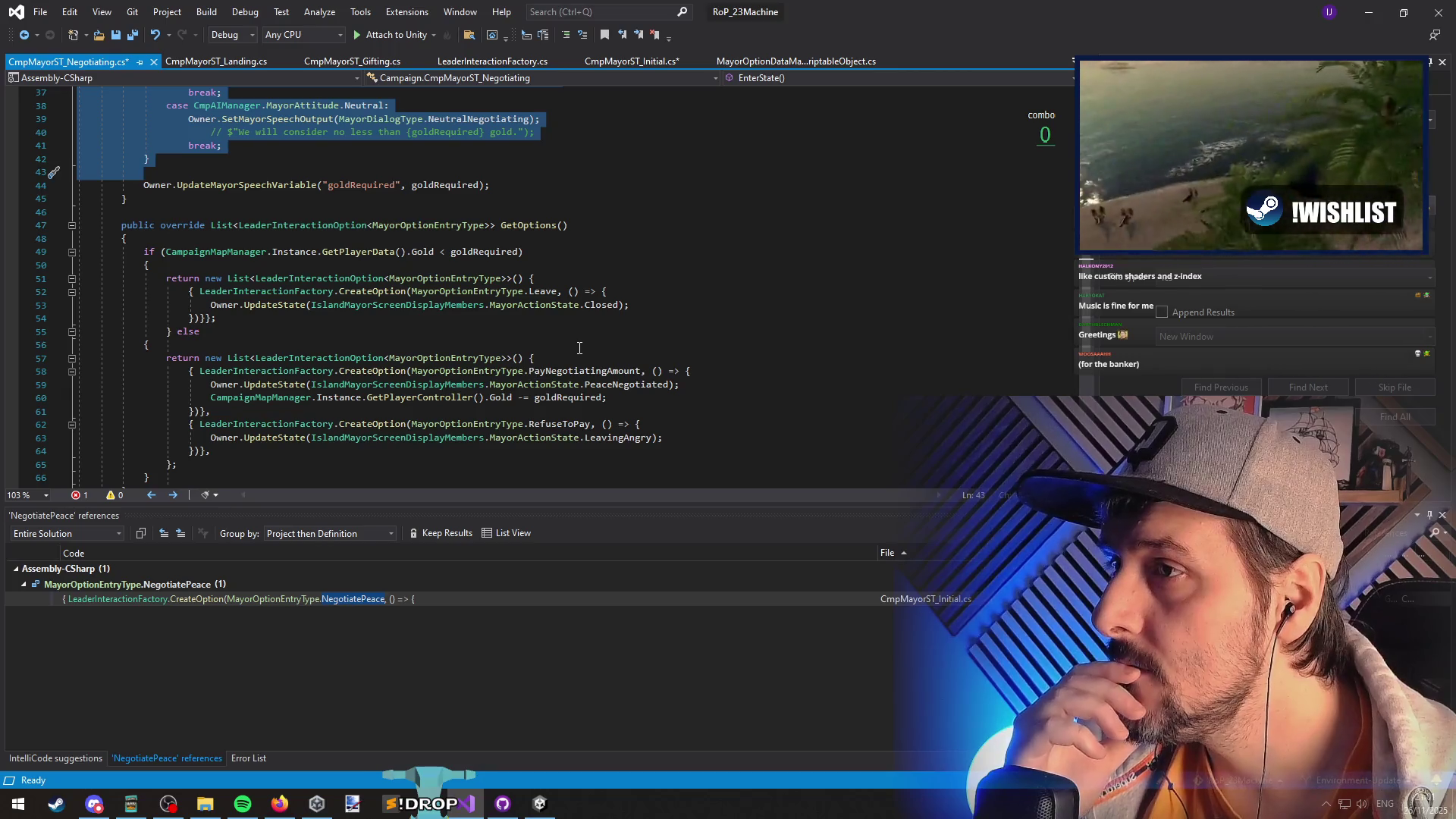
- Select the PayNegotiatingAmount CreateOption block on lines 58–61
left_click(596, 373)
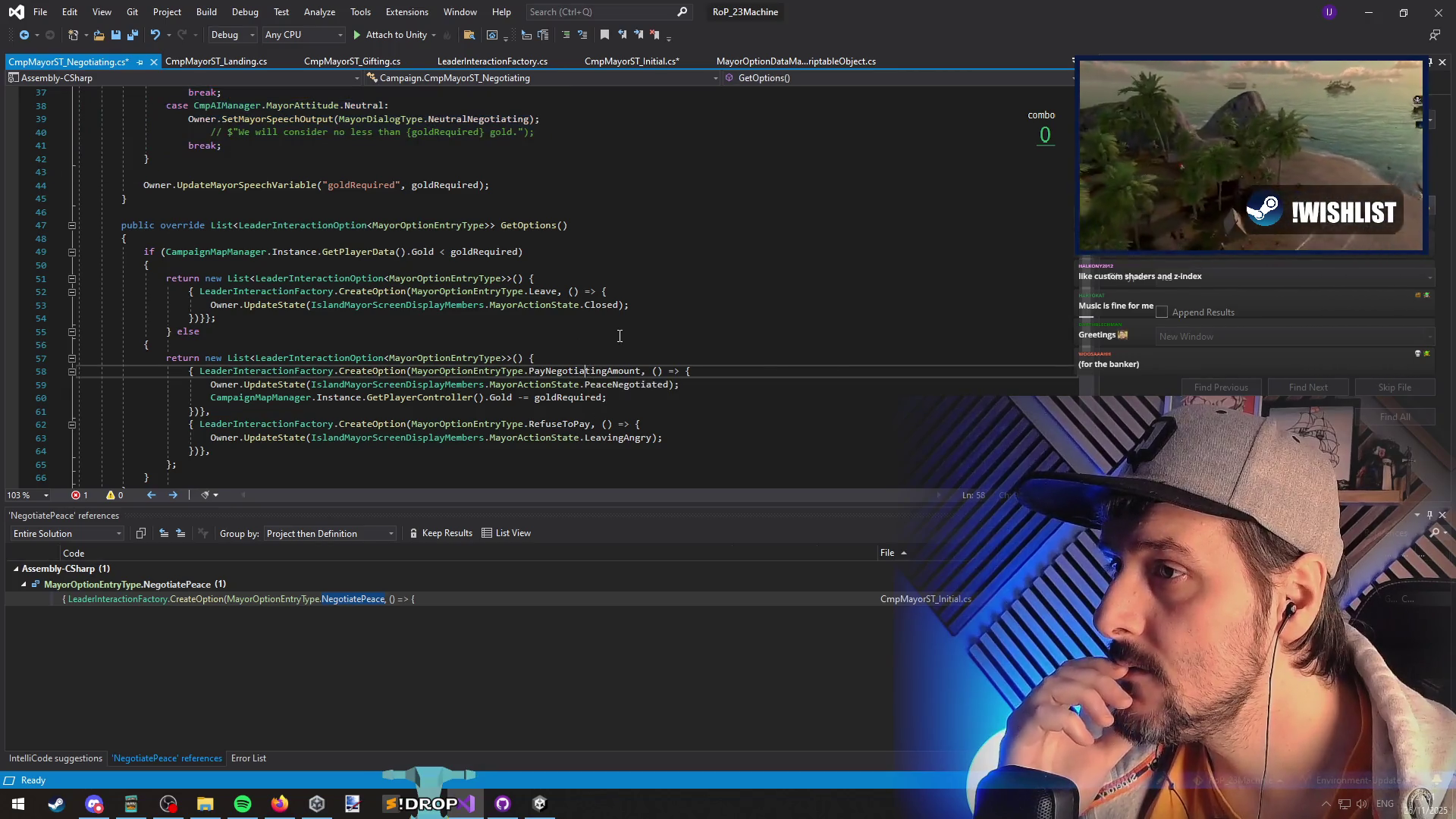
scroll(622, 348, "up", 7)
scroll(637, 321, "up", 1)
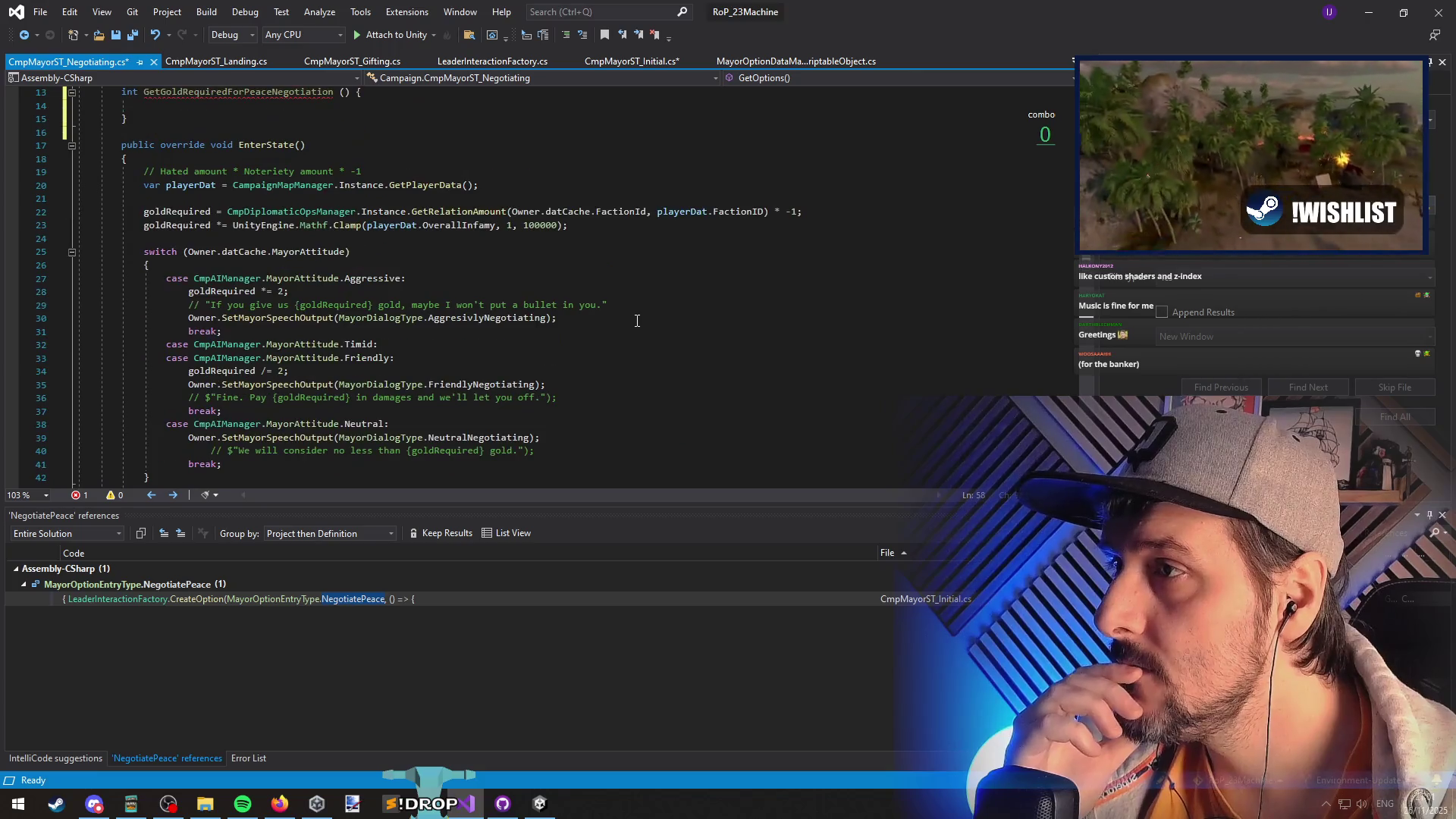
scroll(637, 320, "down", 7)
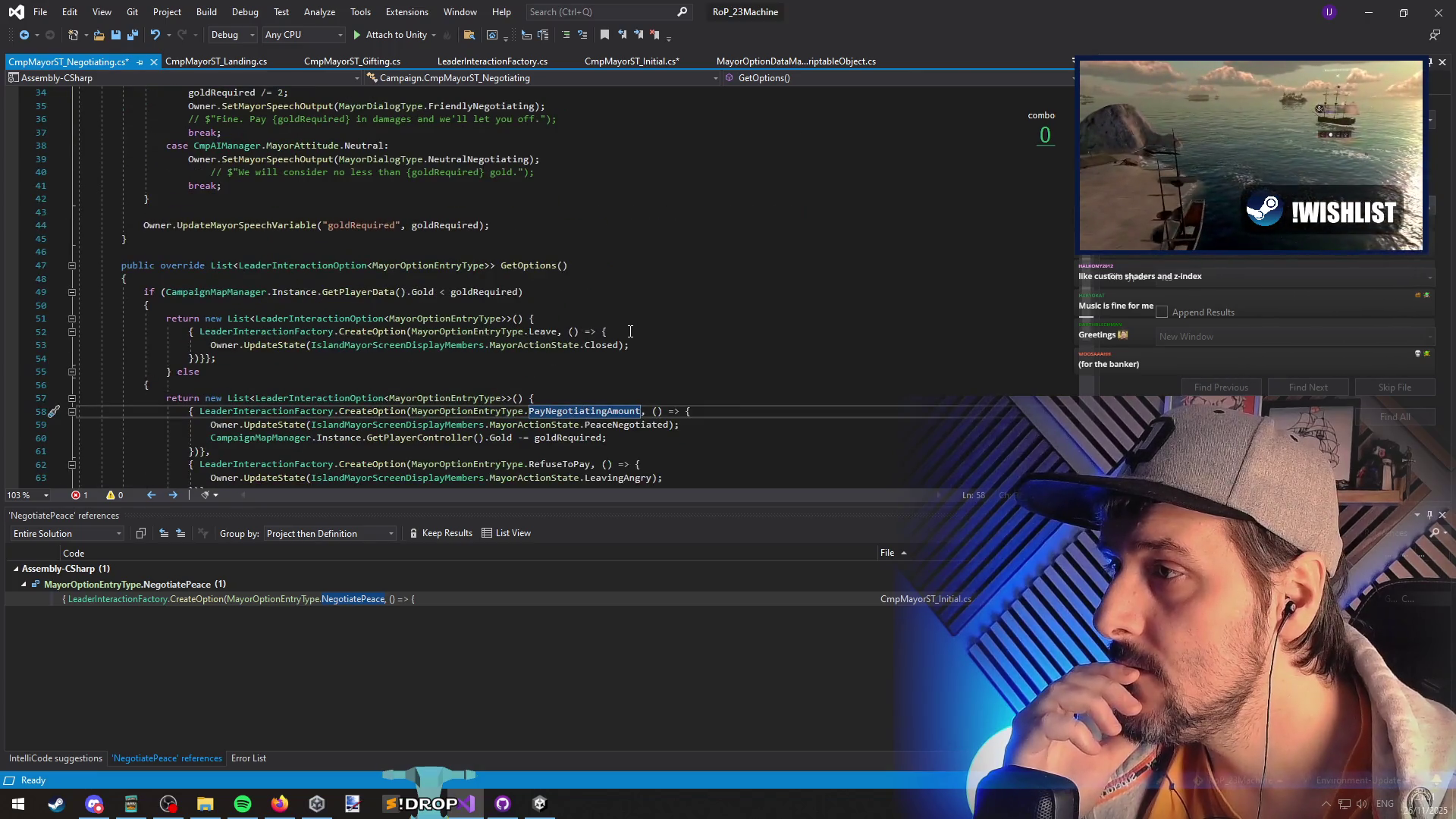
scroll(630, 332, "down", 2)
mouse_move(191, 332)
left_mouse_down()
mouse_move(227, 365)
mouse_move(369, 351)
mouse_move(201, 370)
left_mouse_up()
key("ctrl+c")
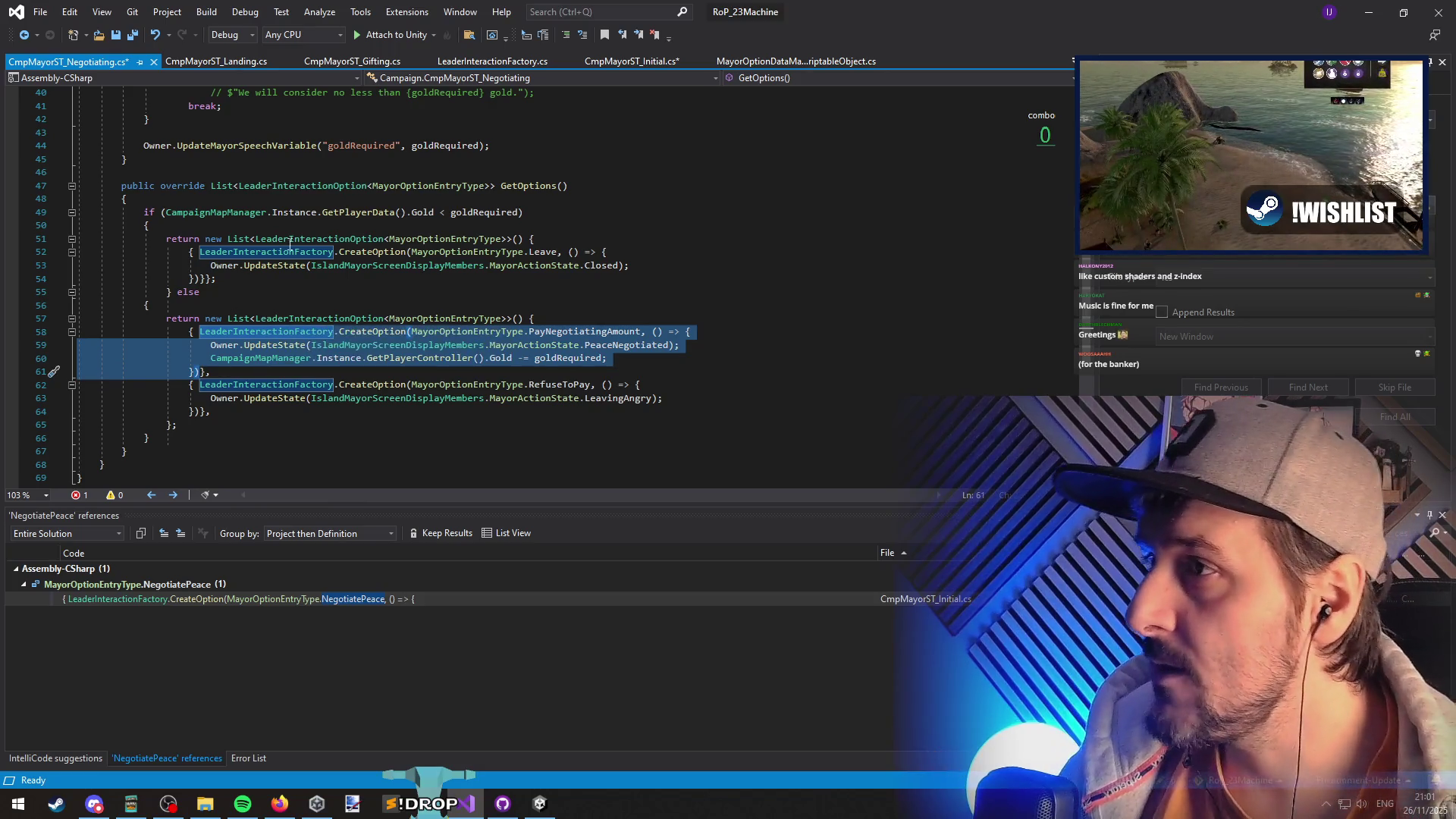
- Move the PayNegotiatingAmount option into a variable o atop GetOptions with o.Price = goldRequired
key("Delete")
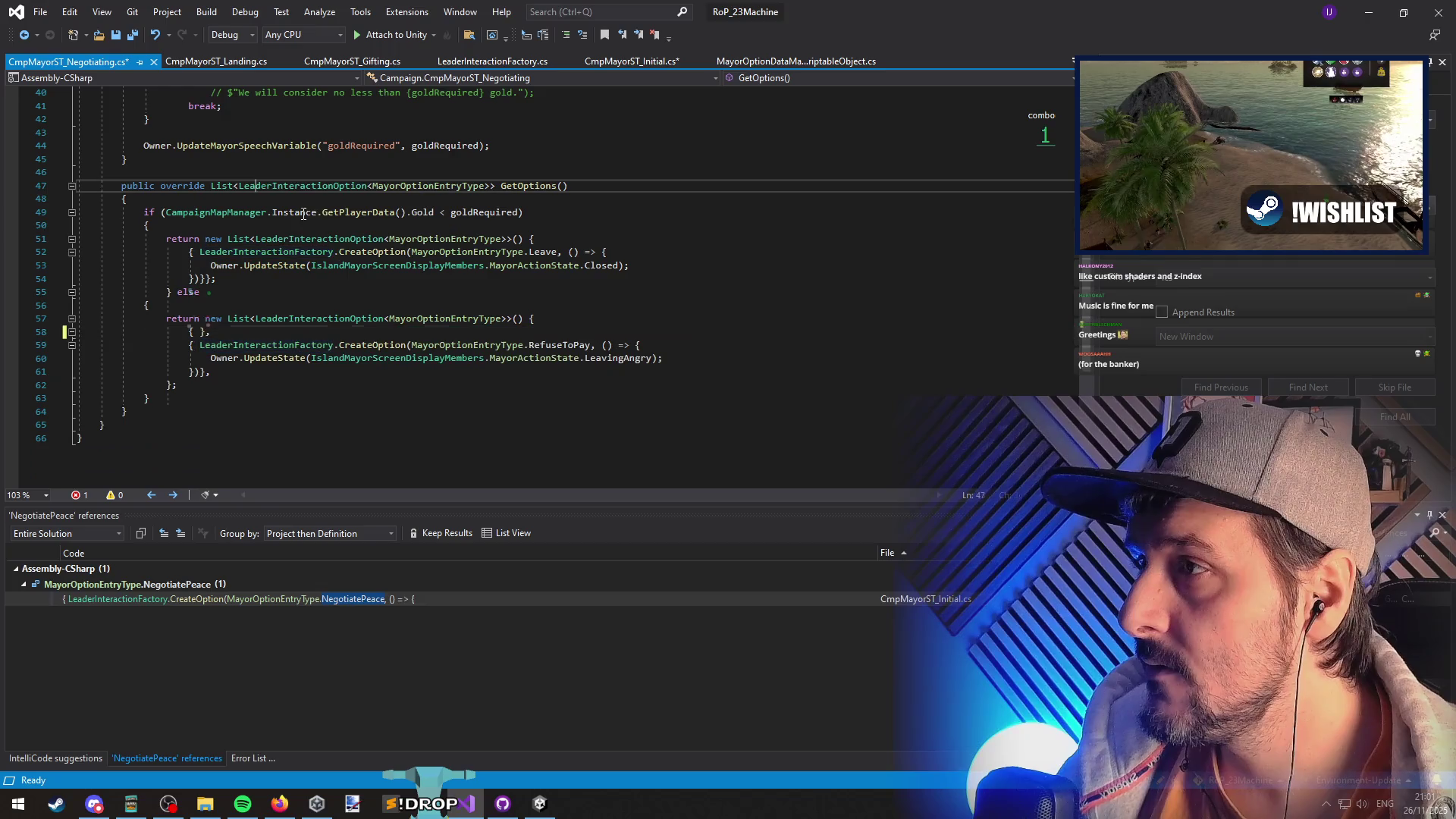
left_click(258, 194)
key("Return")
key("Return")
key("Up")
type("var o =")
key("ctrl+v")
key("Down")
key("Down")
key("Down")
key("Up")
key("Up")
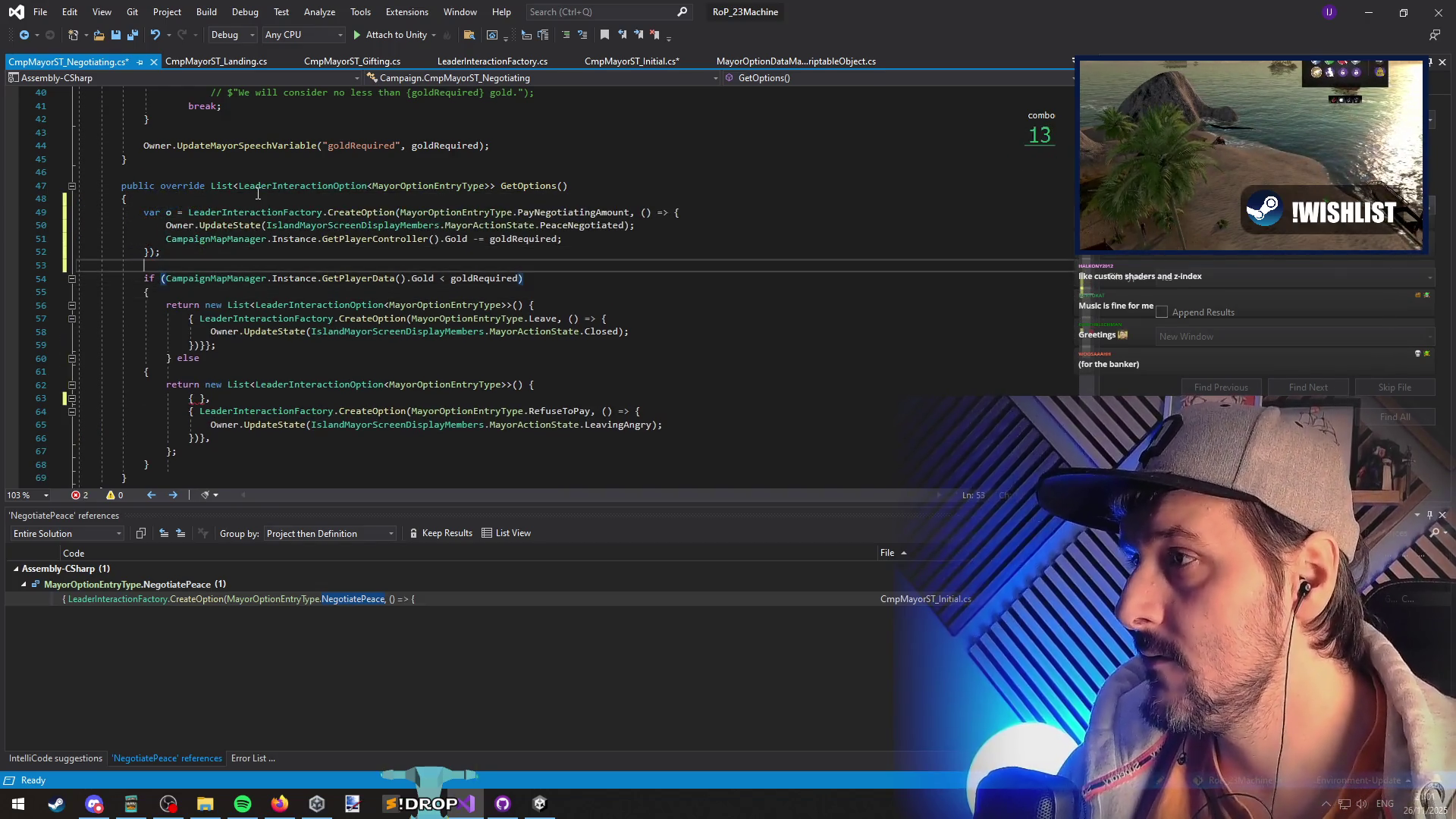
type("o.Price = ")
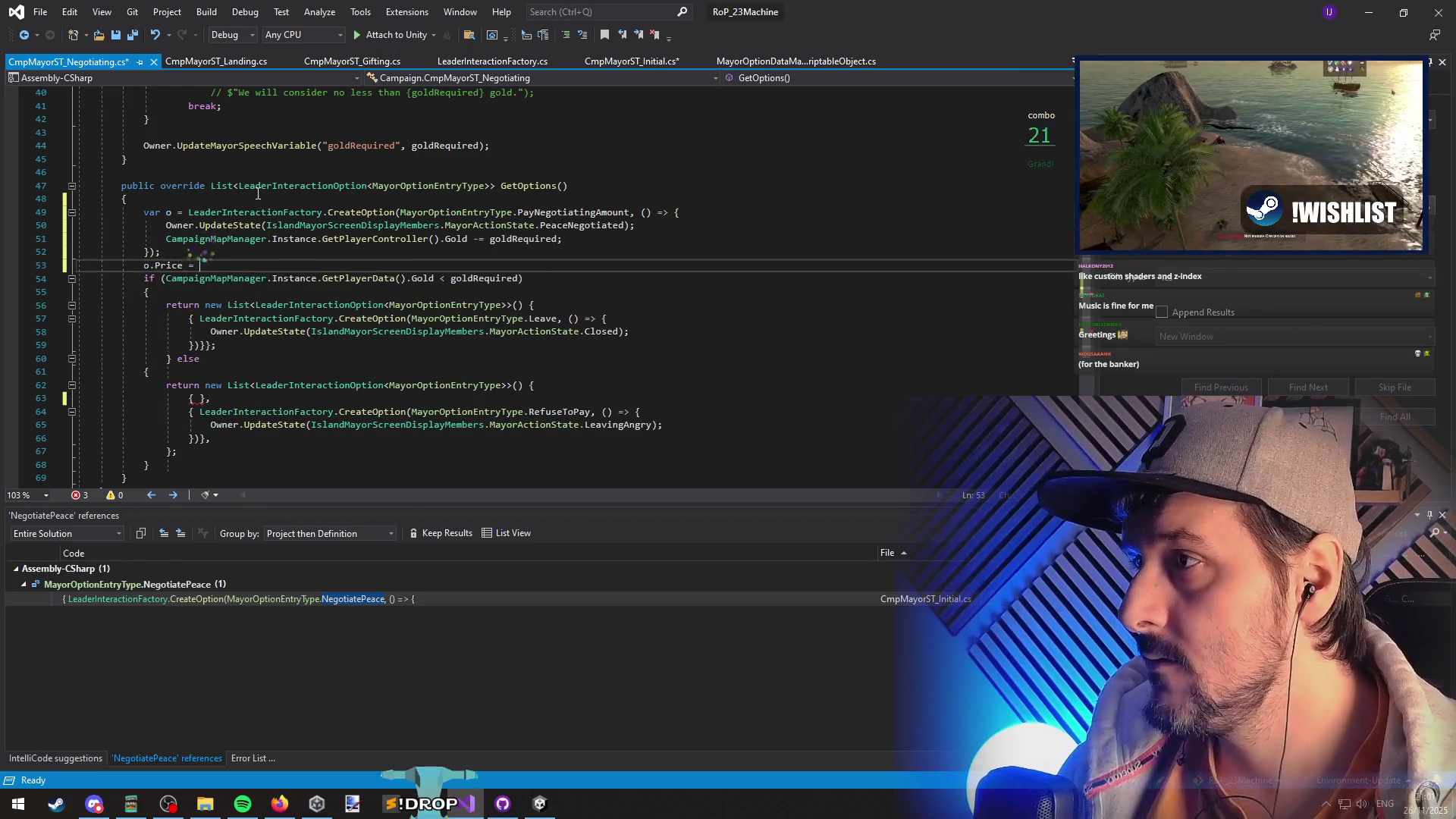
type("goldRequired;")
key("Return")
key("Up")
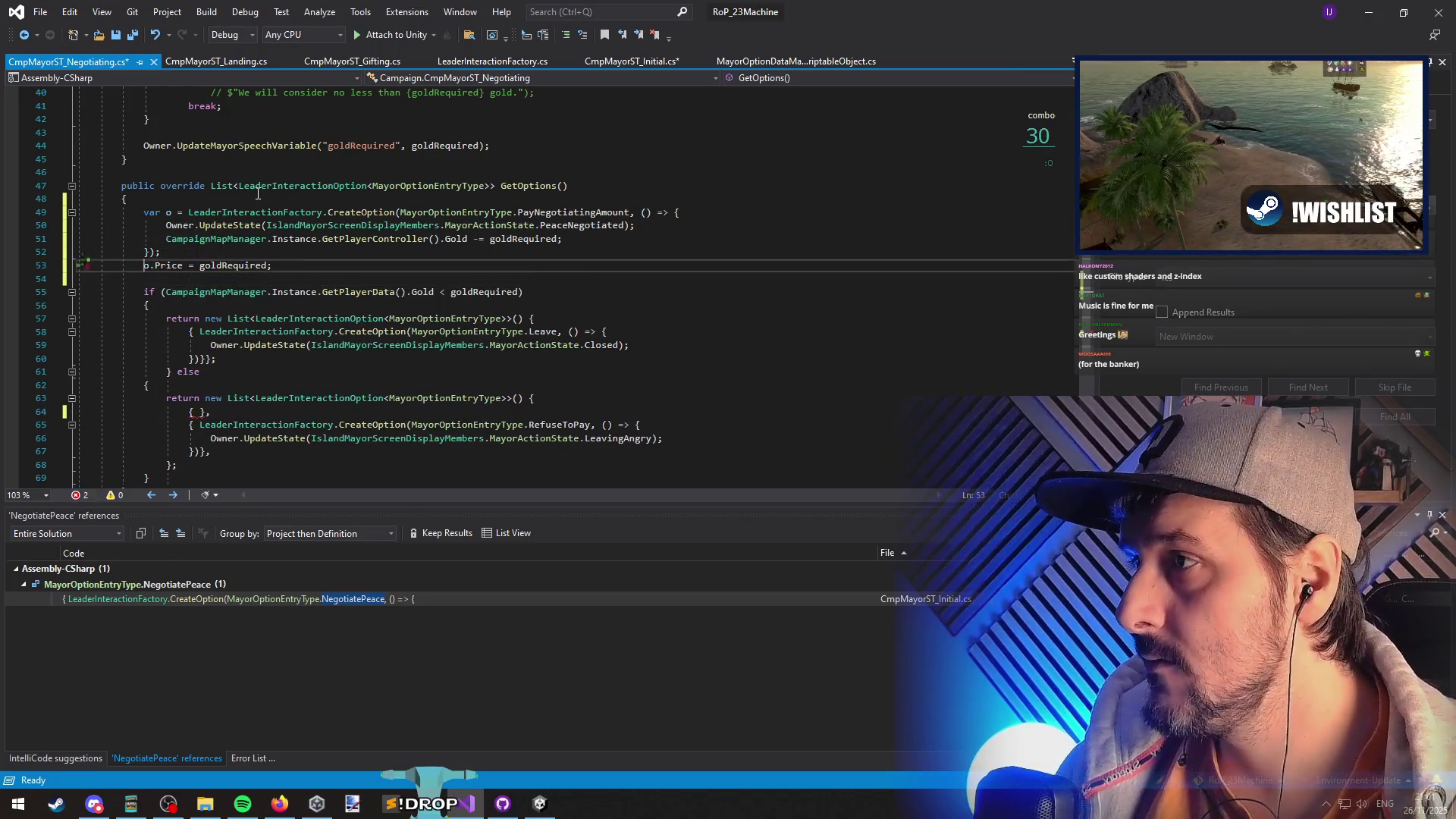
- Put o in the else list's option slot and rename it to paymentOption
key("Down")
key("Down")
key("Down")
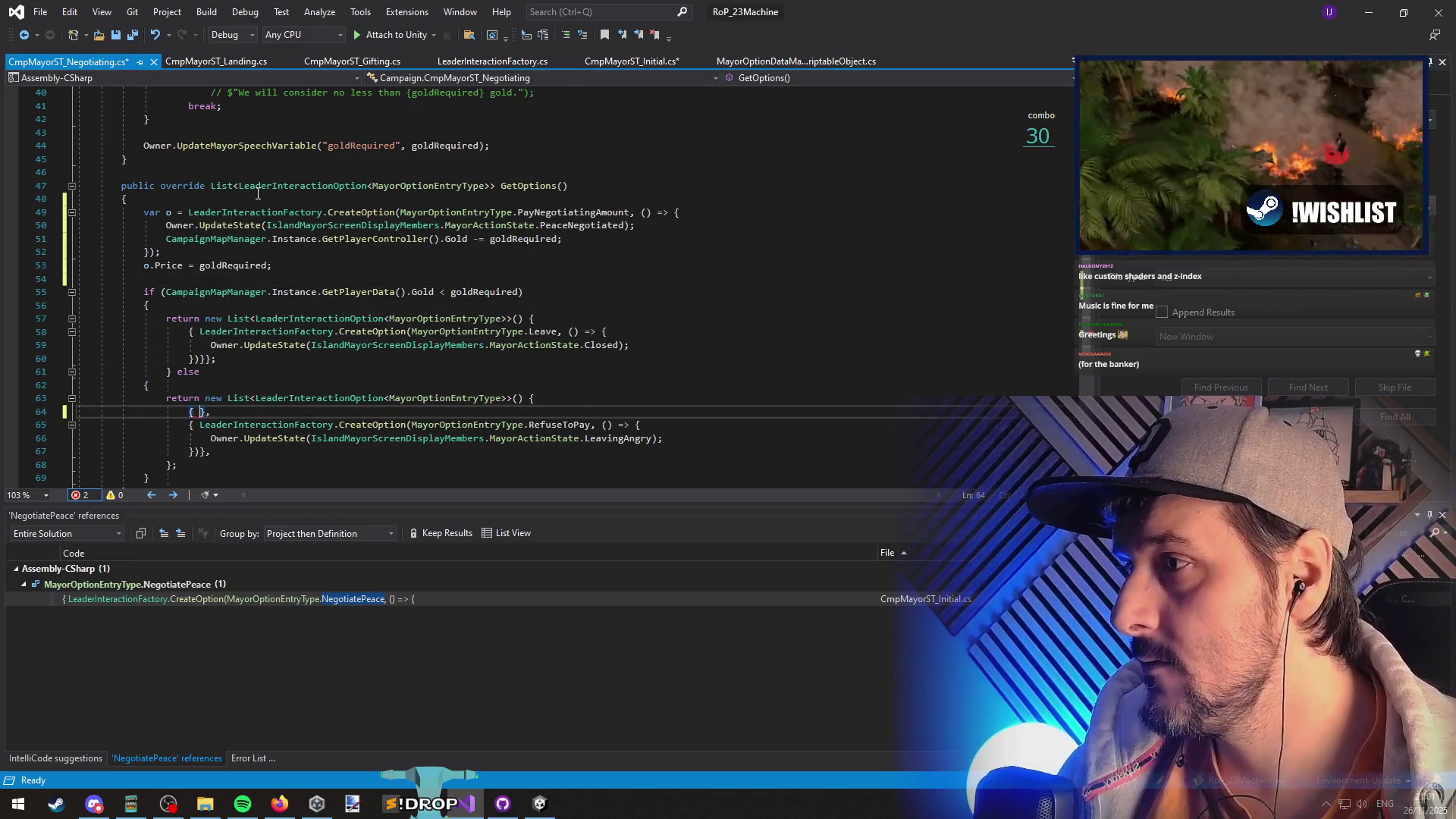
type("pay")
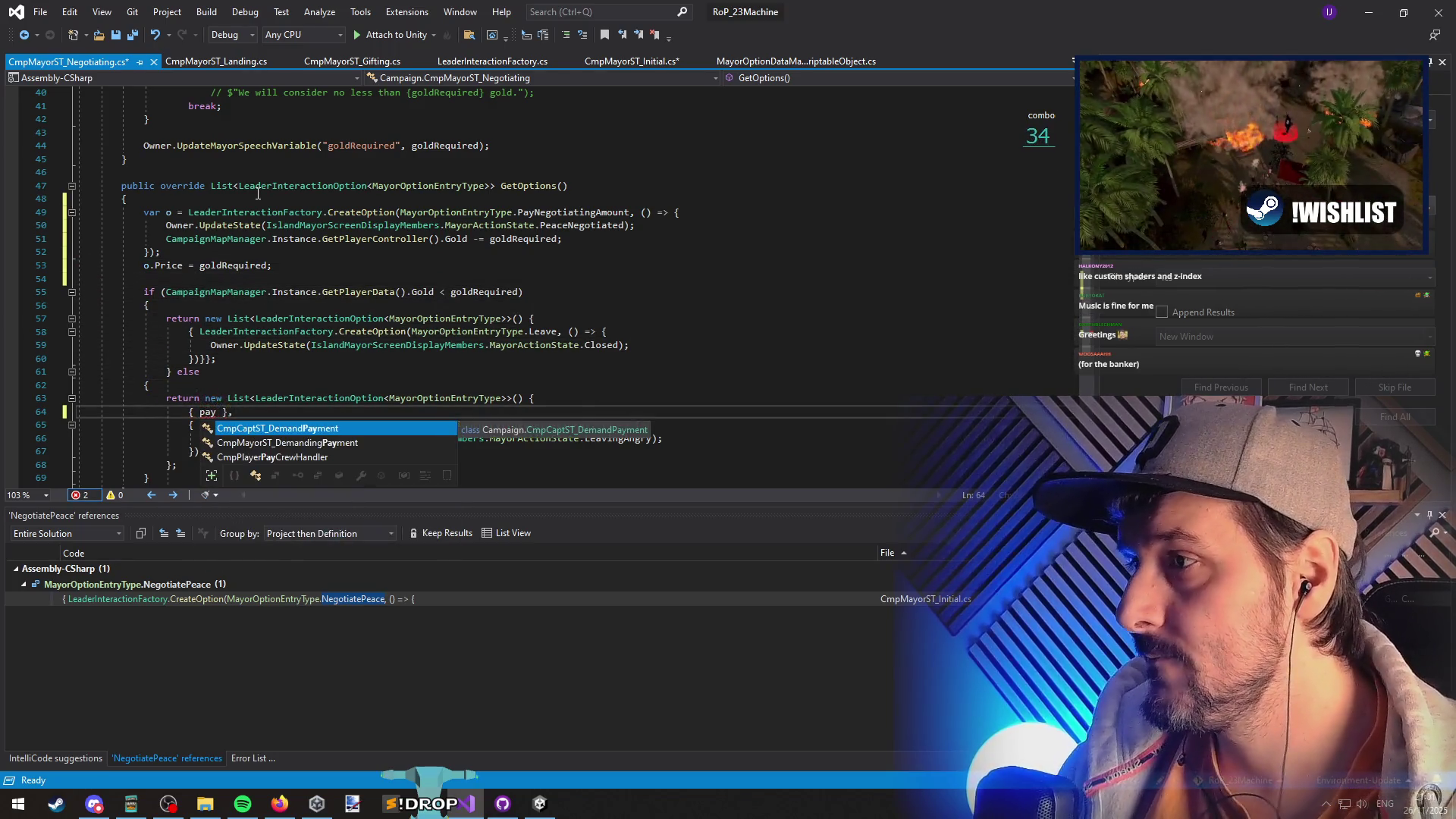
key("BackSpace")
key("BackSpace")
key("BackSpace")
type("o")
key("ctrl+r")
key("ctrl+r")
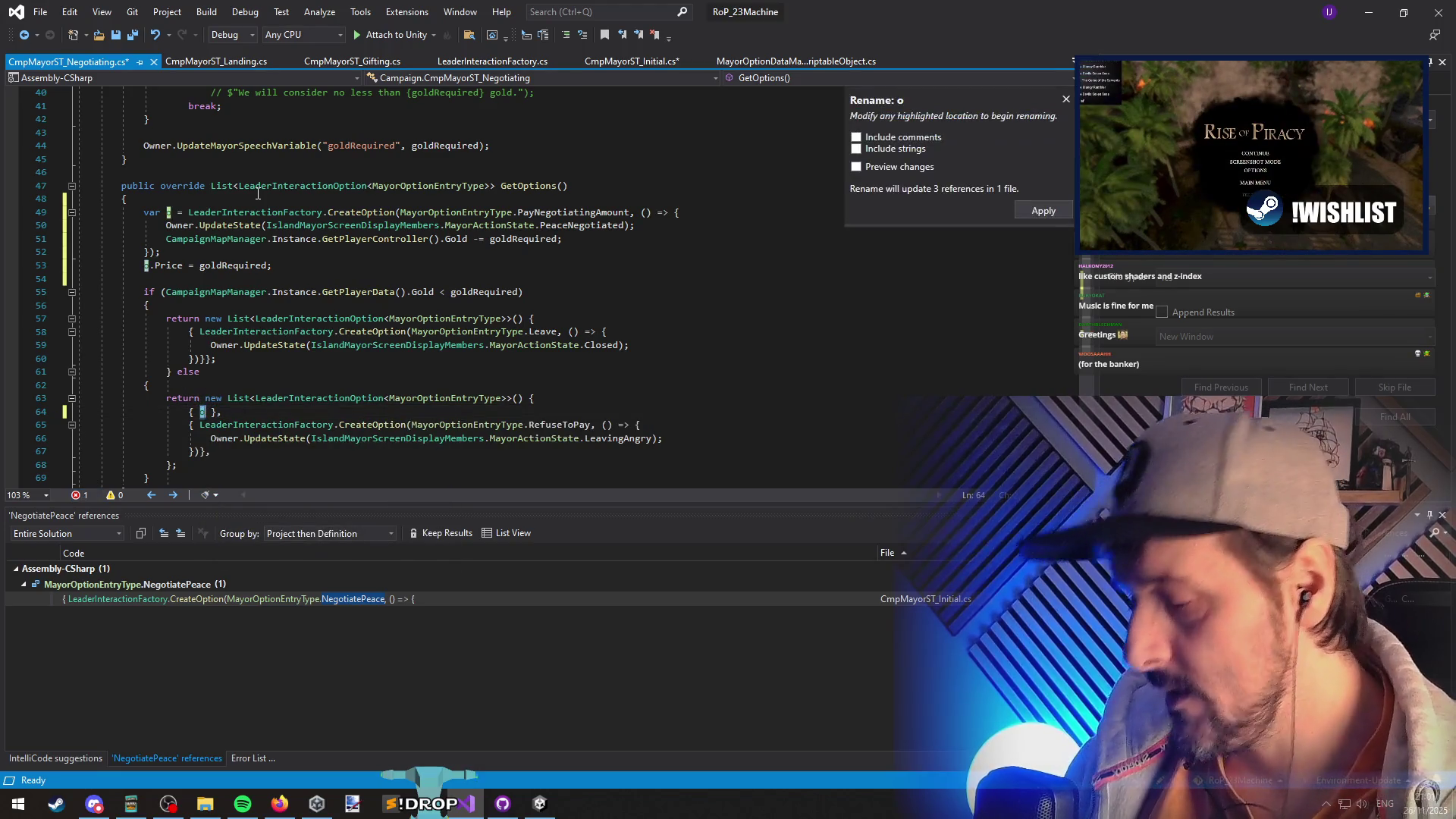
type("paymentOption")
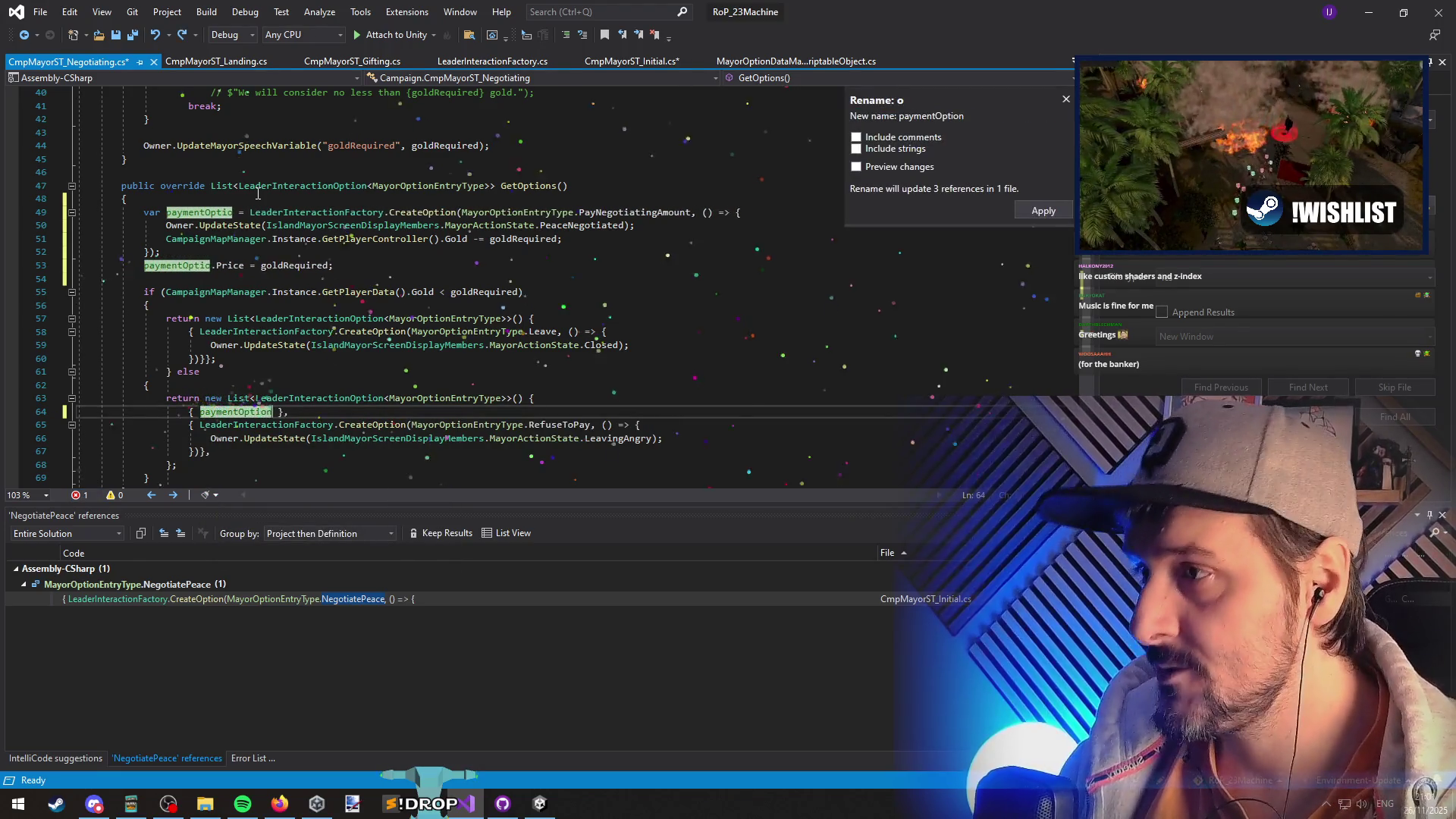
key("Return")
- Save CmpMayorST_Negotiating.cs and switch to CmpMayorST_Initial.cs
left_click(380, 365)
key("ctrl+s")
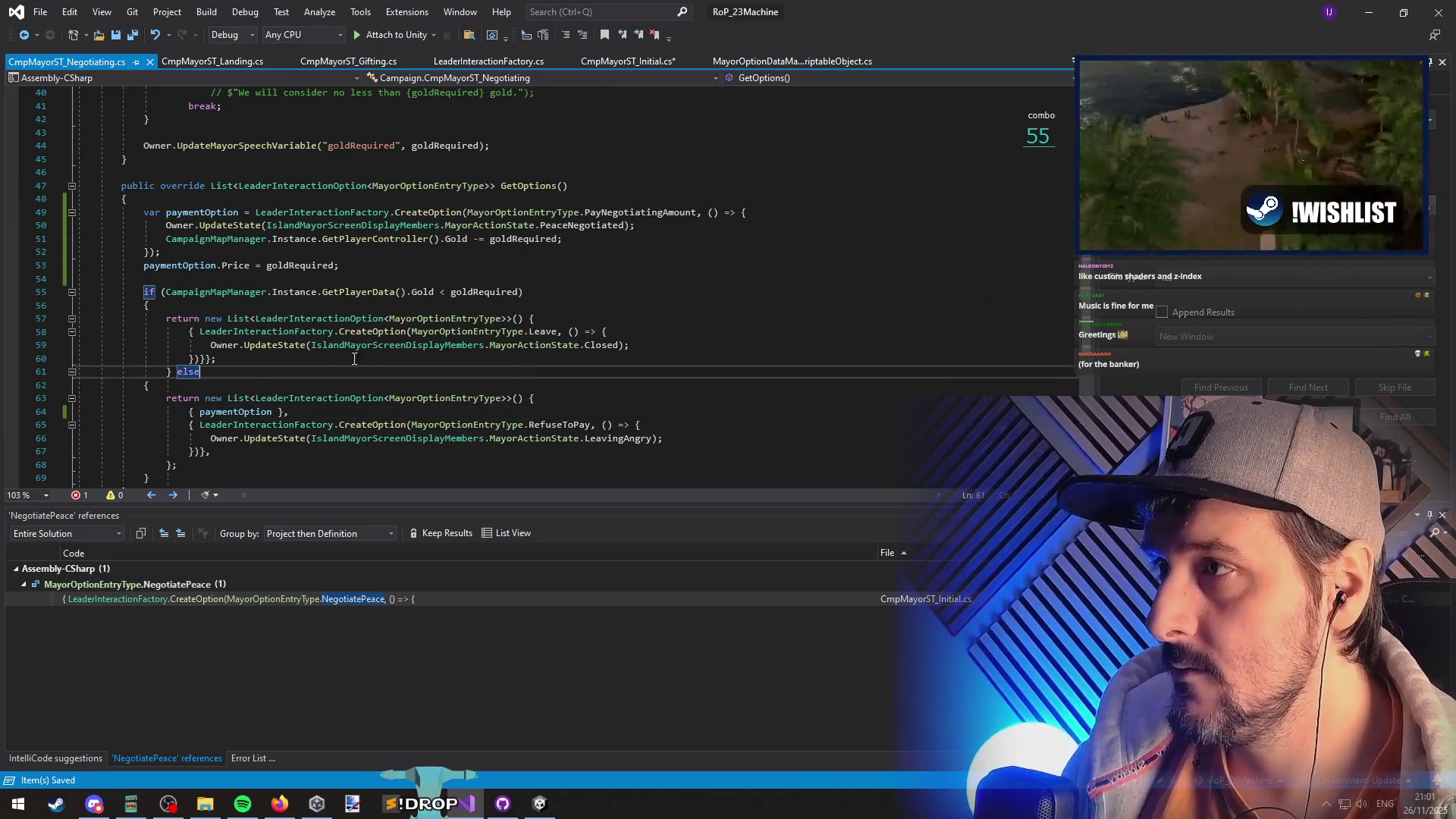
scroll(380, 361, "up", 3)
key("ctrl+Tab")
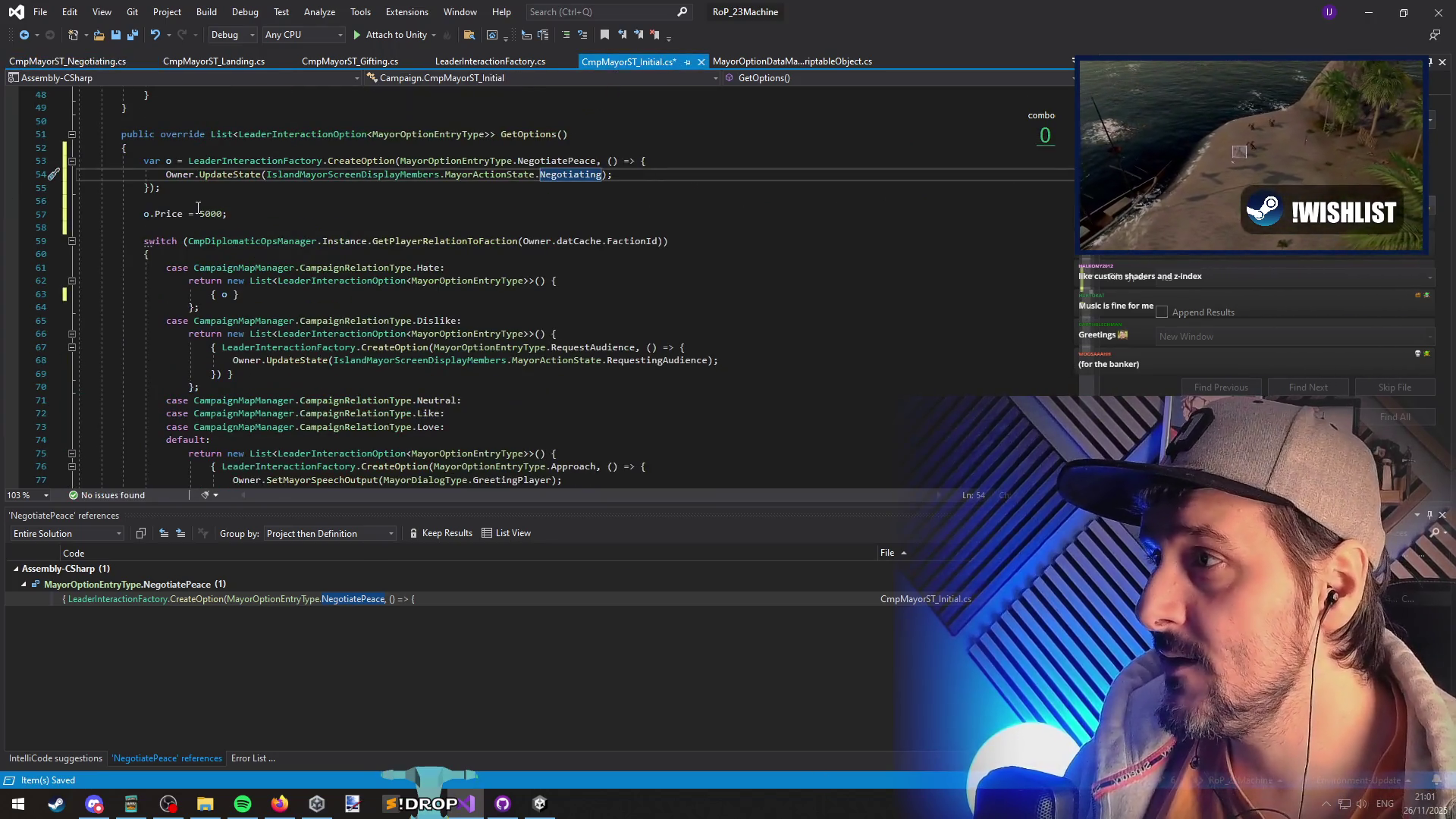
- Remove the o.Price = 5000 line and undo back to the inline NegotiatePeace option
left_click(198, 208)
key("ctrl+x")
key("BackSpace")
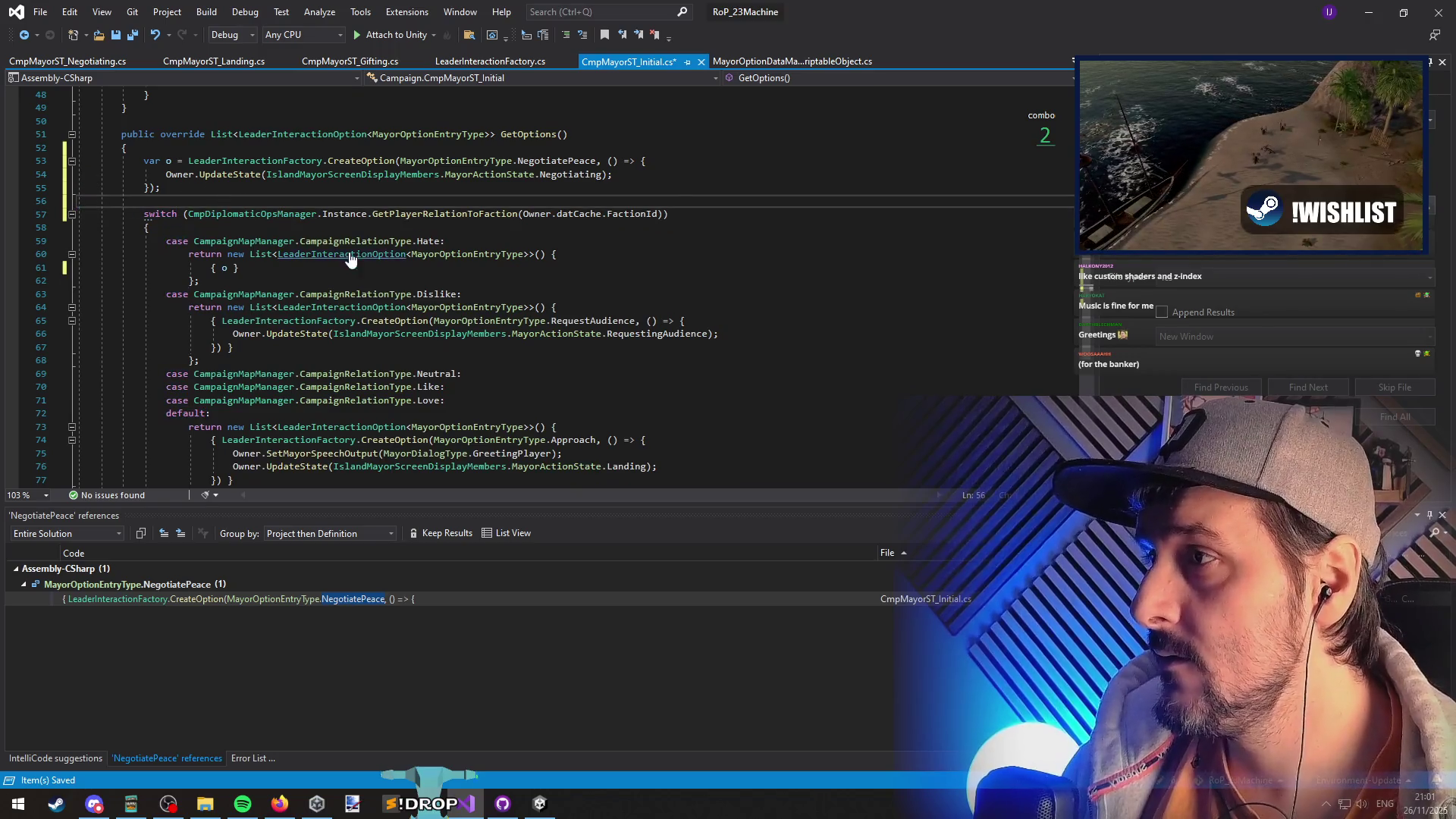
key("Return")
type("o.")
key("ctrl+z")
key("ctrl+z")
key("ctrl+z")
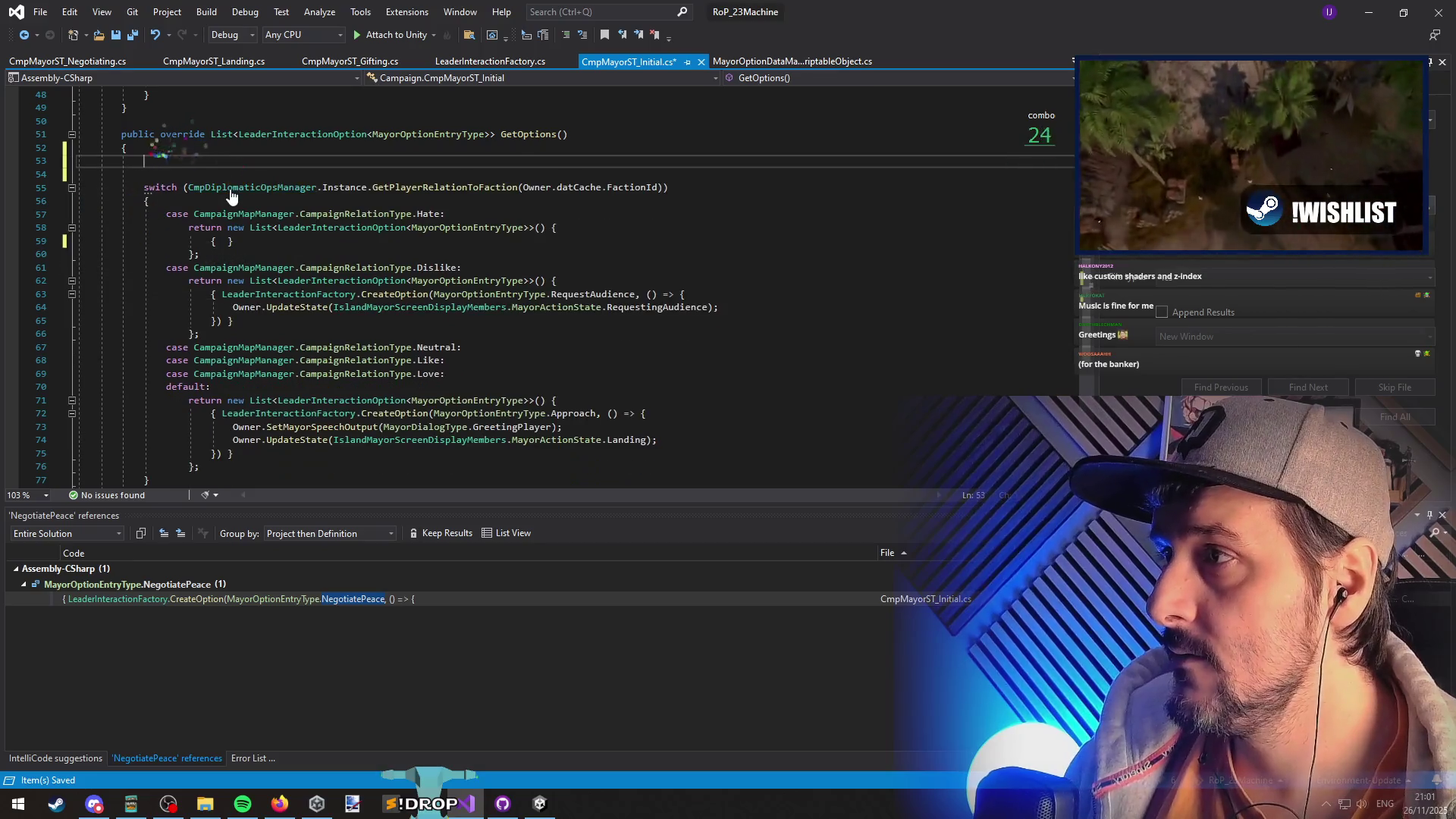
key("ctrl+z")
key("ctrl+z")
key("ctrl+z")
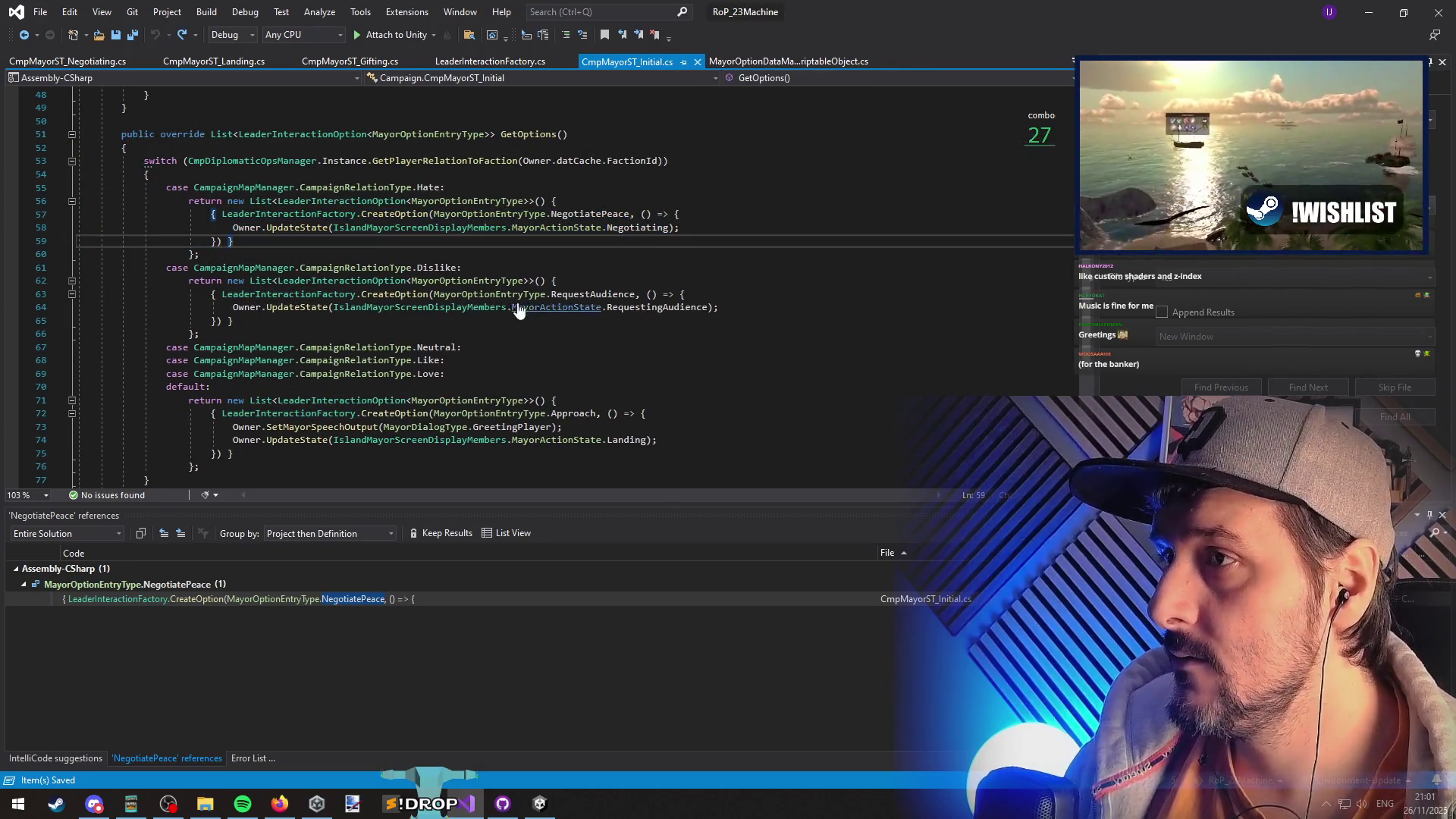
- Back in CmpMayorST_Negotiating.cs, select goldRequired and the UpdateMayorSpeechVariable call line
key("ctrl+minus")
key("ctrl+minus")
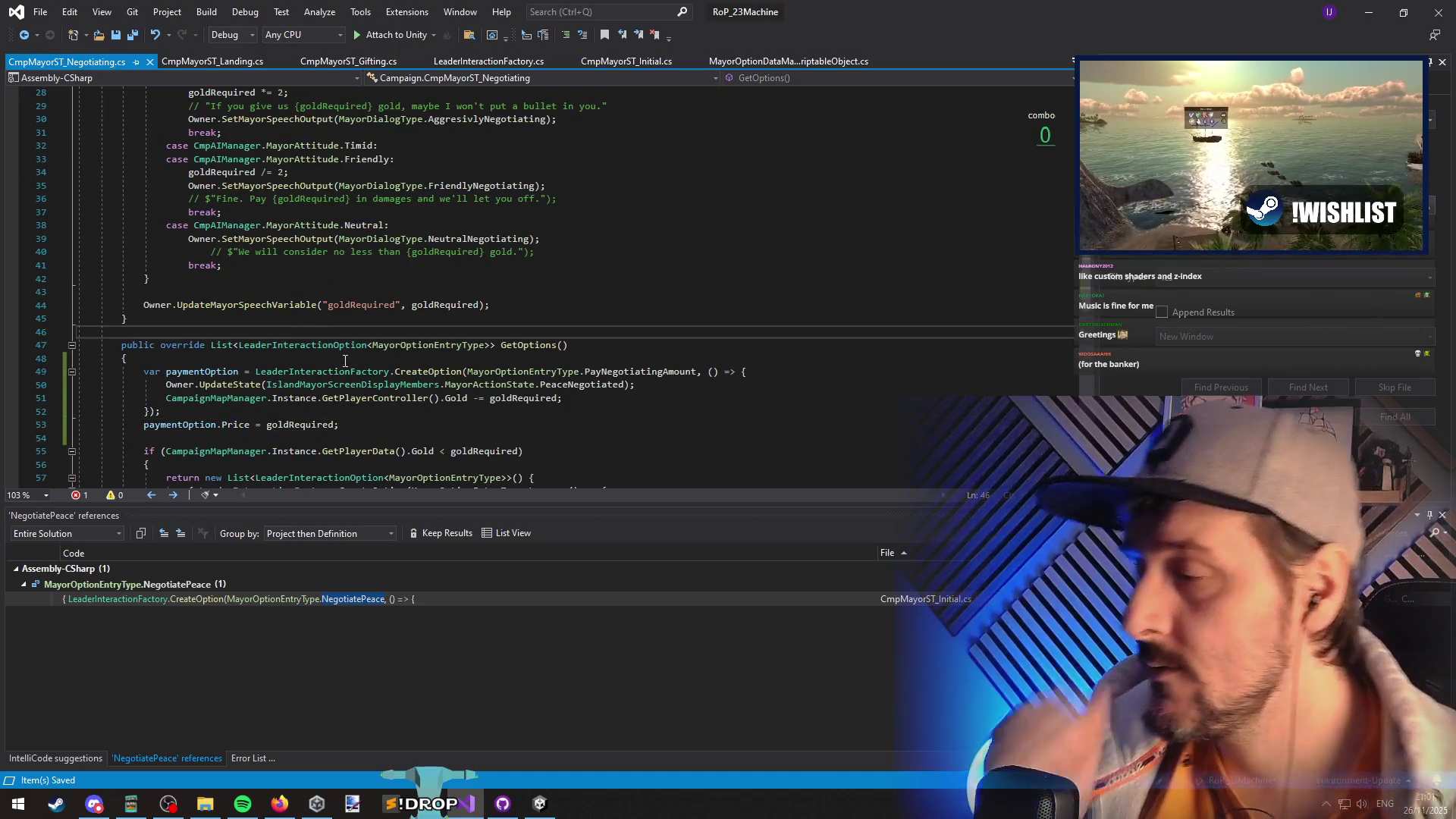
scroll(343, 357, "up", 4)
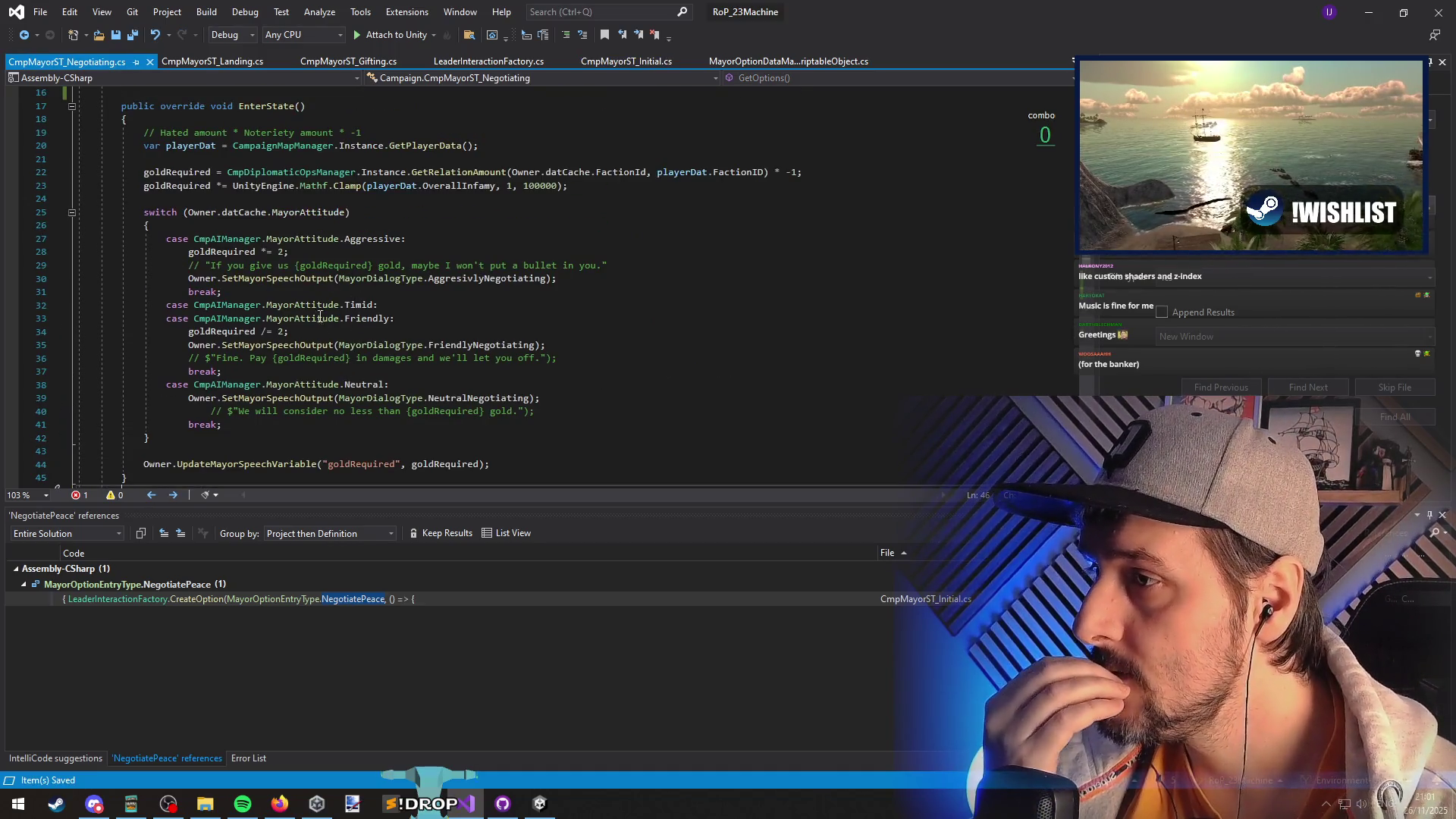
double_click(361, 465)
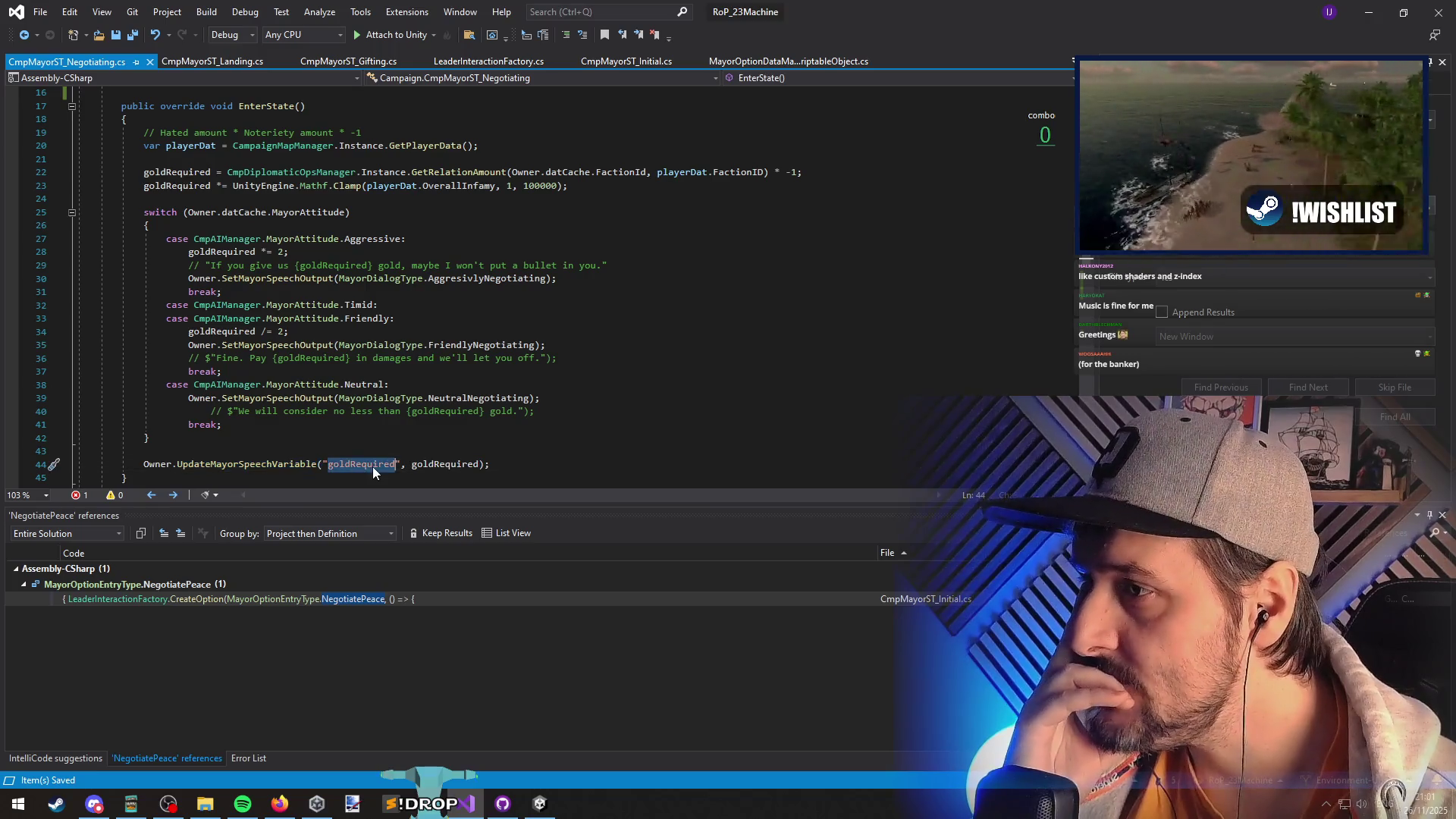
triple_click(566, 465)
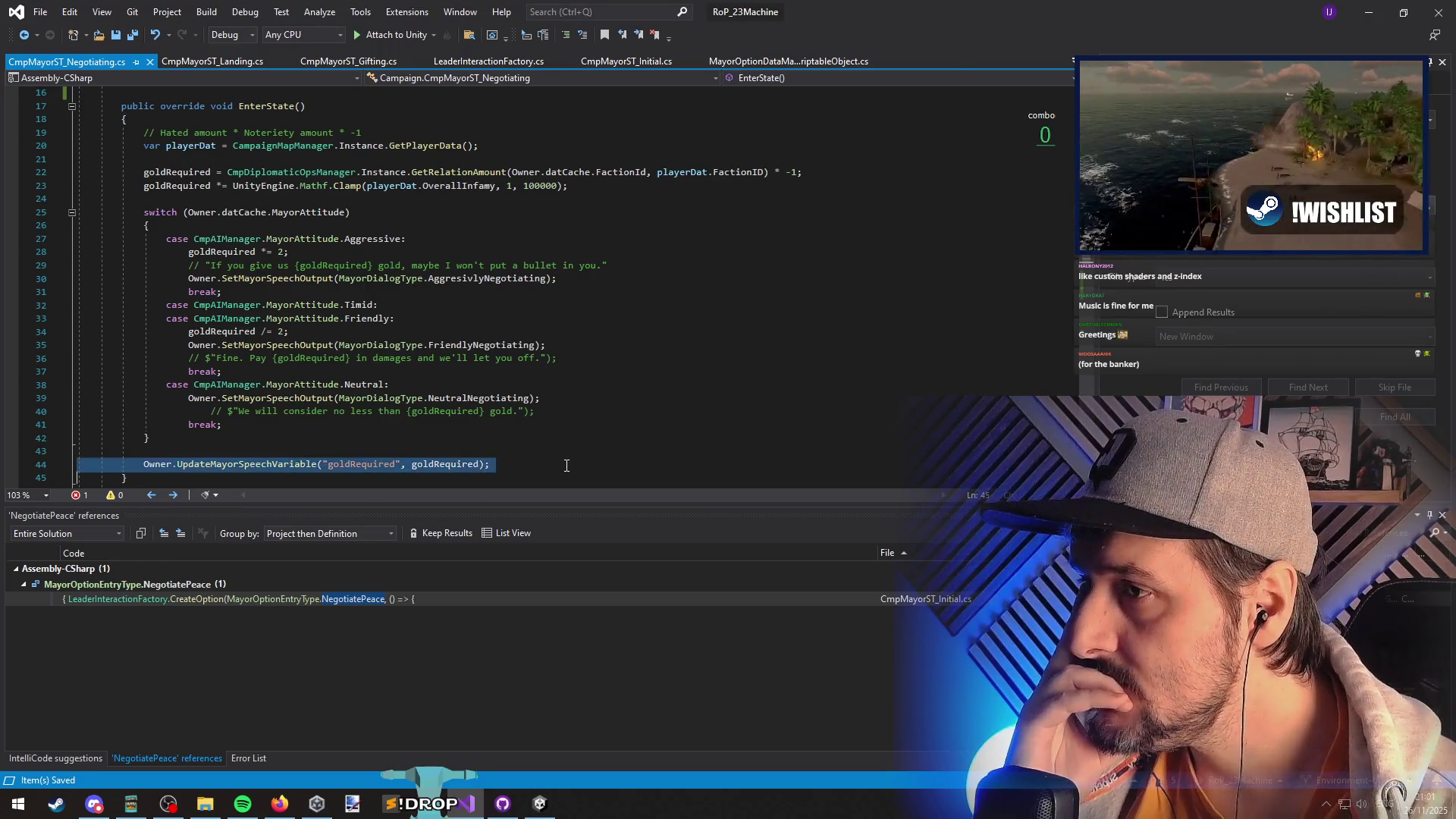
- Jump to the UpdateMayorSpeechVariable definition and mark its text-replacement code on line 53
left_click_drag(490, 465, 112, 454)
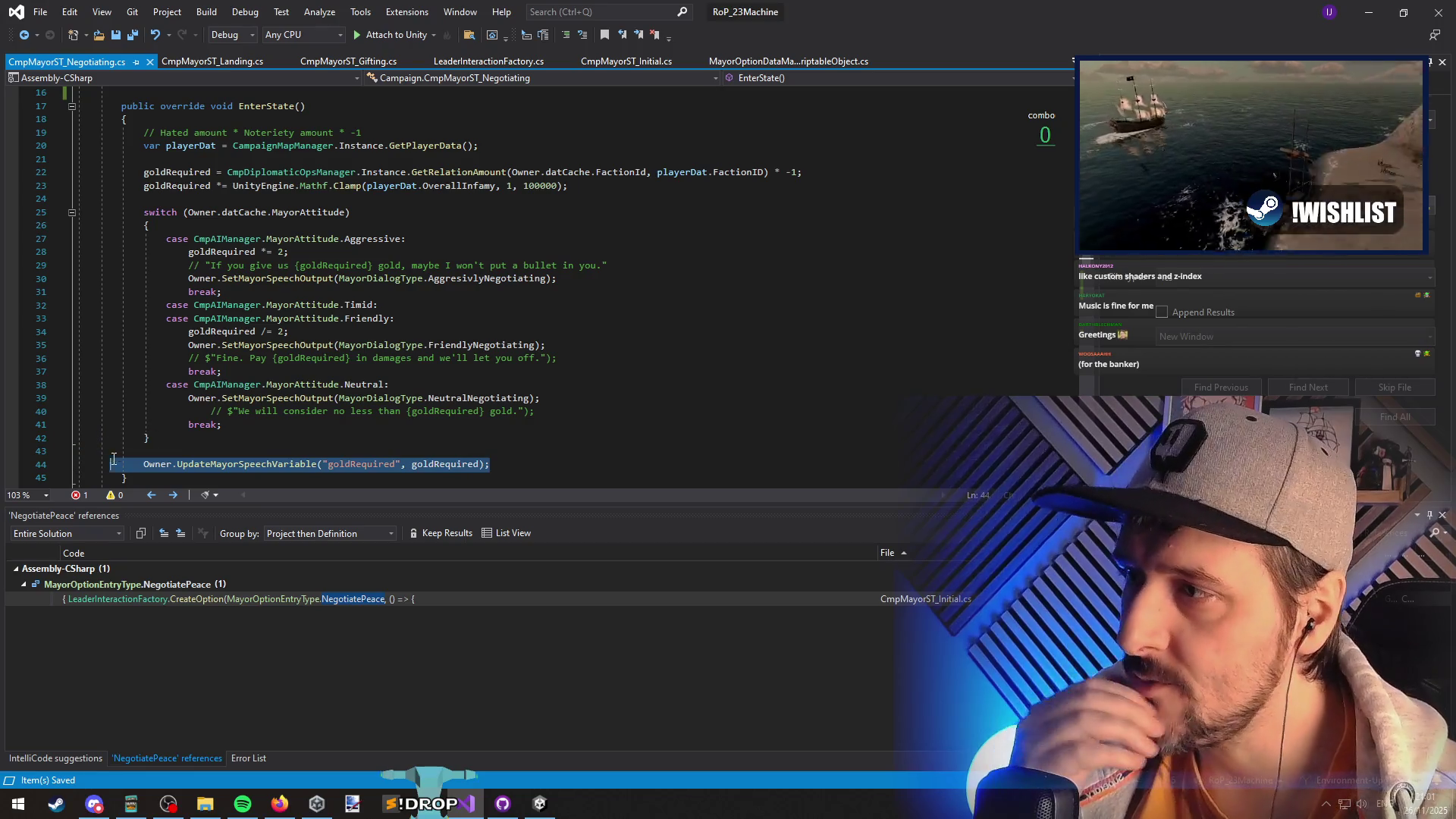
left_click(144, 464)
left_click(474, 475, "shift")
left_click(493, 465)
left_click(251, 464, "ctrl")
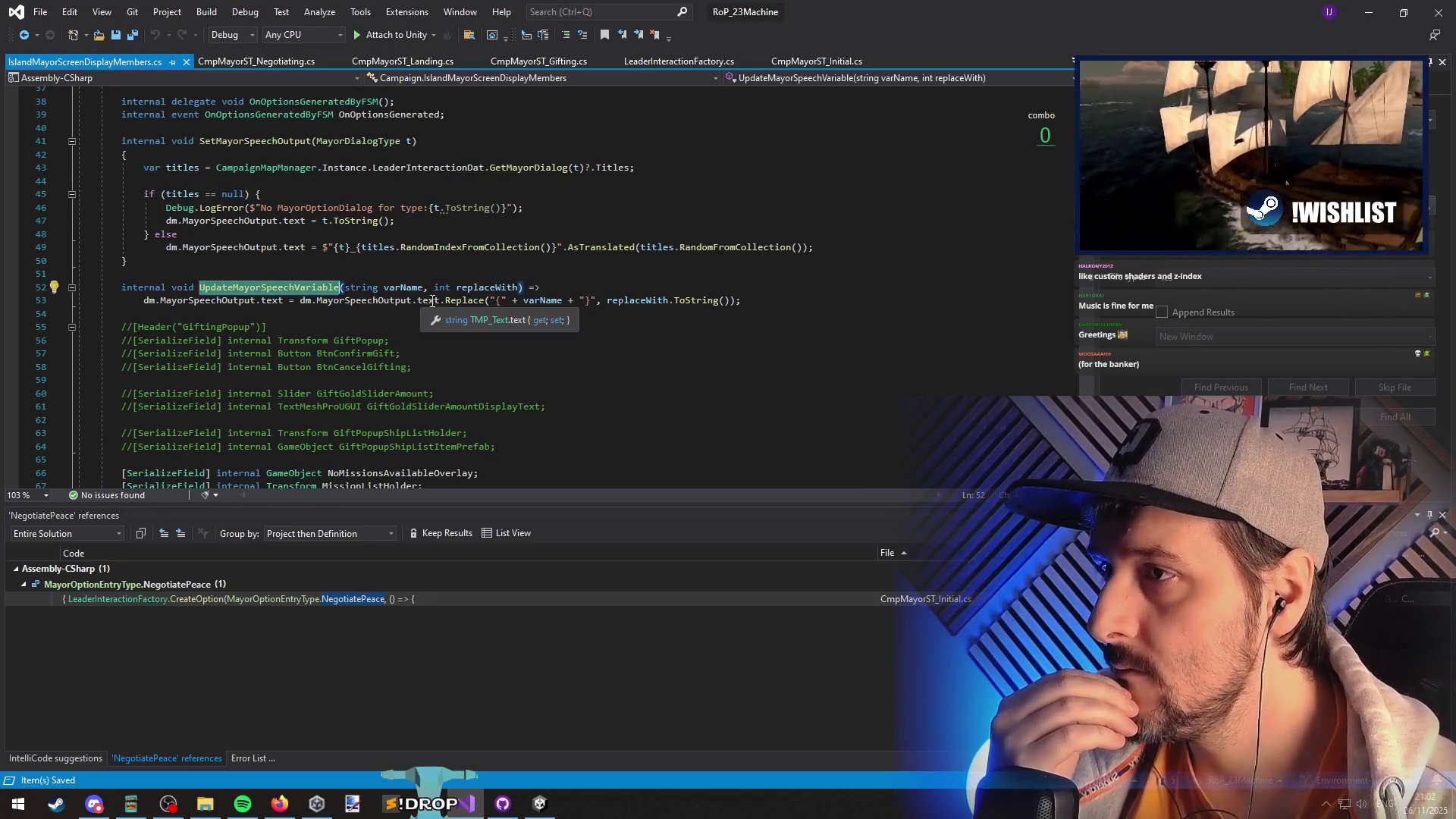
mouse_move(740, 301)
left_mouse_down()
mouse_move(455, 288)
mouse_move(299, 301)
mouse_move(777, 320)
left_mouse_up()
left_click(299, 301)
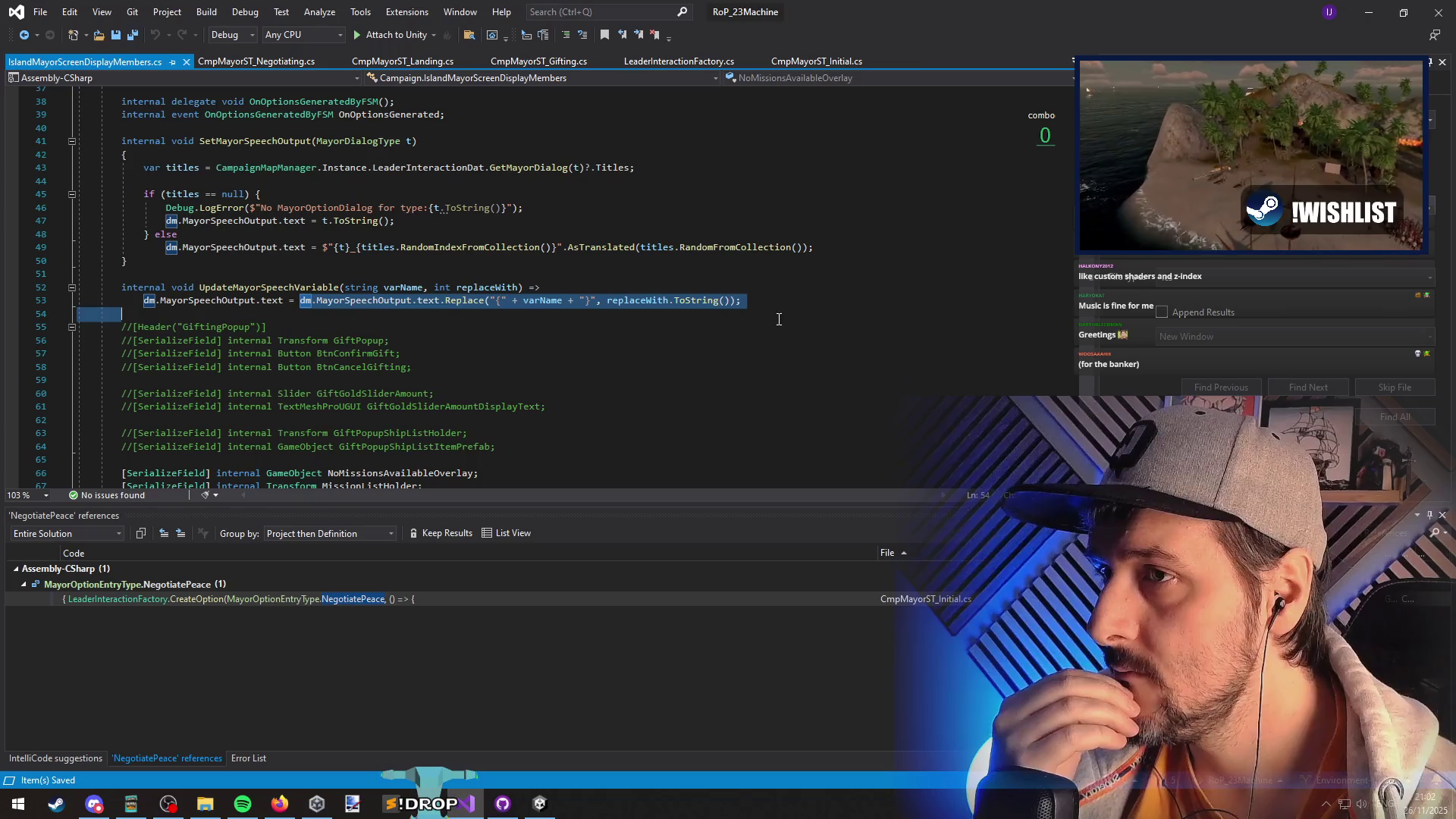
key("Left")
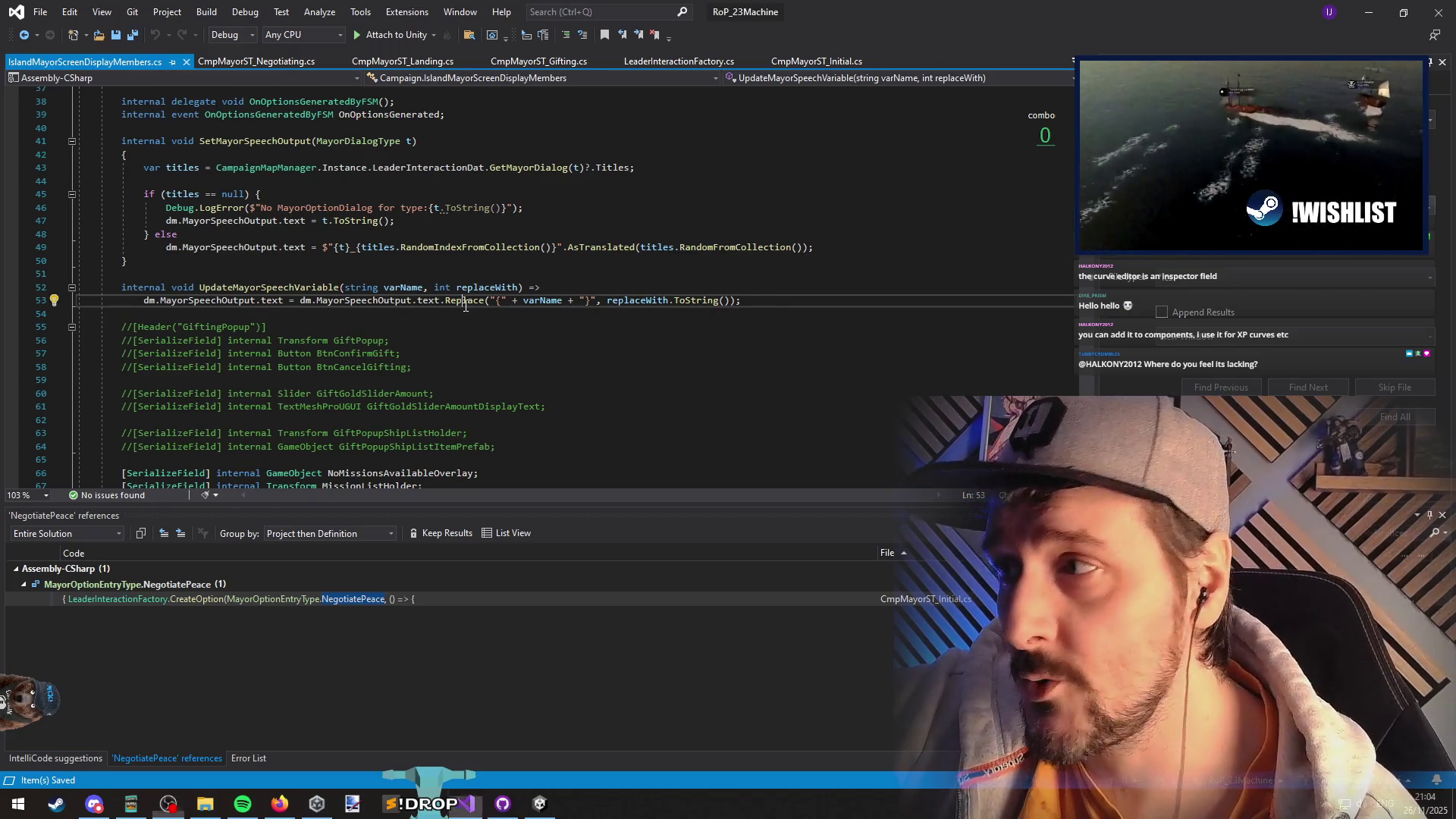
key("Down")
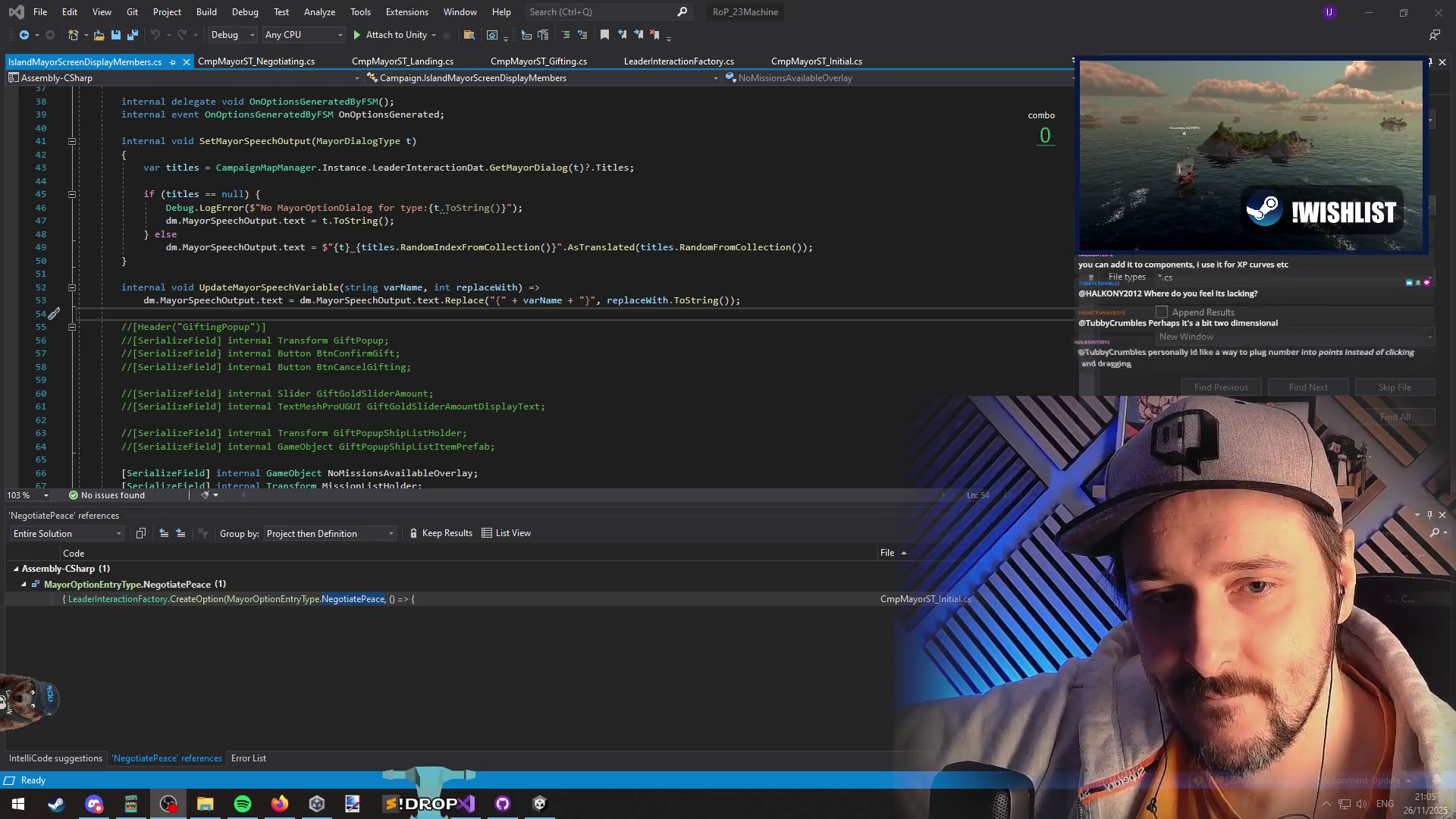
left_click(562, 261)
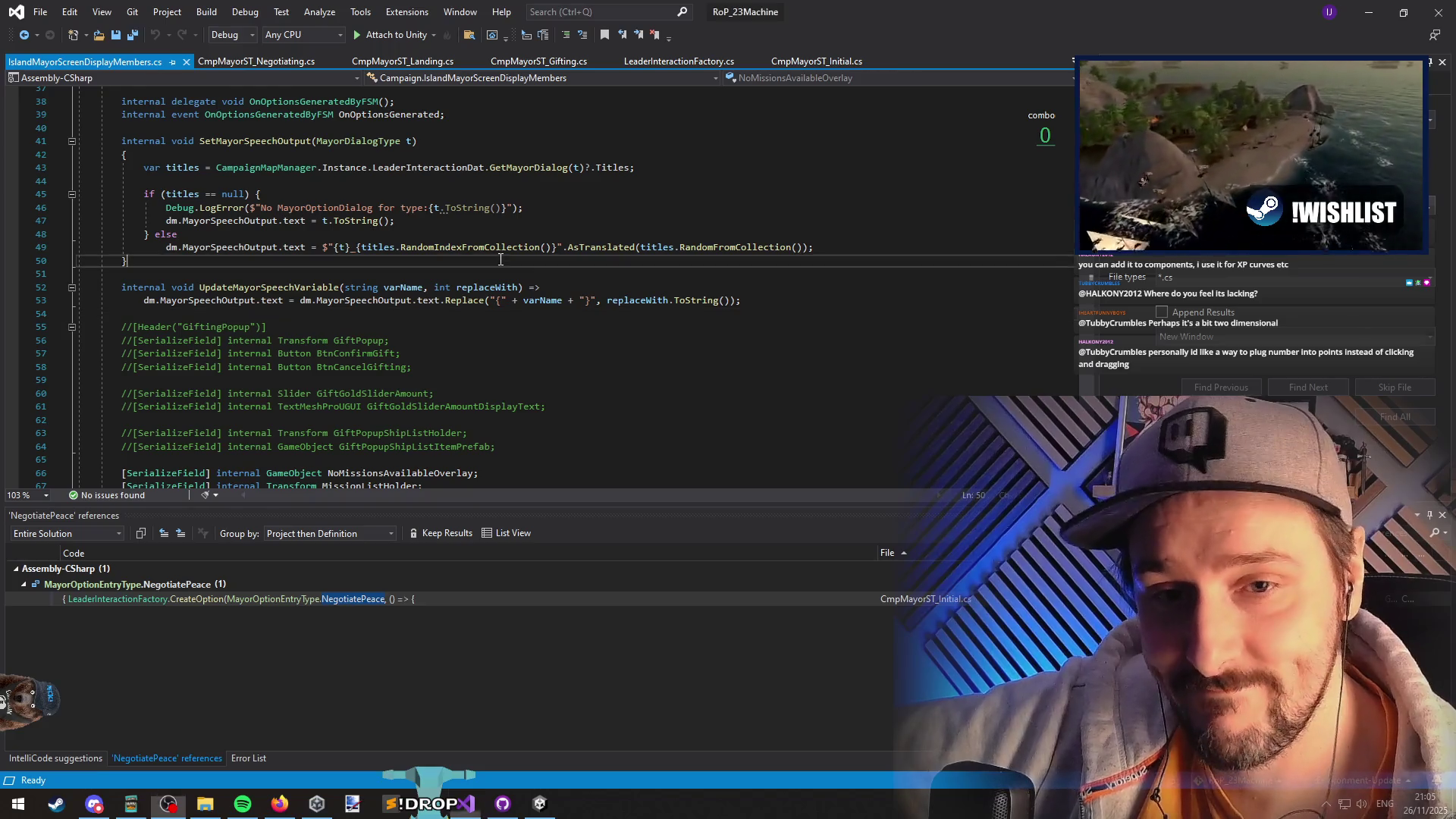
left_click(562, 271)
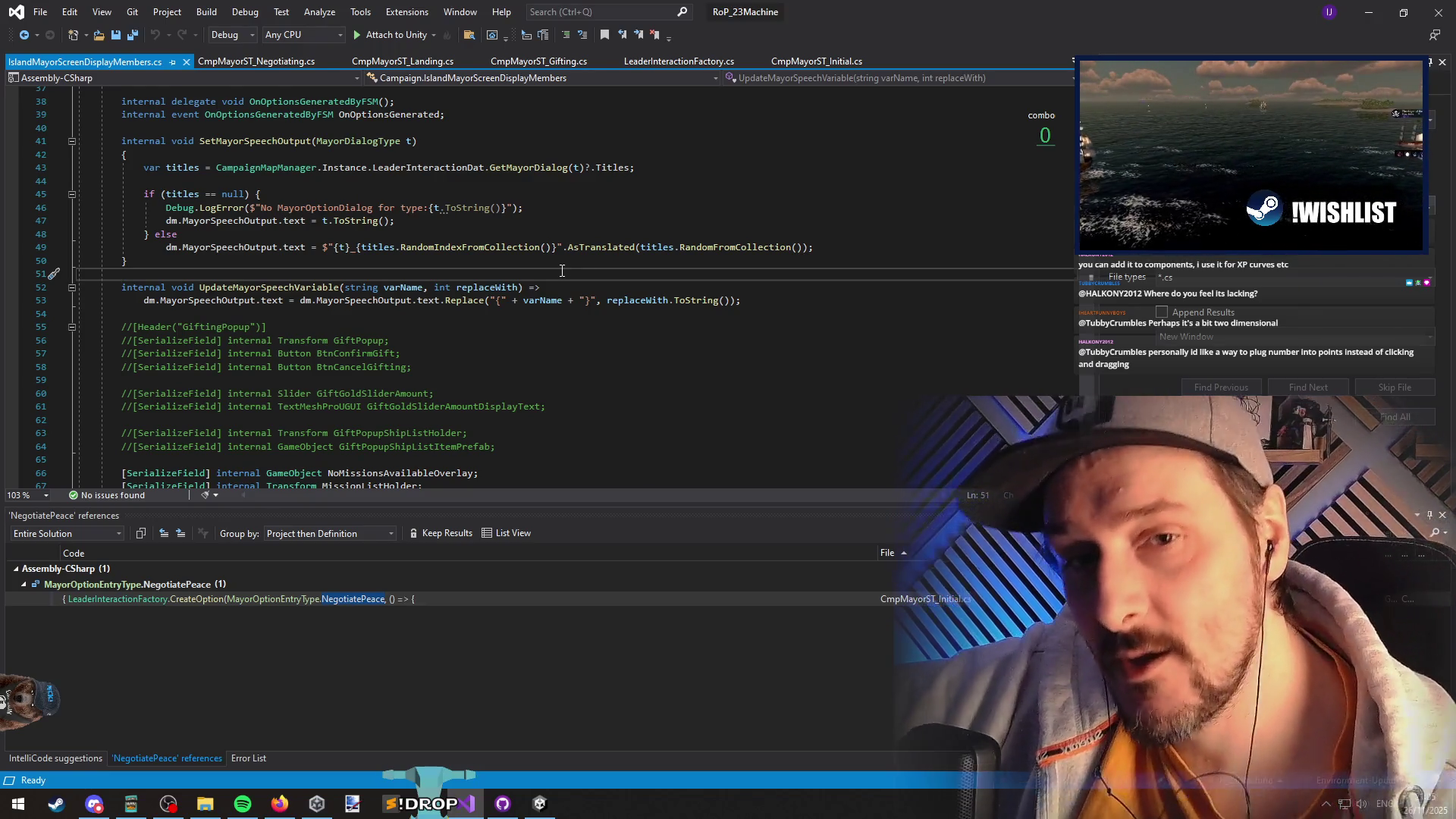
left_click(675, 314)
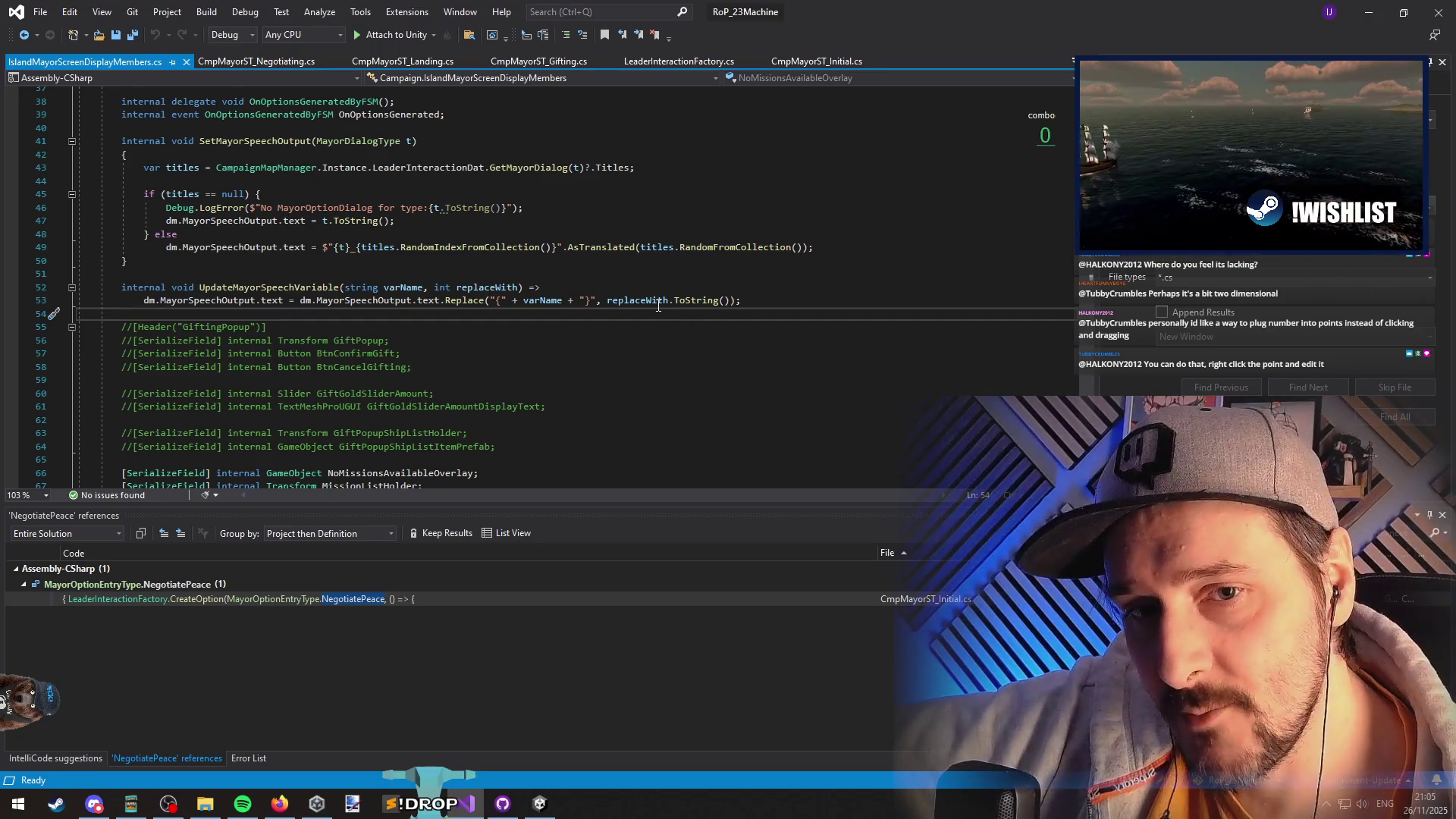
key("Down")
key("Down")
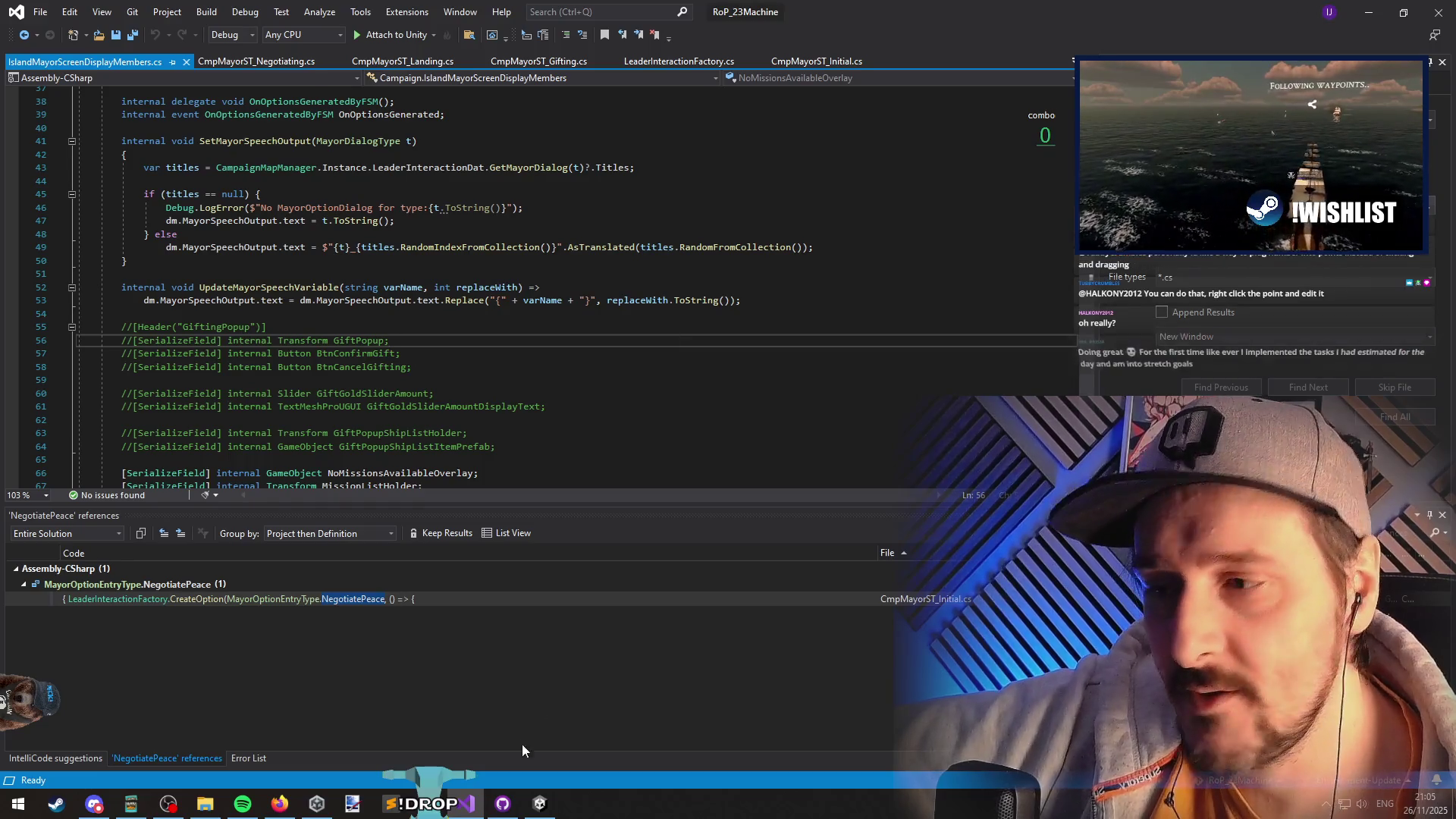
left_click(539, 803)
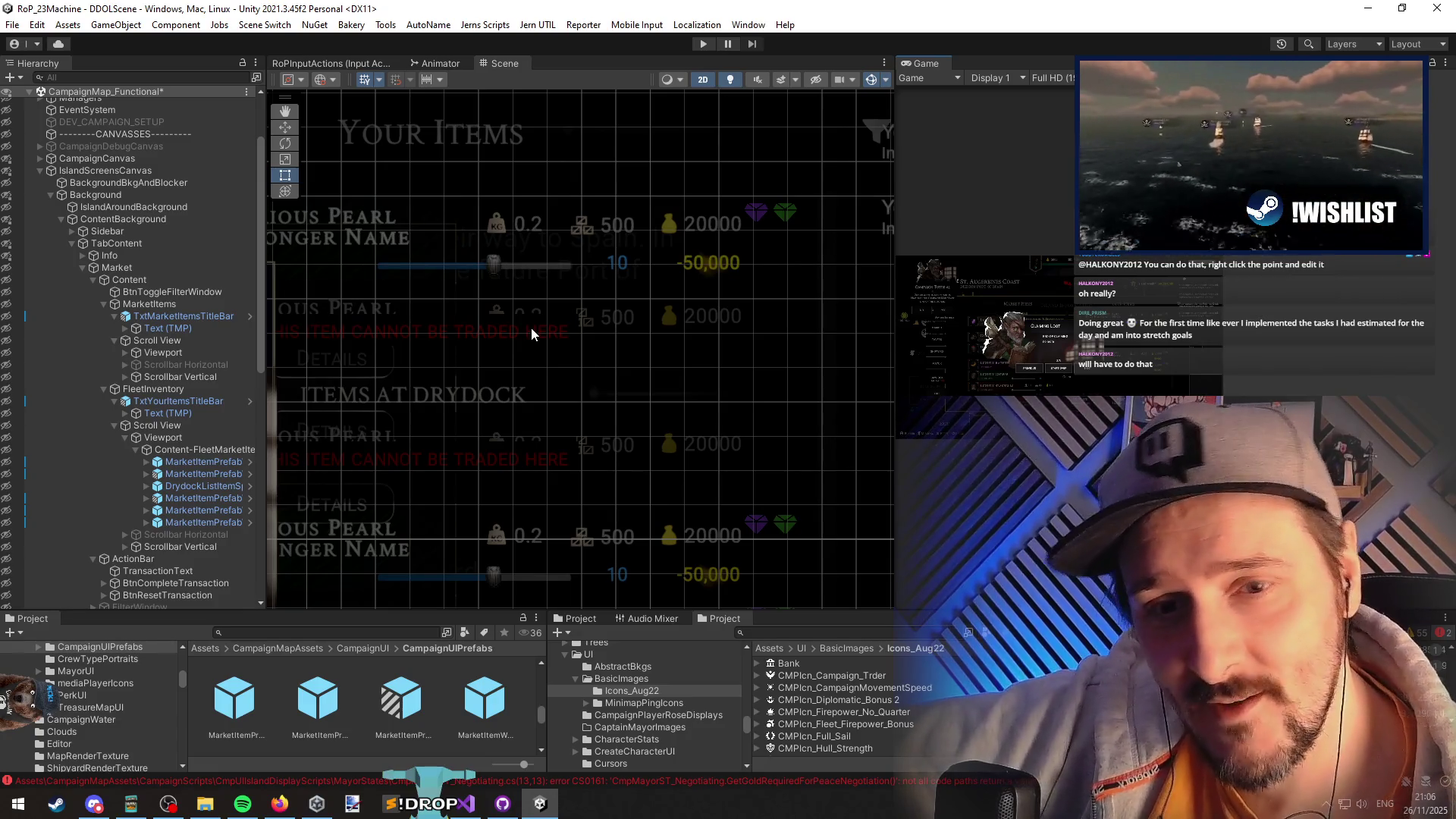
- Zoom the Scene view and select the StatsDisplay element in the campaign UI
scroll(566, 353, "down", 2)
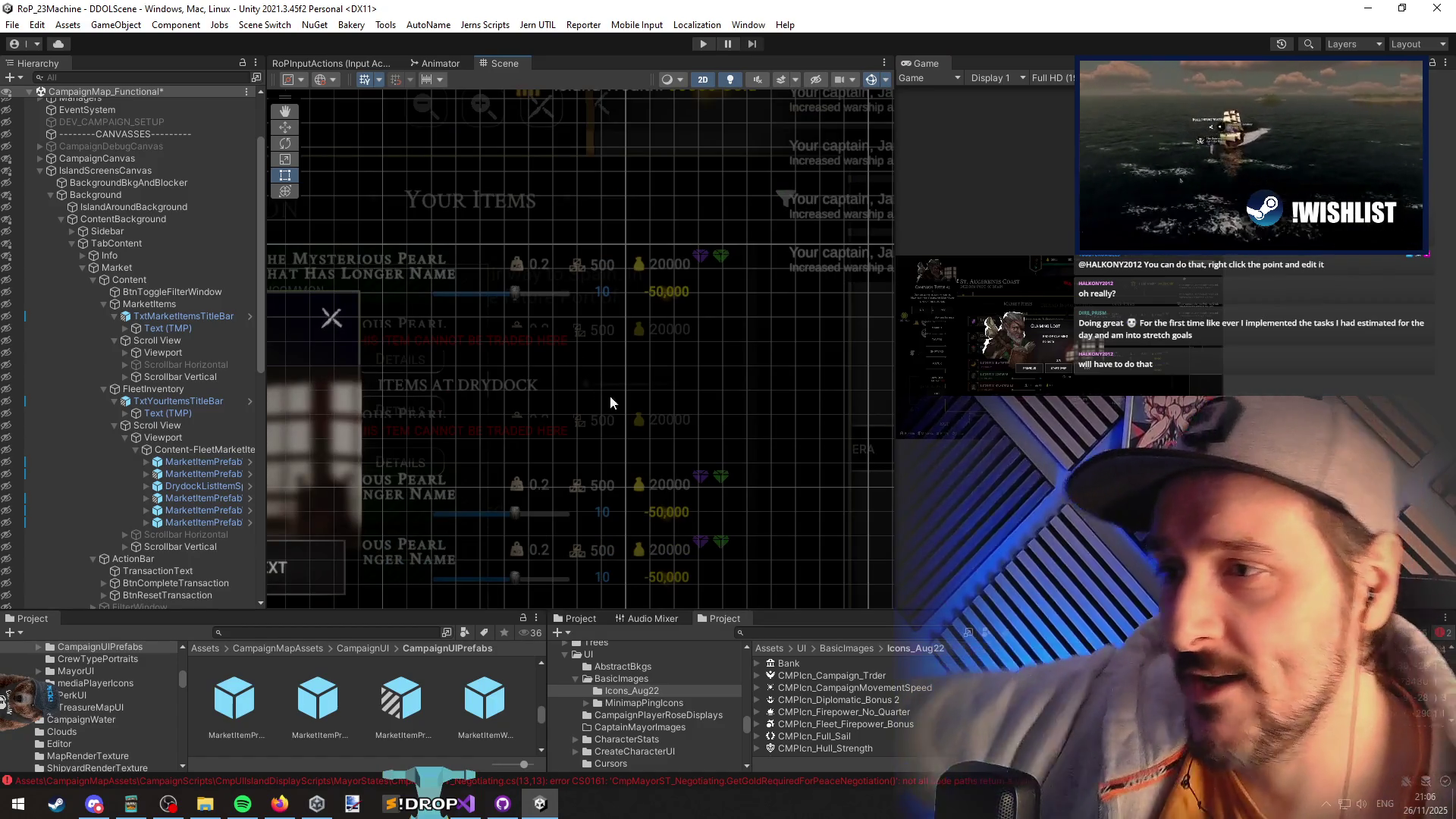
left_click(785, 300)
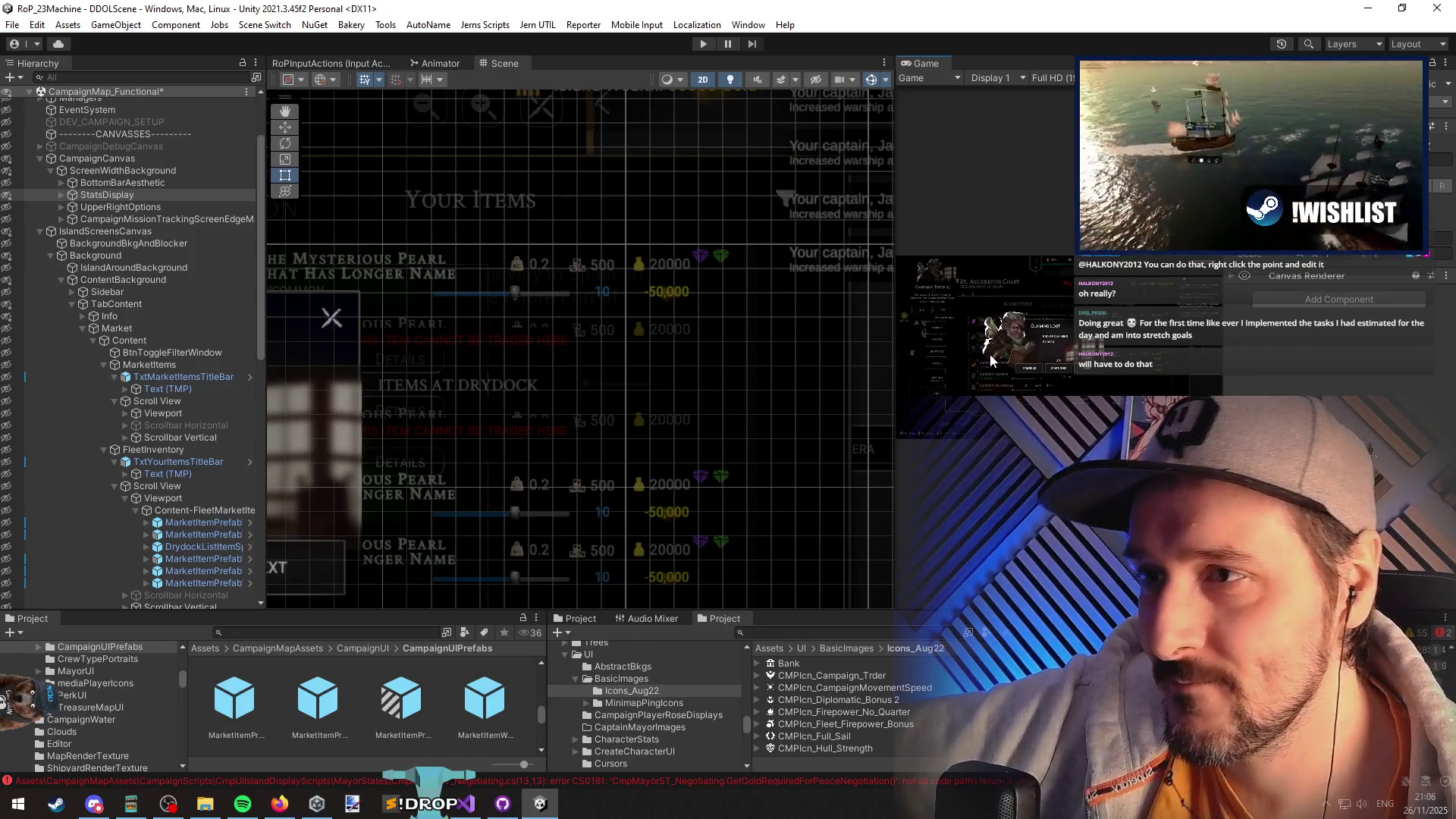
scroll(872, 321, "down", 3)
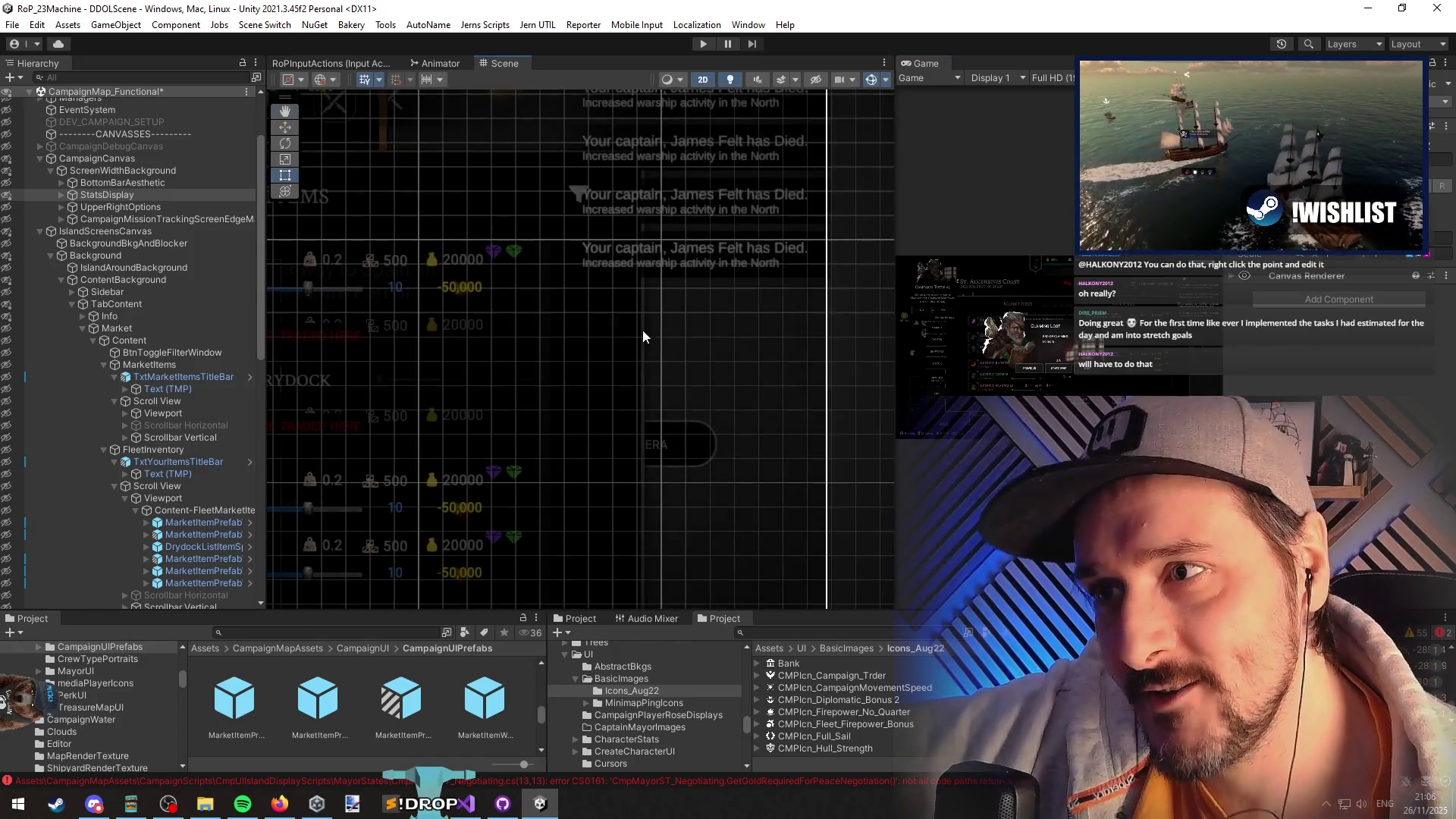
- Inspect the Raw Image and MaskInner objects under TutorialCanvas with a wider Scene view
left_click(842, 334)
left_click(864, 351)
scroll(596, 364, "down", 2)
scroll(590, 377, "down", 2)
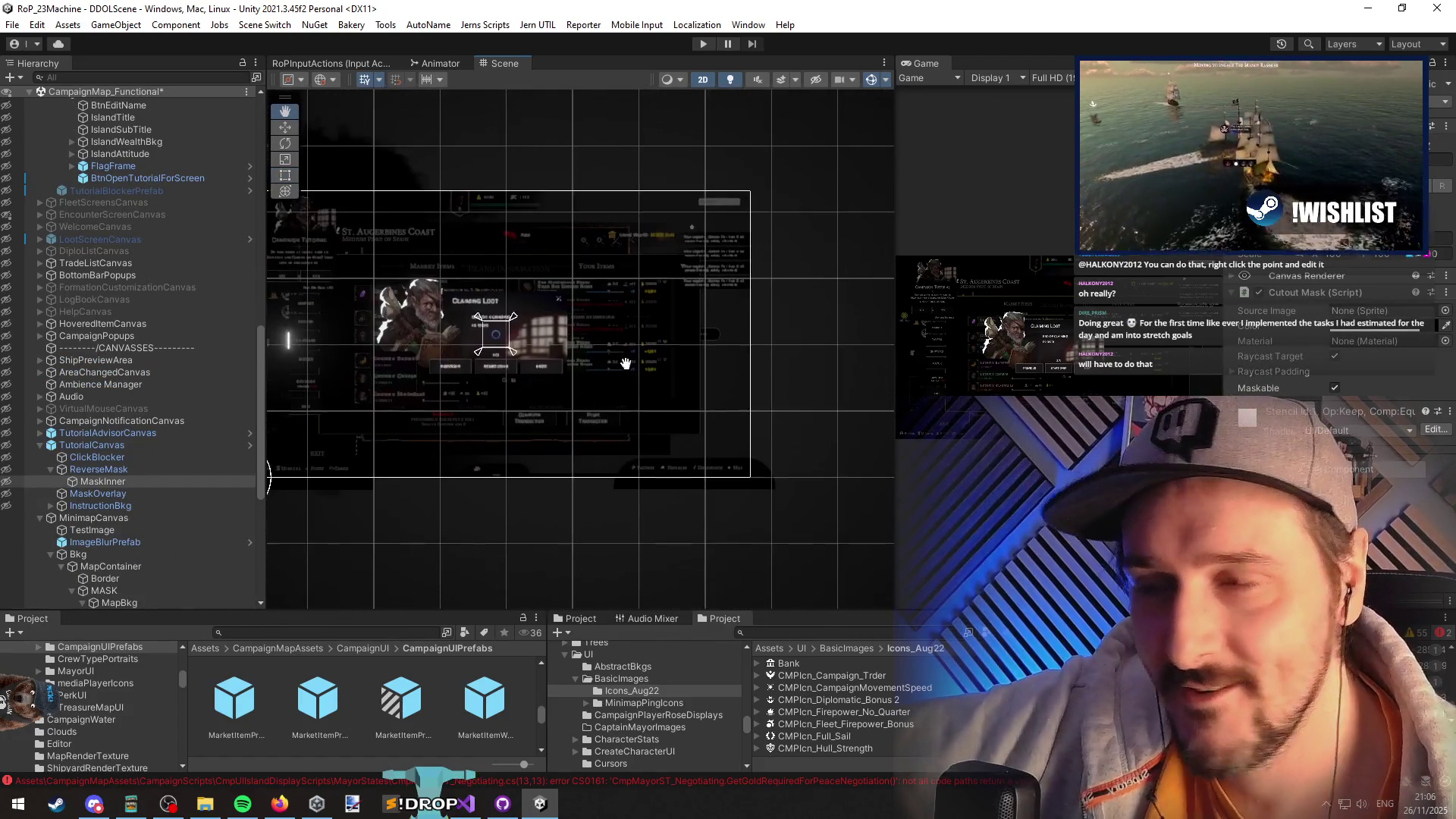
left_click(845, 308)
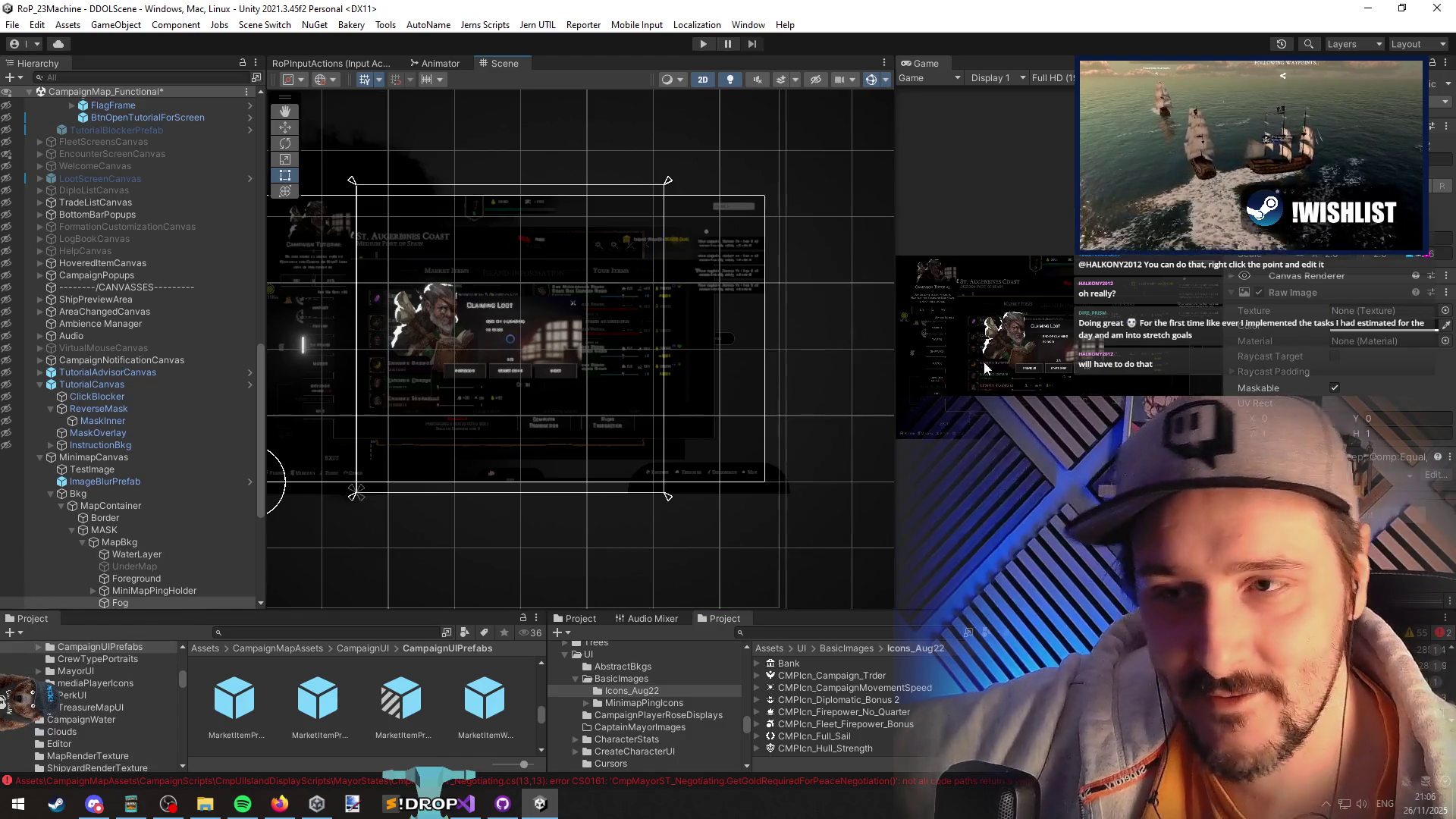
left_click_drag(896, 393, 919, 395)
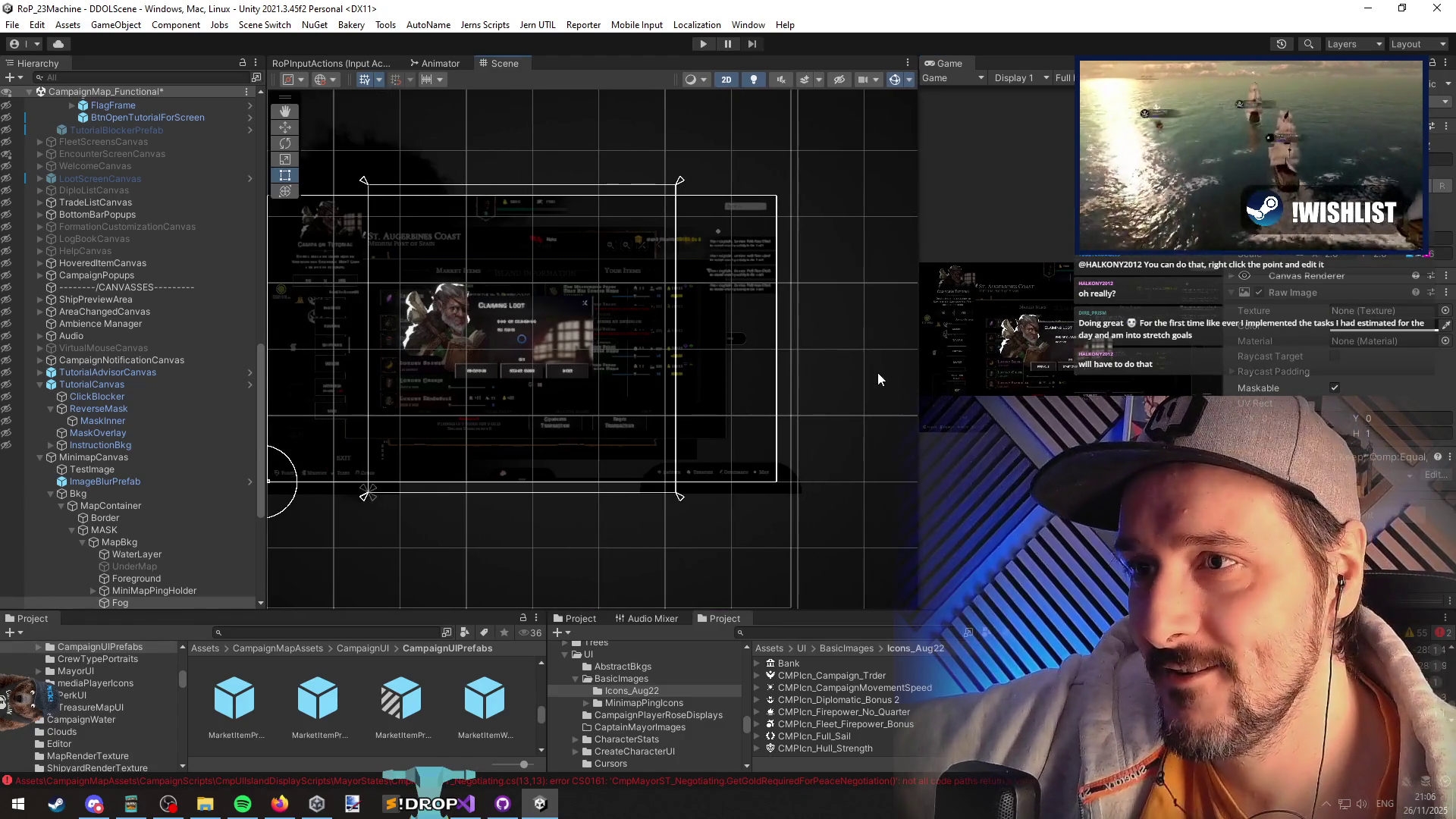
key("Down")
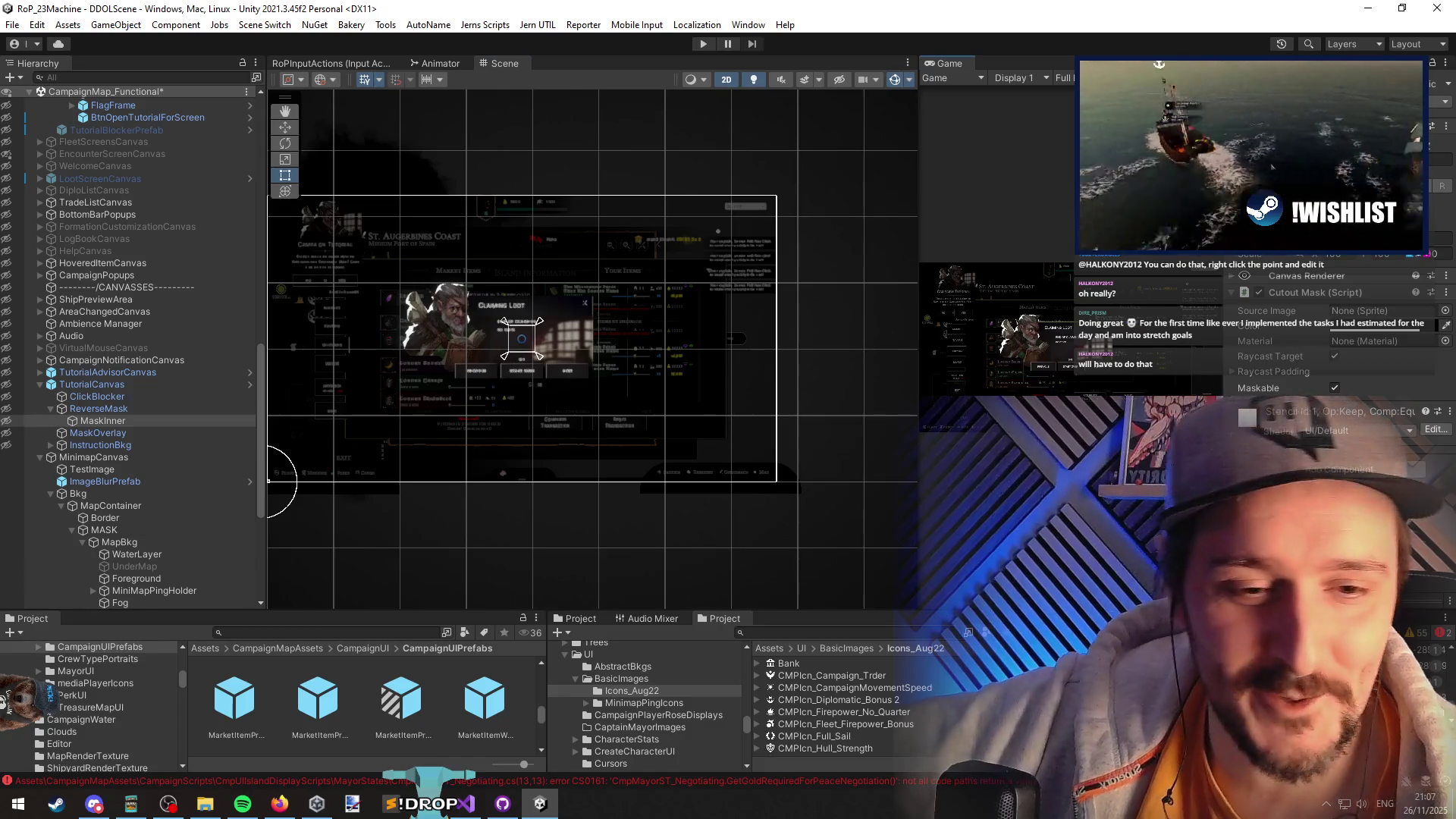
key("alt+Tab")
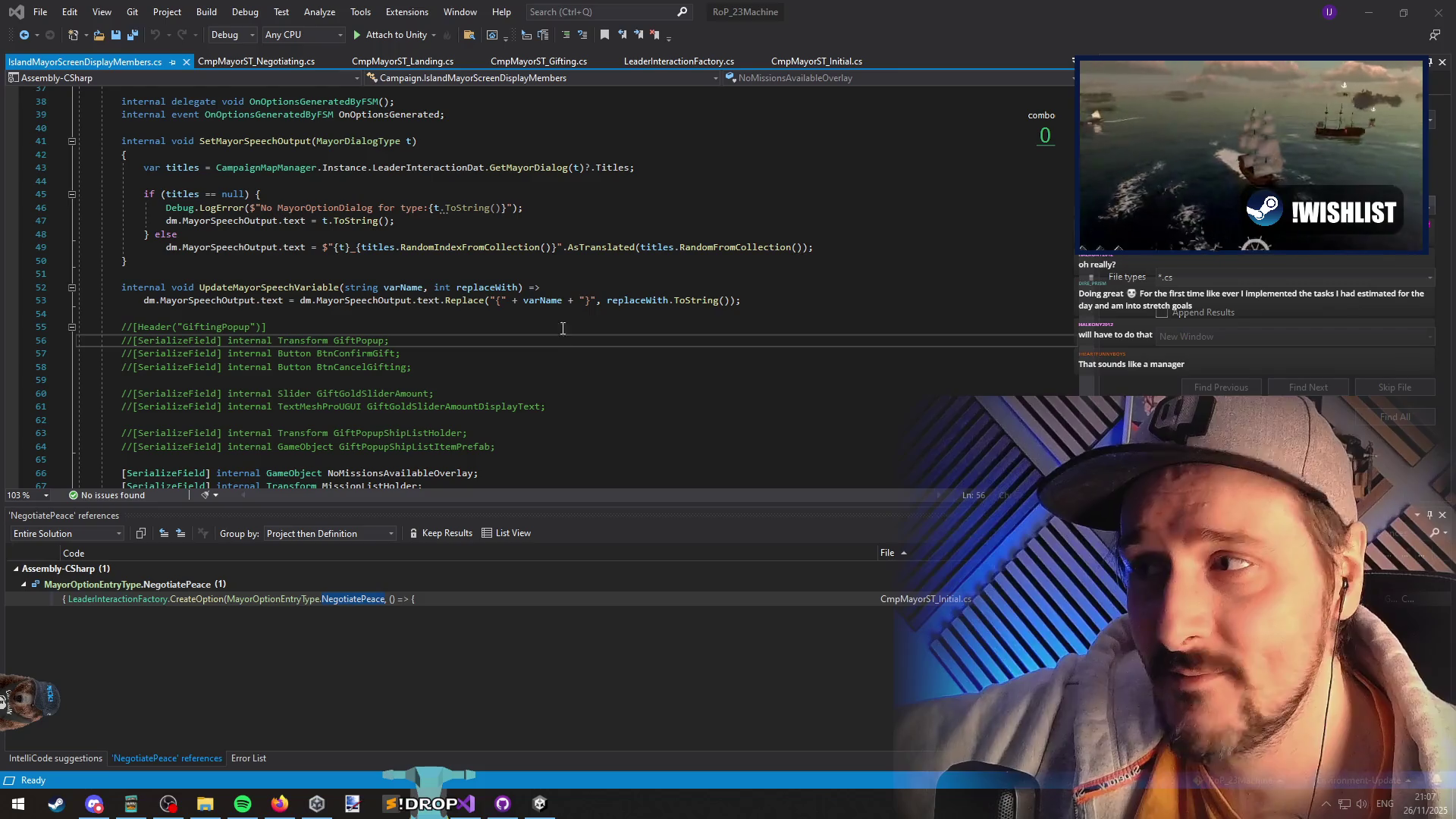
- Switch to CmpMayorST_Negotiating.cs and highlight goldRequired in GetOptions to review its uses
left_click(79, 313)
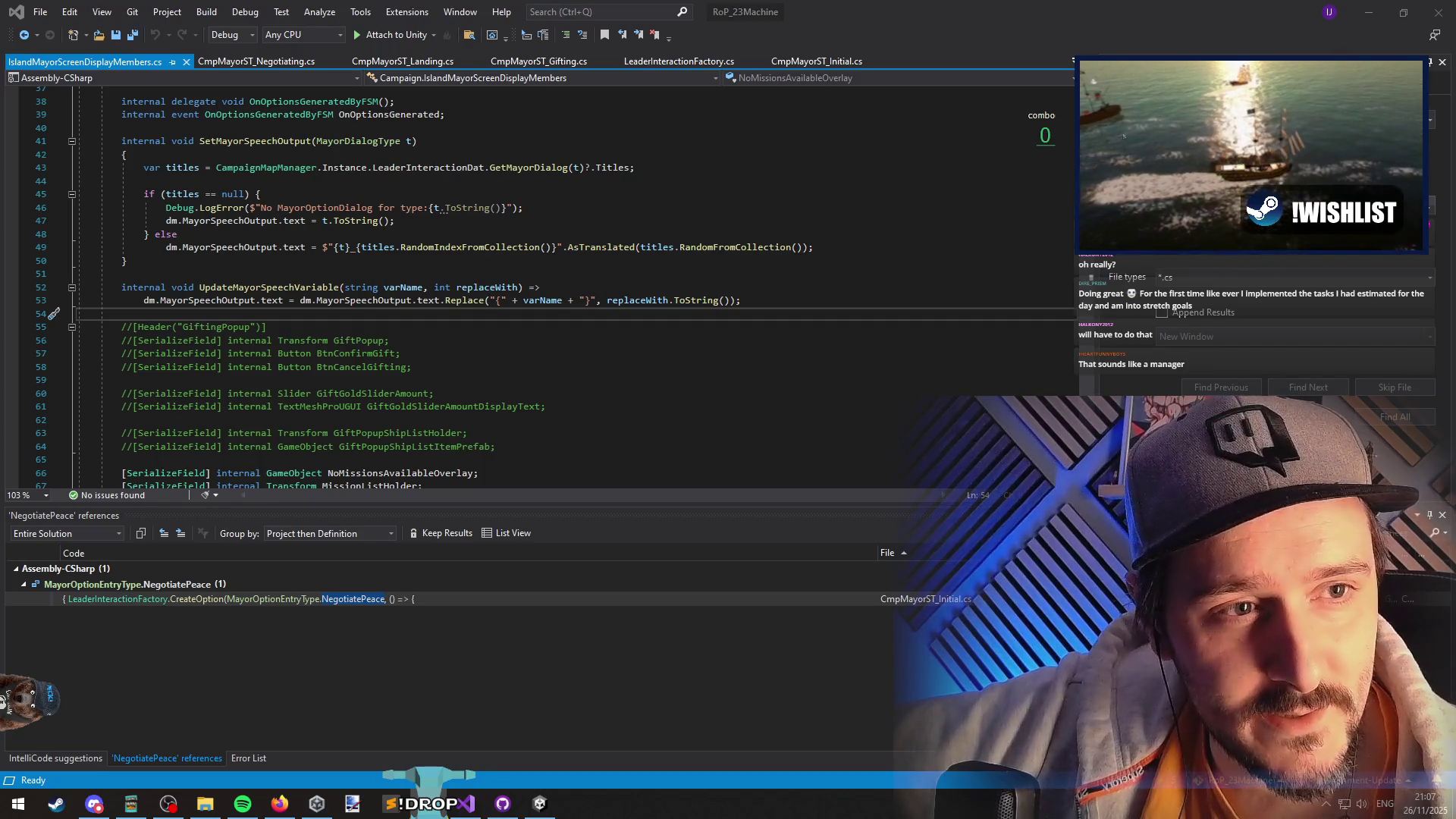
scroll(632, 353, "up", 7)
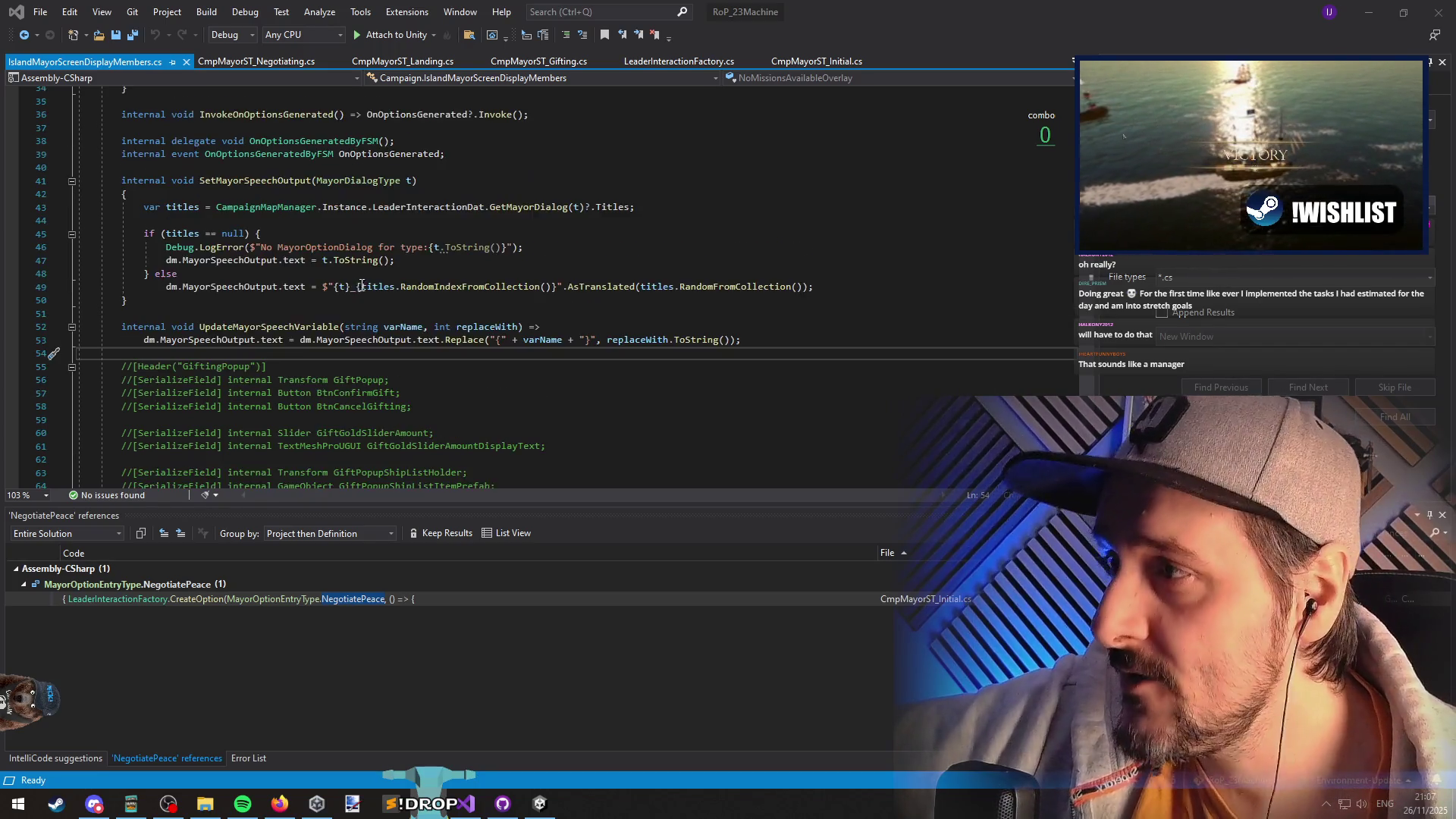
left_click(304, 340)
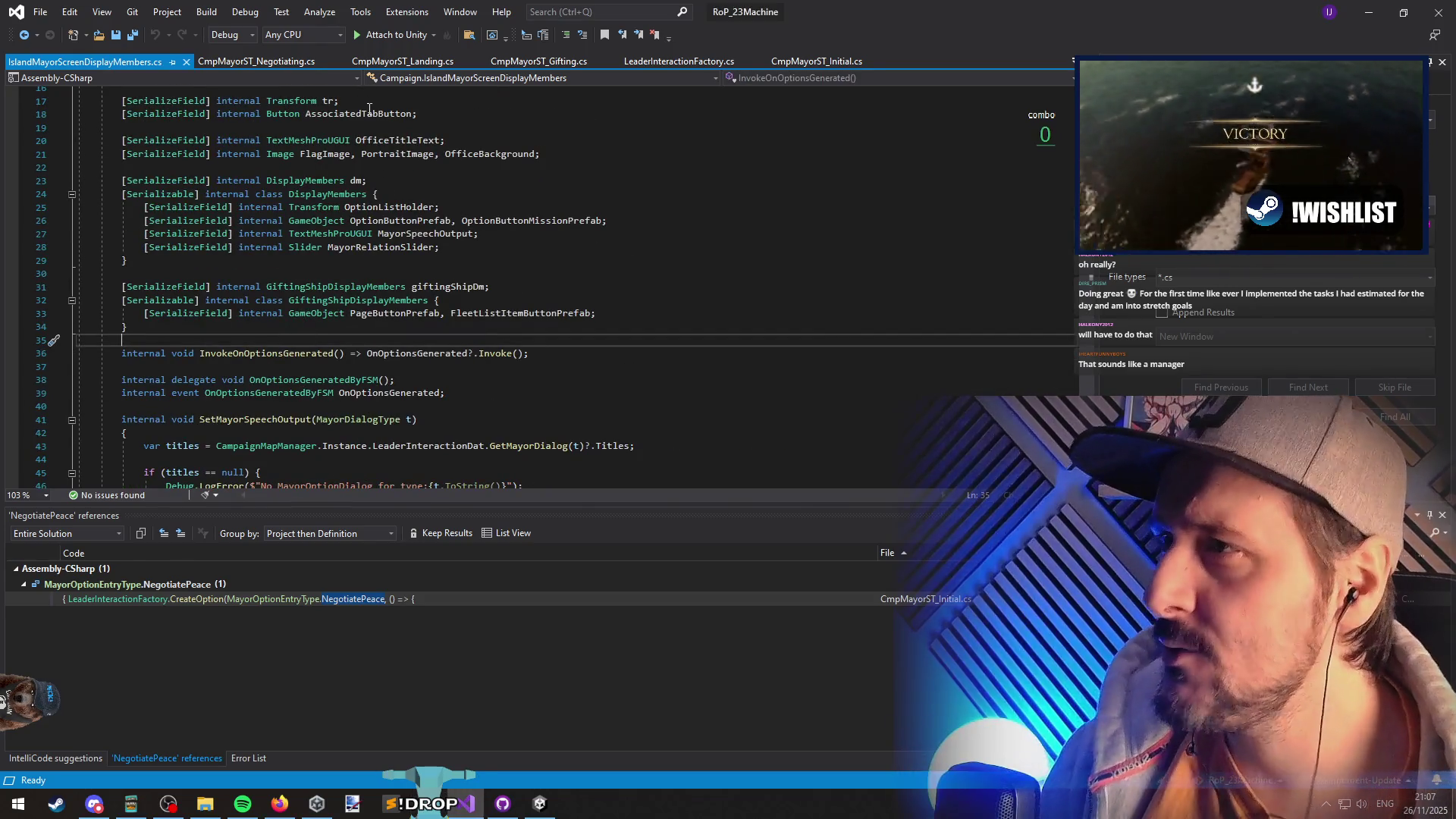
key("ctrl+Tab")
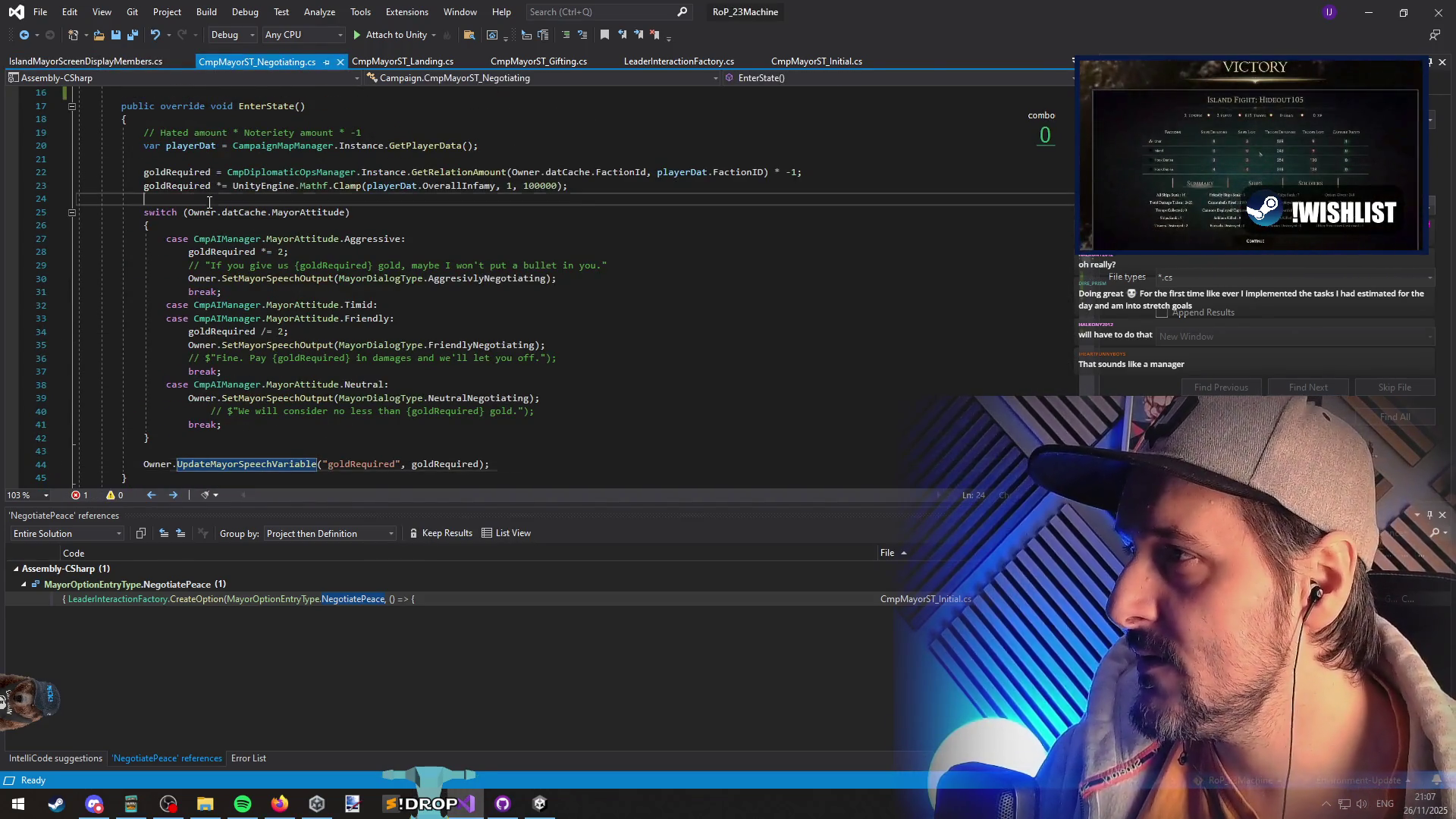
left_click(209, 200)
scroll(290, 306, "down", 4)
left_click(228, 288)
scroll(254, 329, "down", 3)
left_click(199, 305)
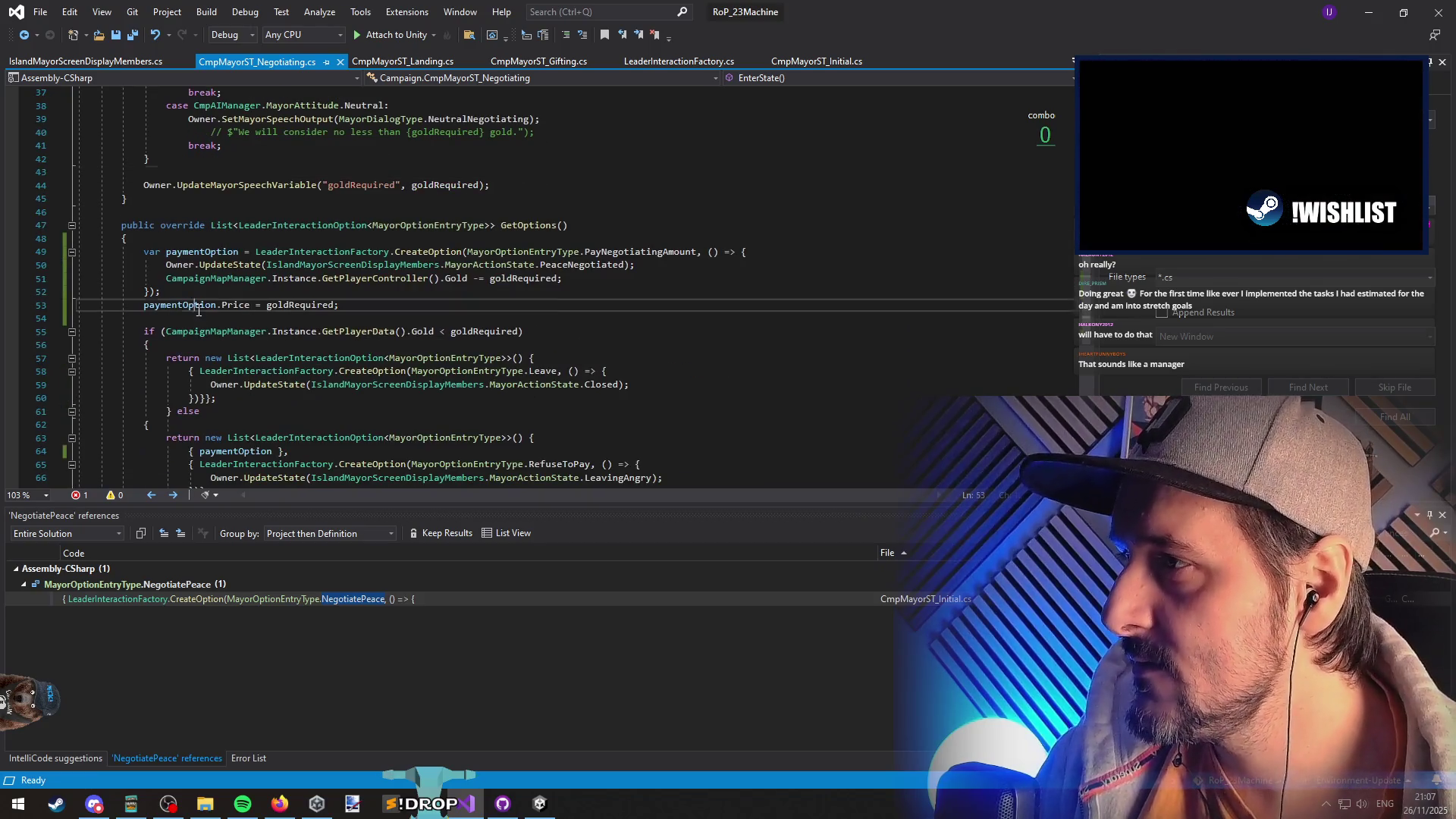
double_click(305, 305)
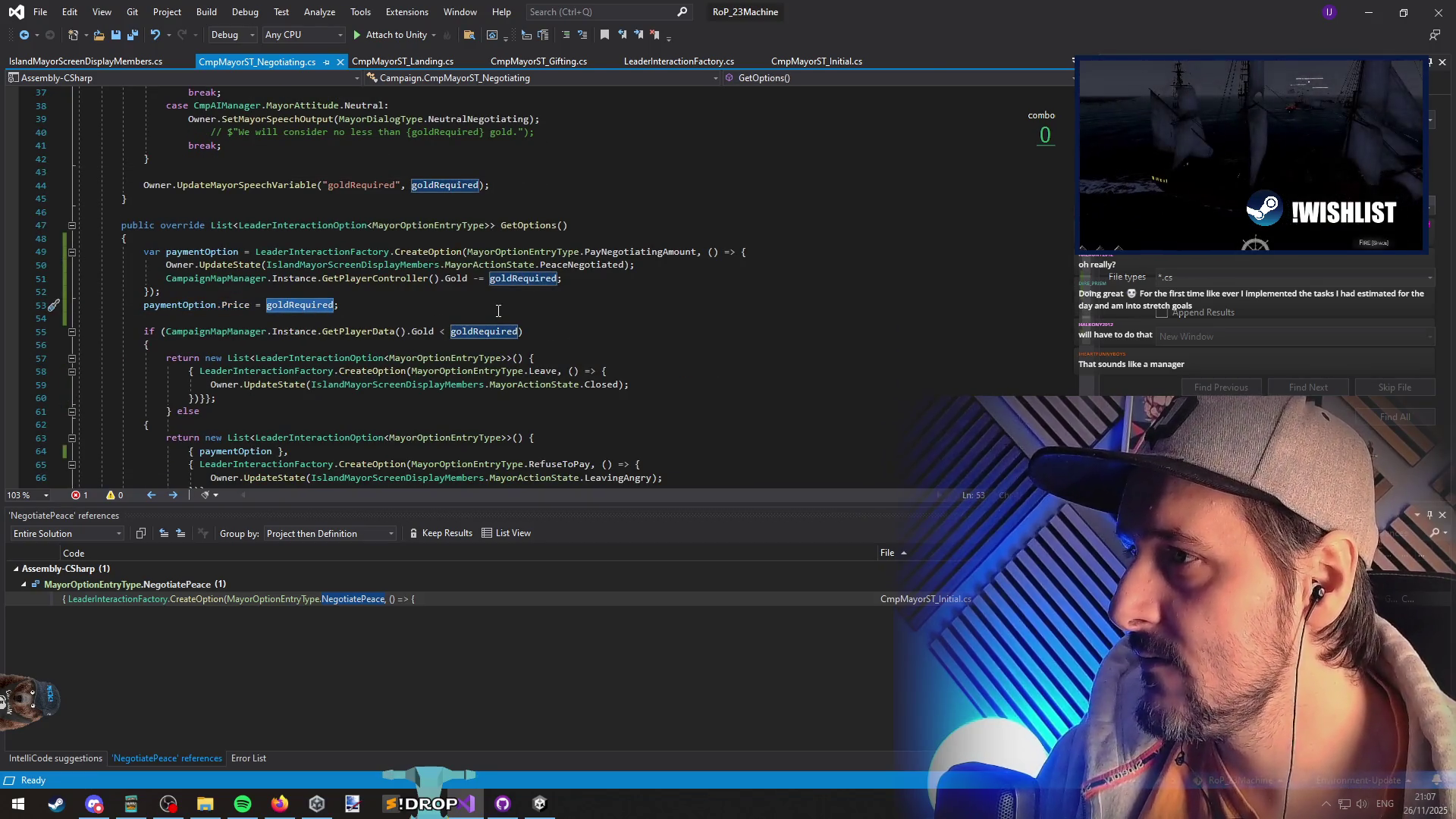
- Delete the GetGoldRequiredForPeaceNegotiation stub on lines 12–16 and save all files
scroll(498, 311, "up", 12)
left_click_drag(205, 238, 212, 294)
key("Delete")
scroll(212, 293, "down", 3)
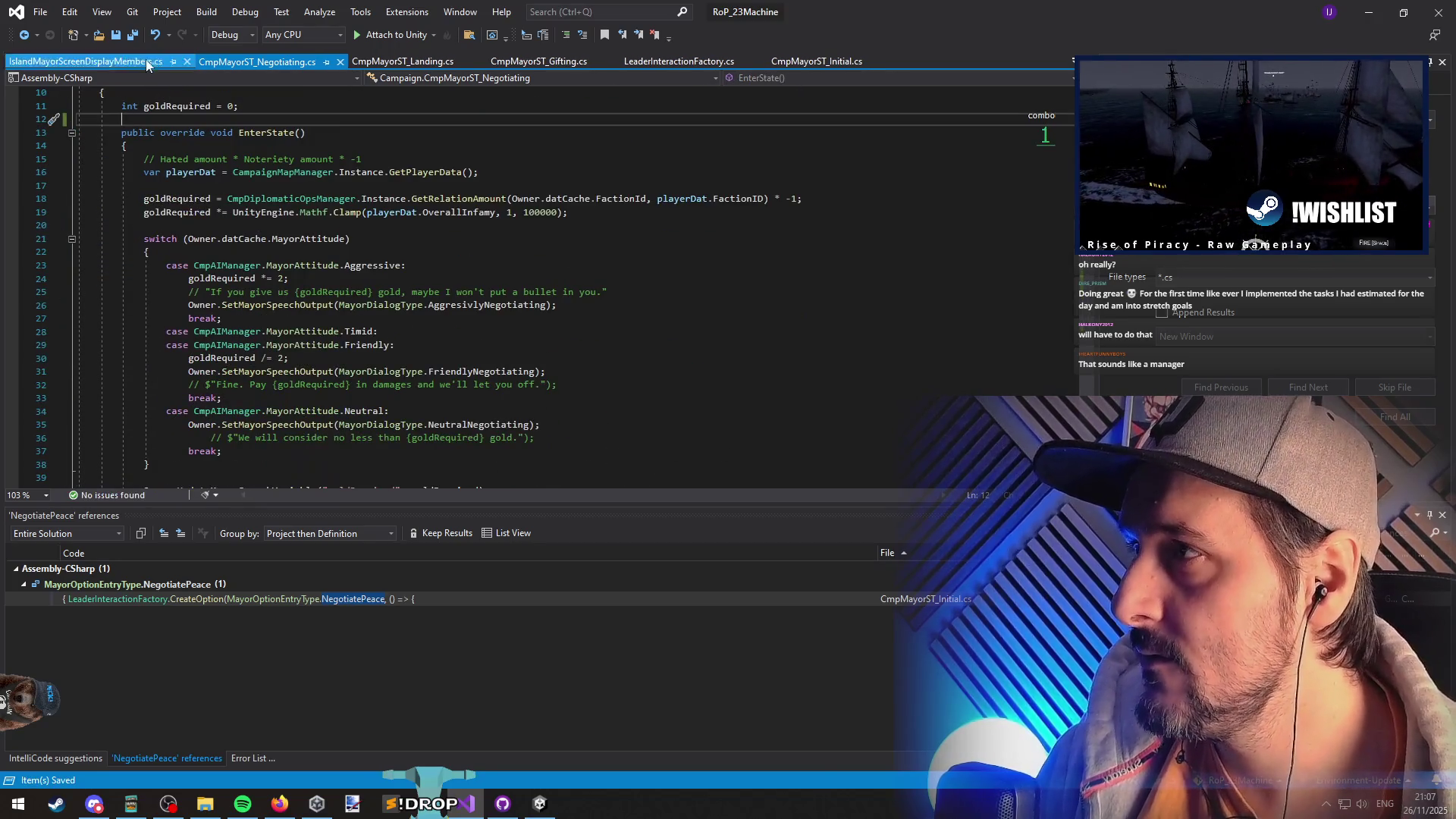
left_click(133, 34)
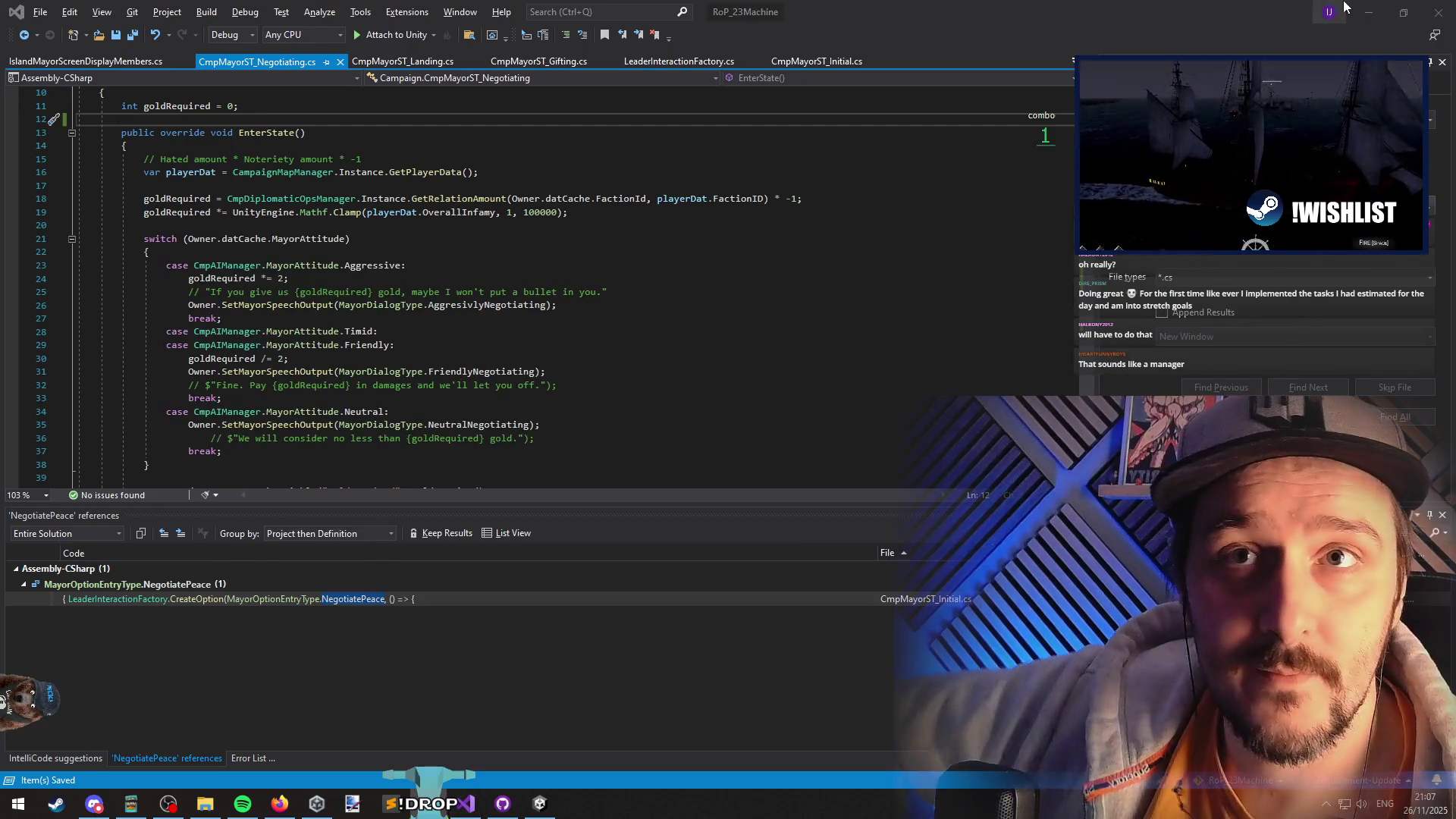
- Return to the Unity editor and let the Compiling C# Scripts dialog run
key("alt+Tab")
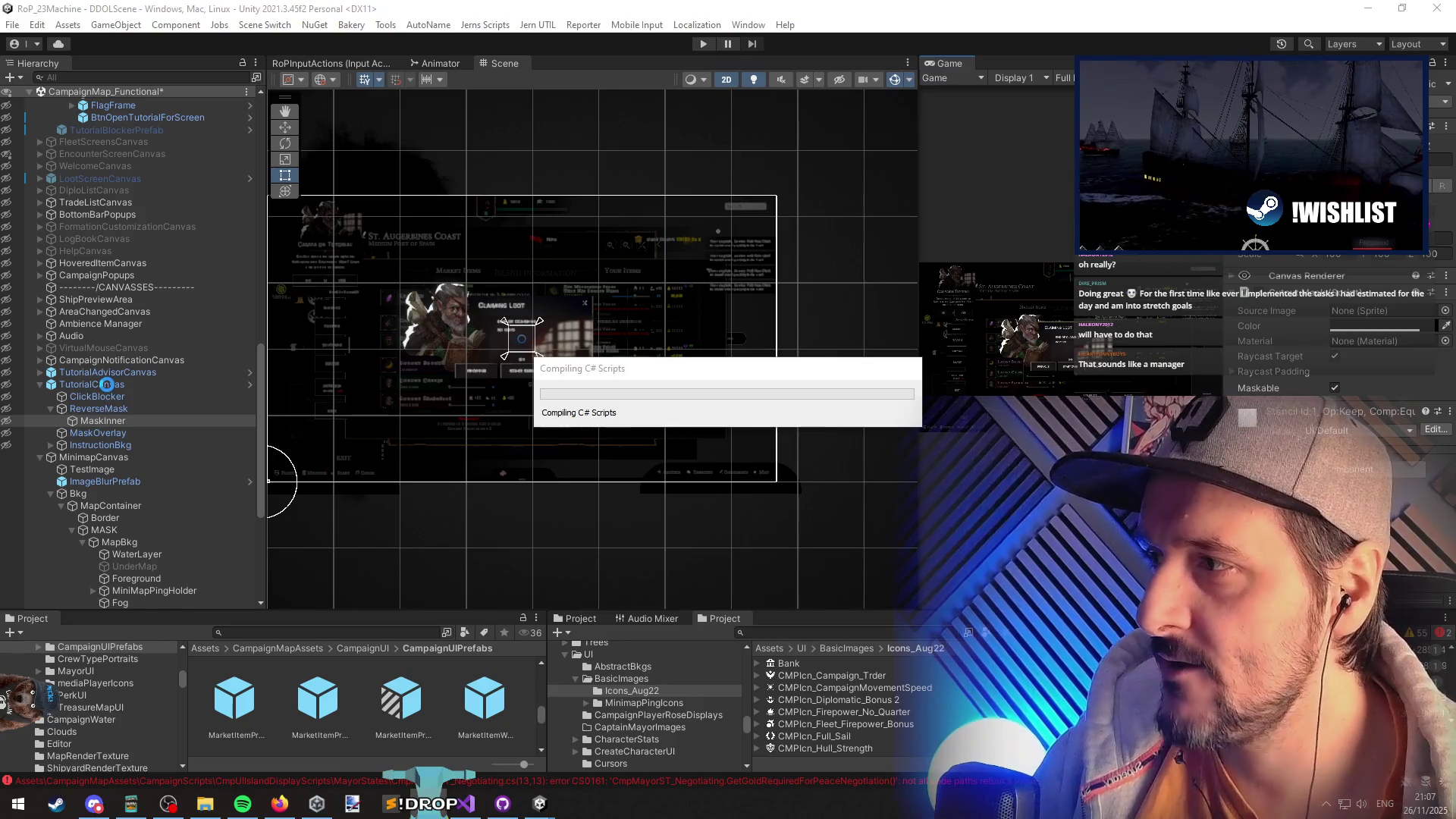
key("alt+Tab")
key("ctrl+t")
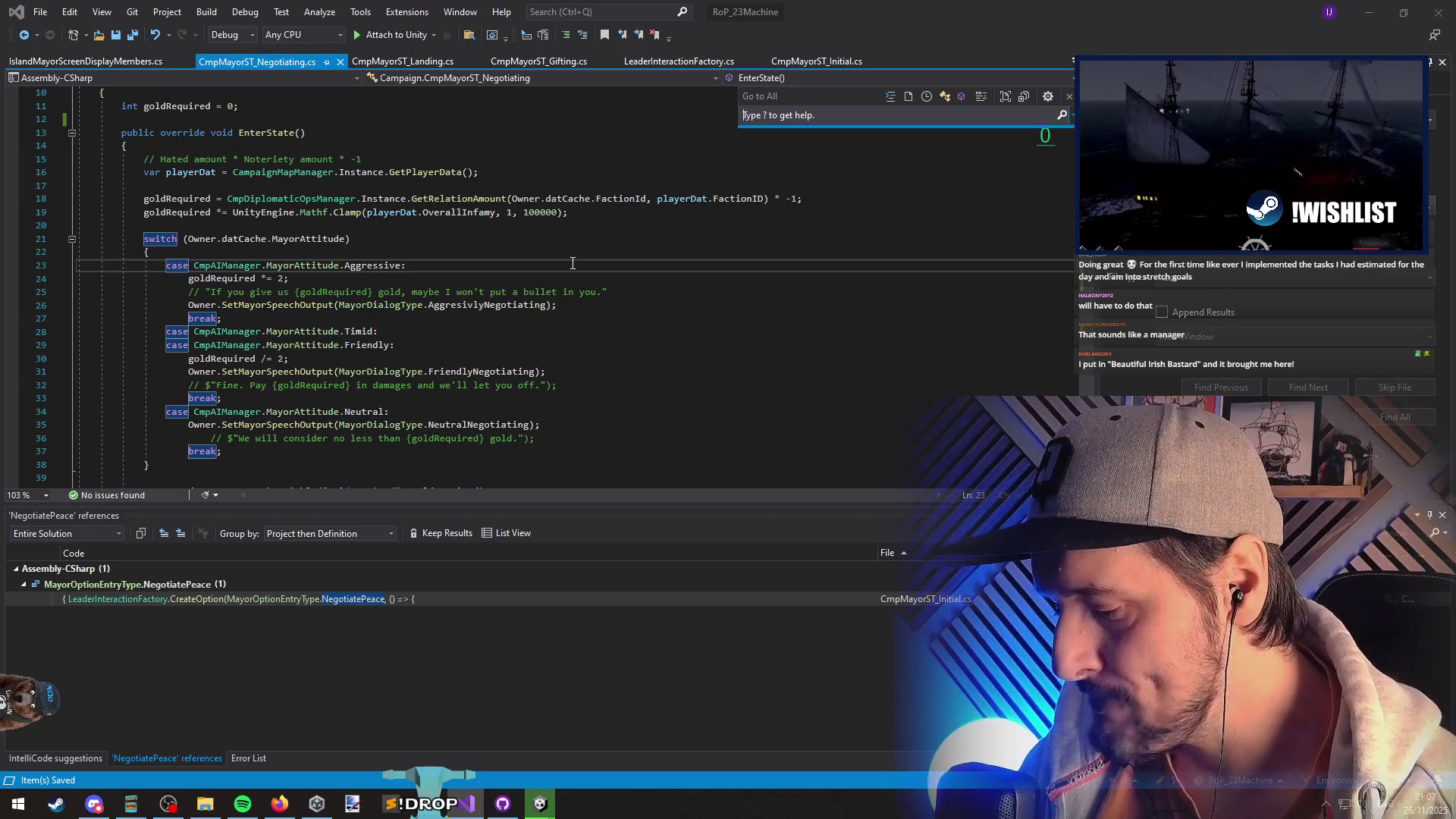
type("playerst_vis")
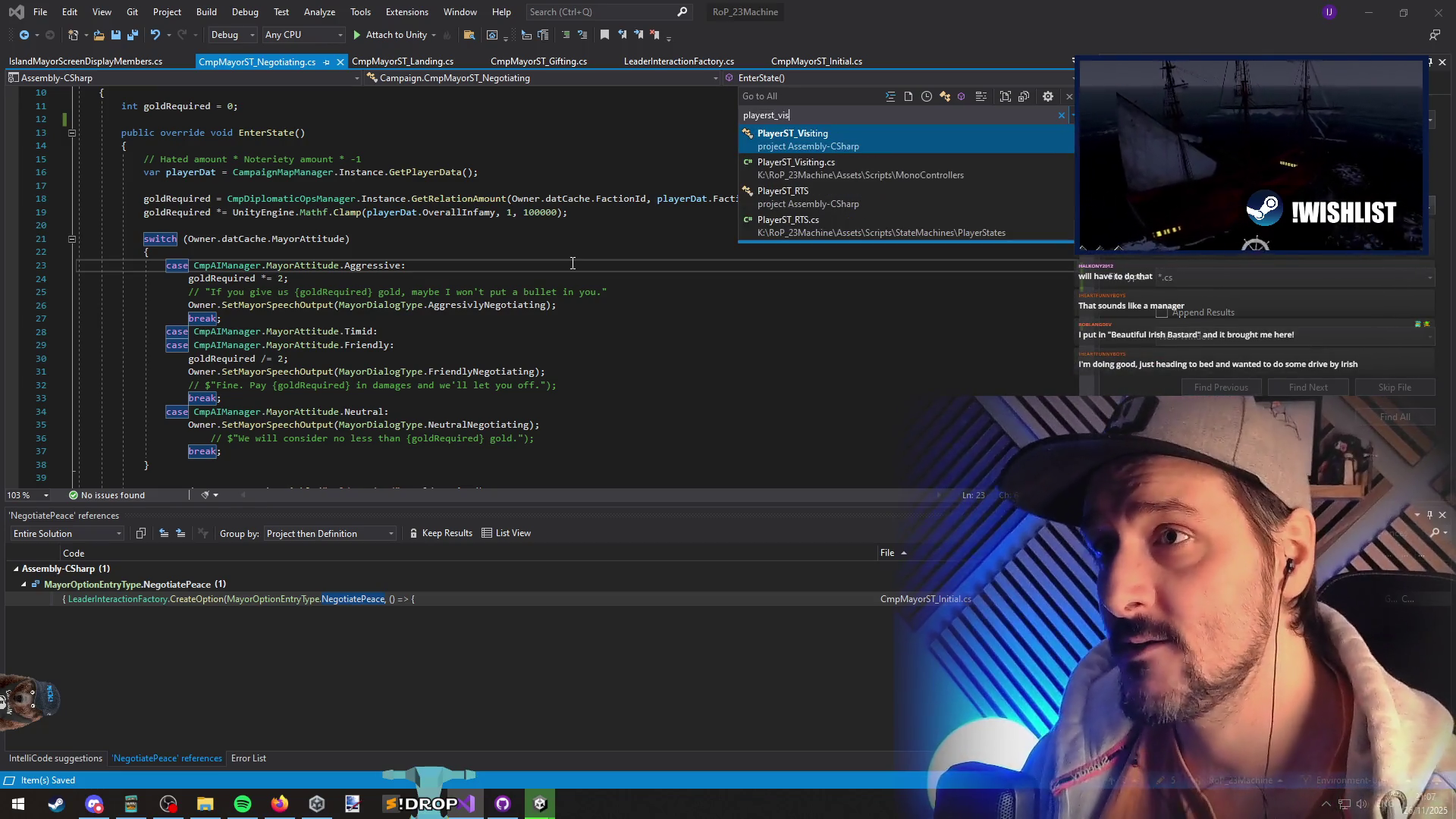
key("Return")
left_click(524, 303)
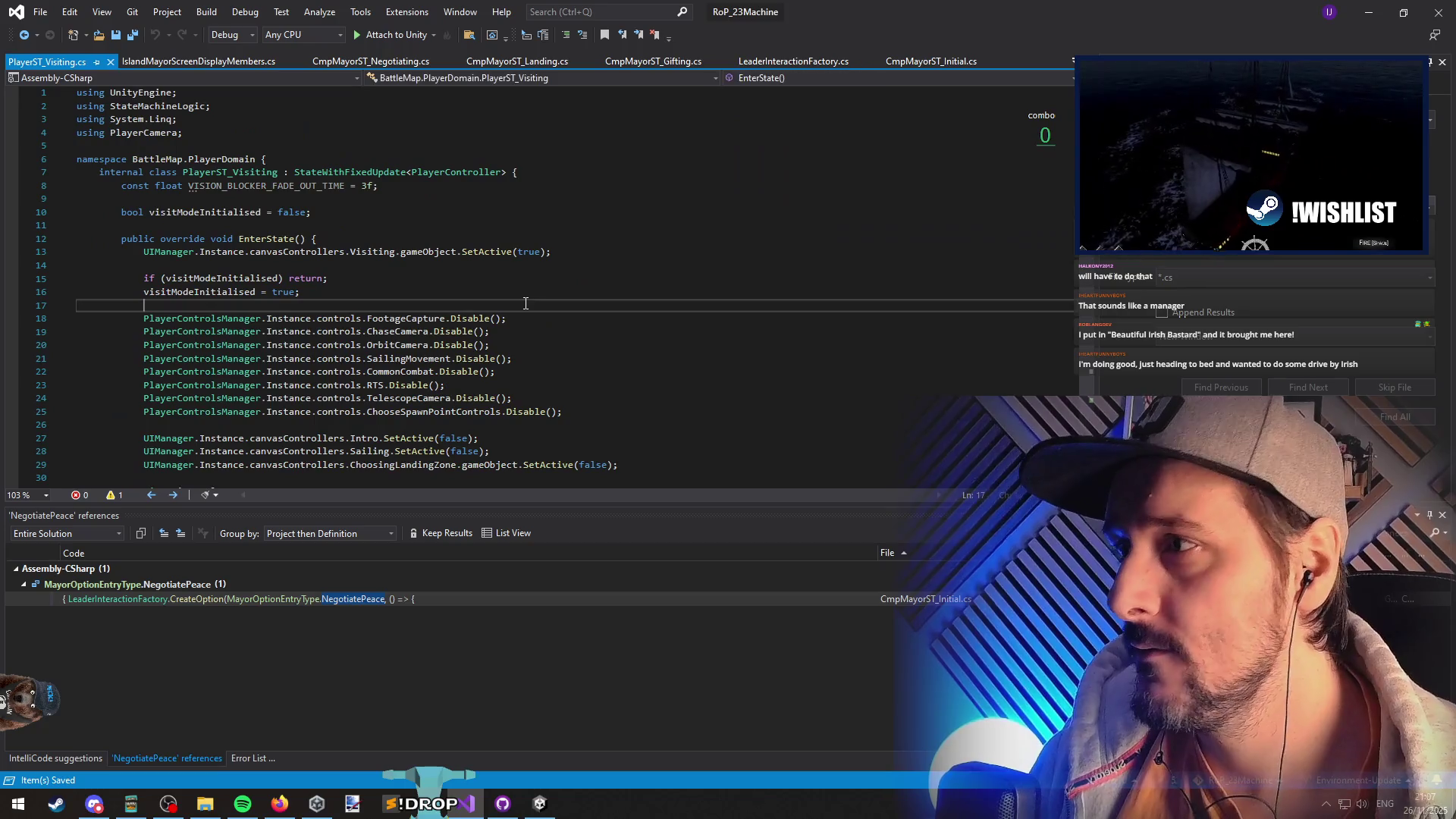
key("Up")
key("Up")
key("Up")
scroll(519, 292, "down", 5)
left_click(458, 304)
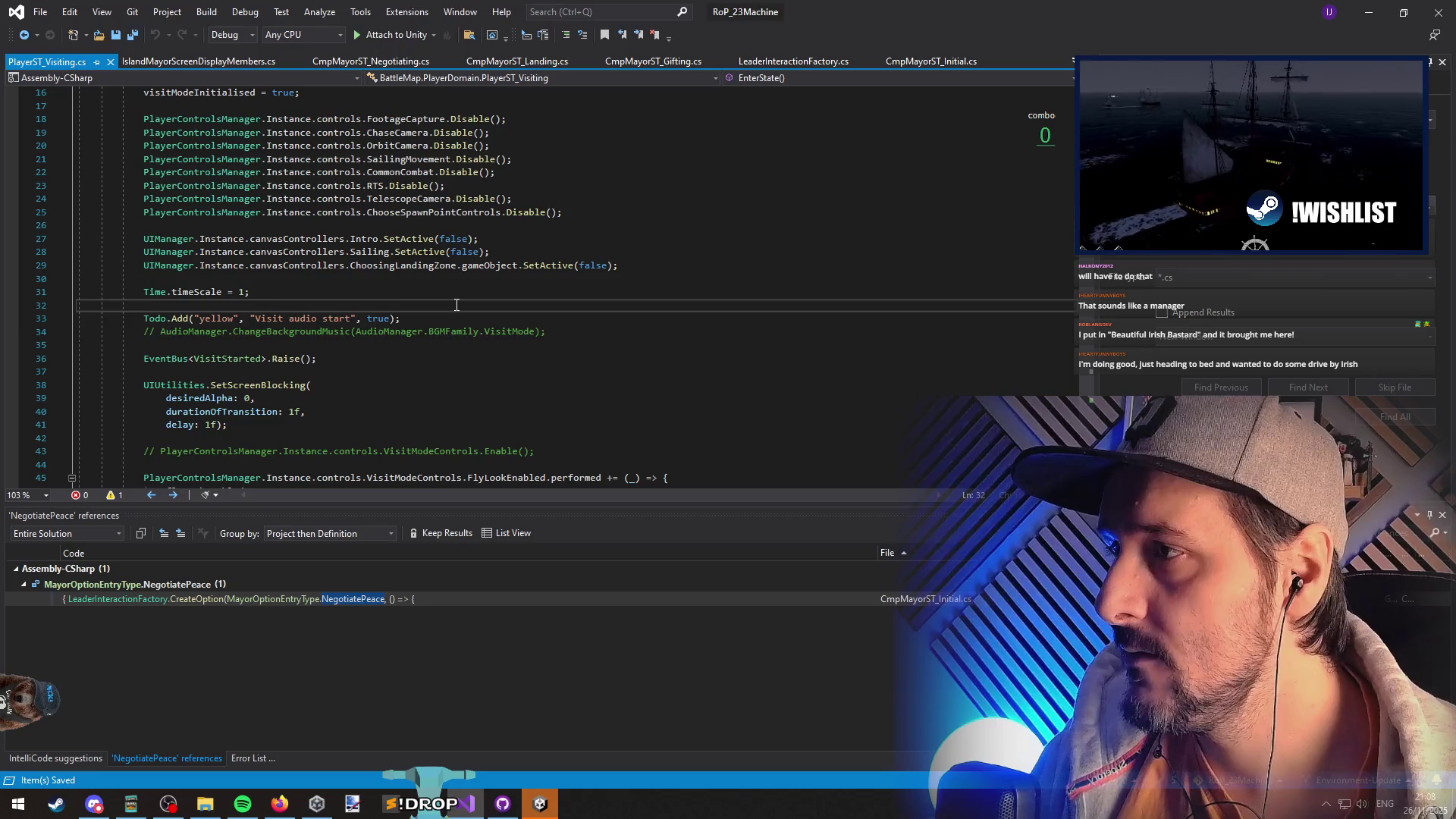
scroll(456, 305, "down", 3)
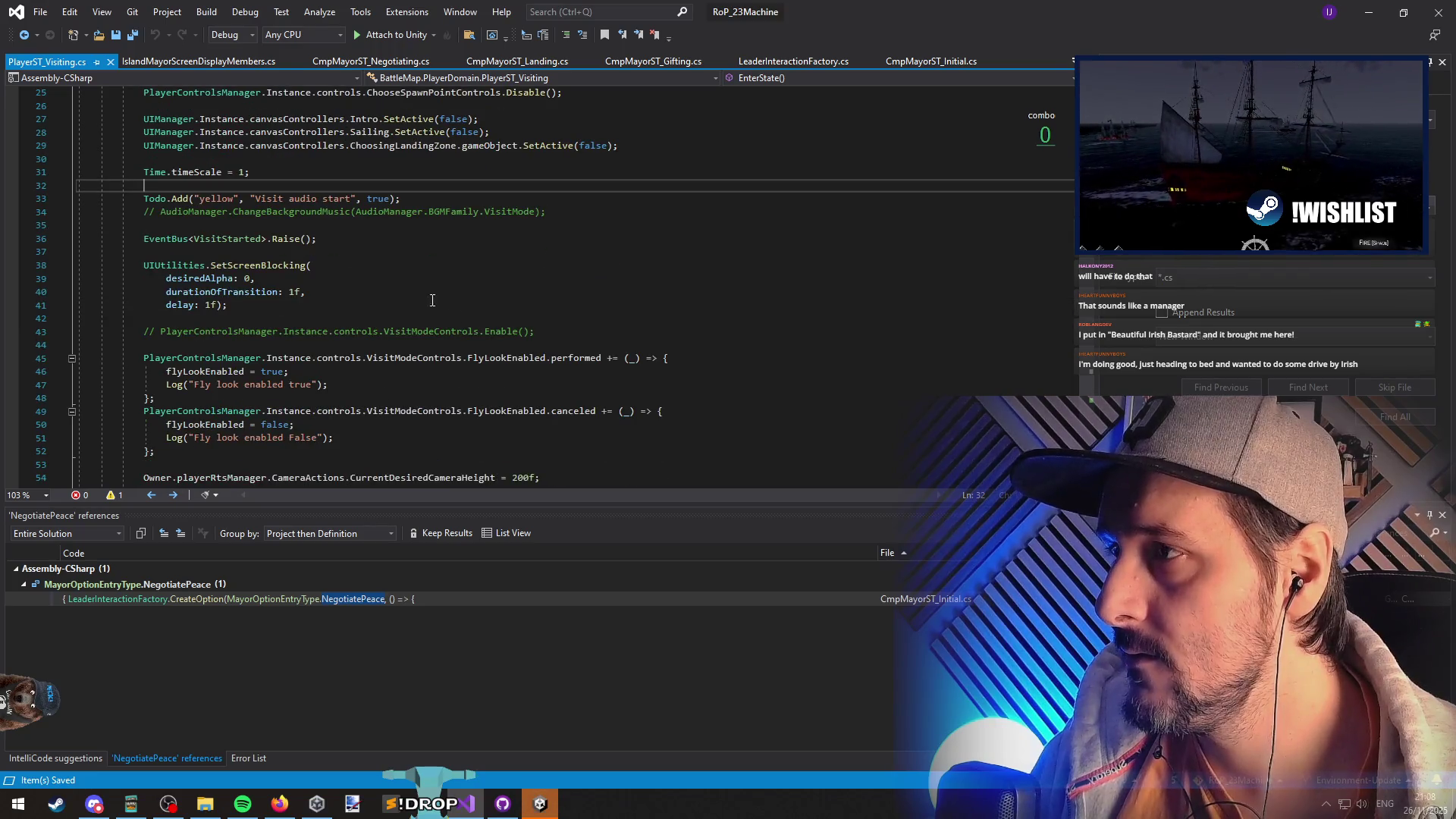
left_click(357, 198)
key("Down")
key("Down")
key("Down")
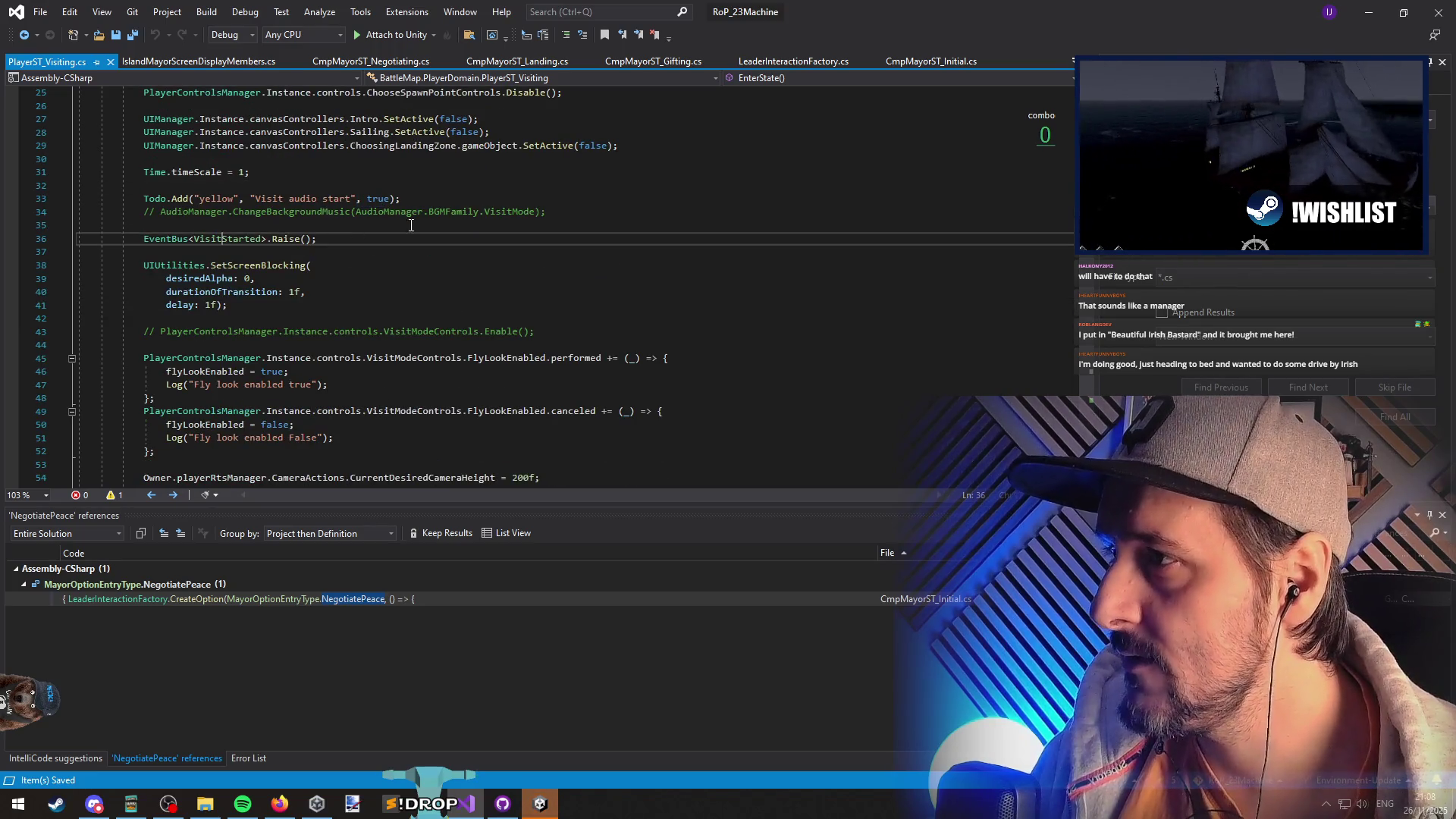
scroll(273, 237, "down", 5)
left_click(287, 251)
left_click(271, 269)
left_click(275, 198)
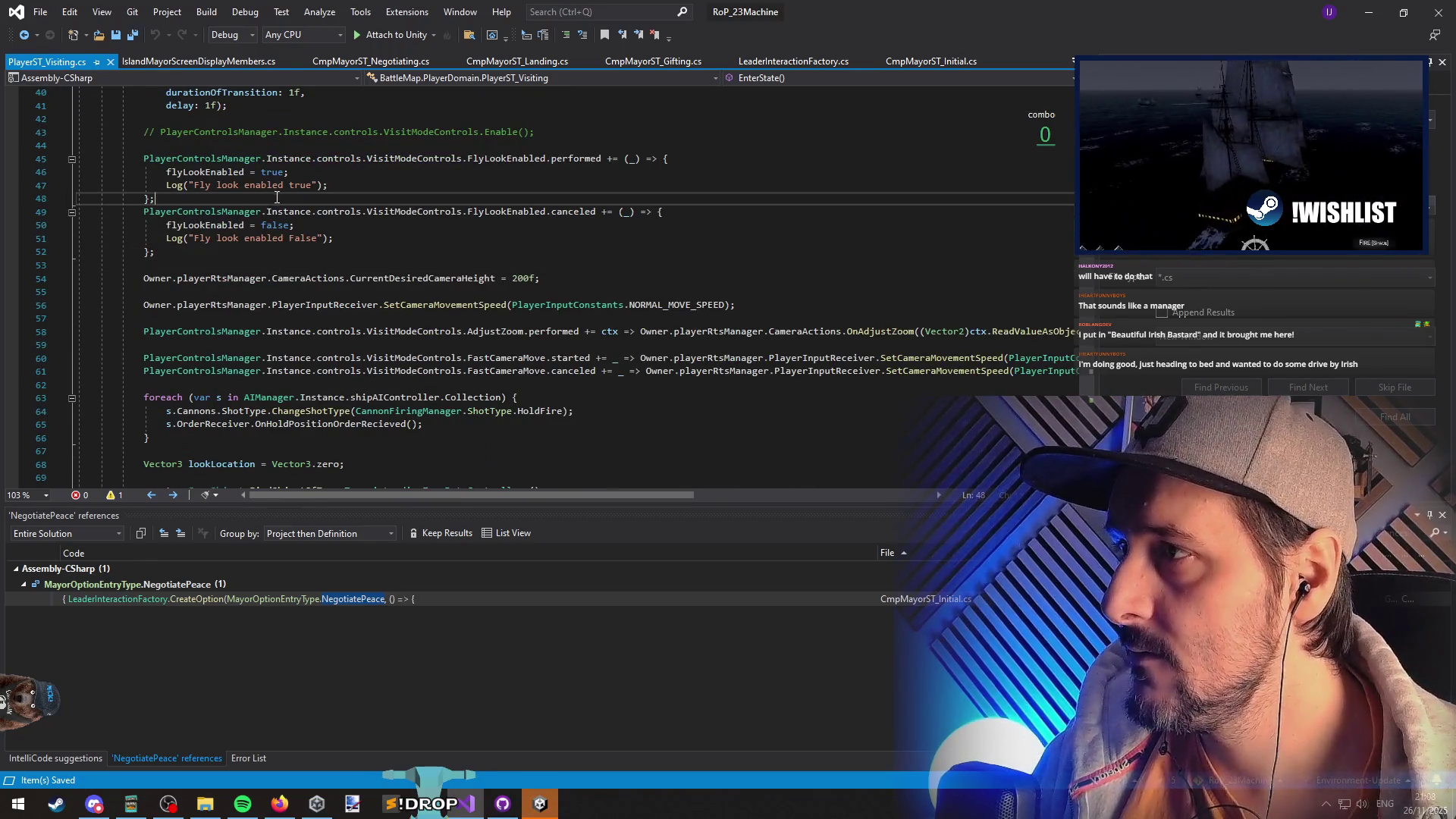
key("Return")
left_click(473, 269)
key("Down")
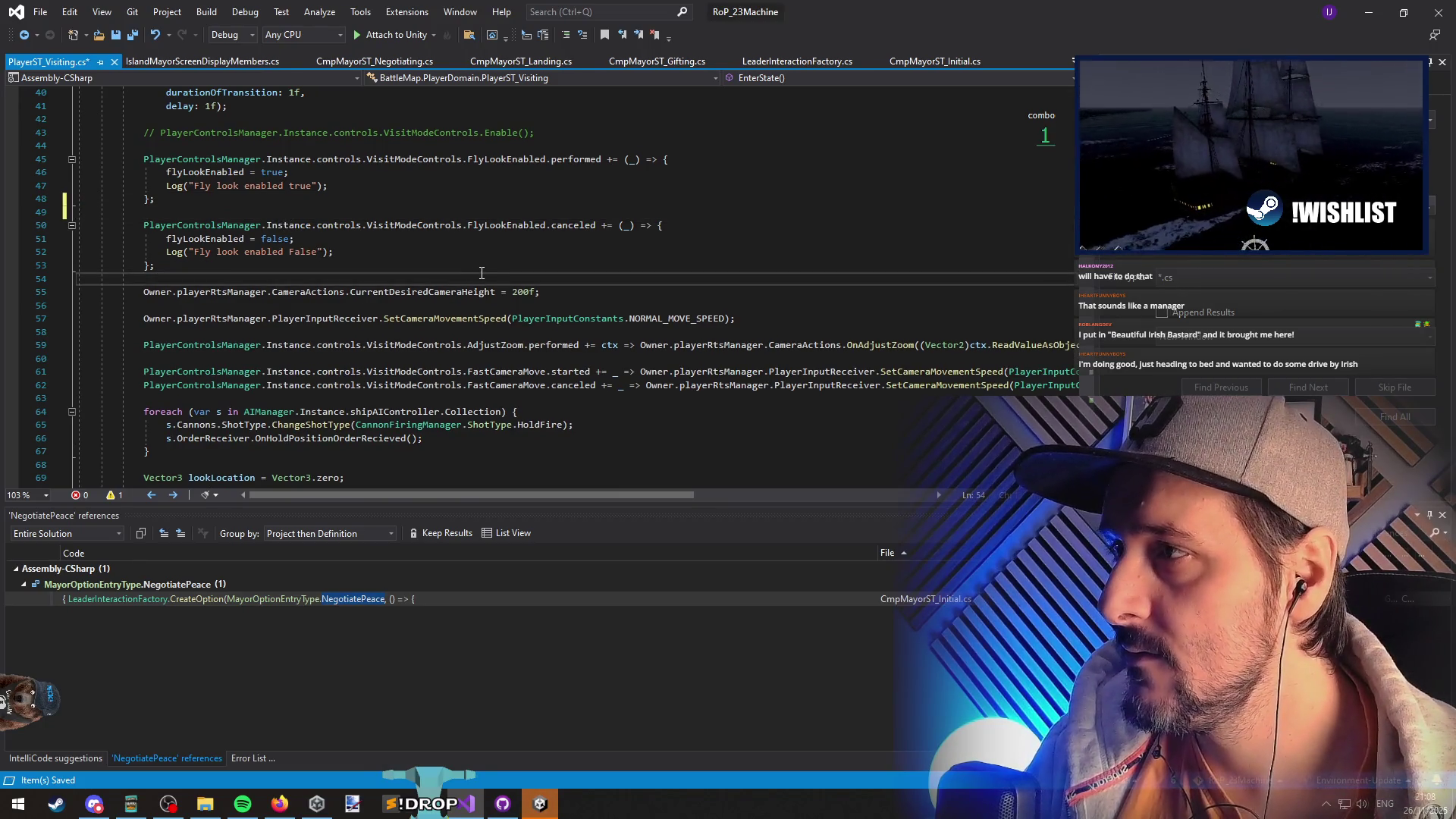
left_click(334, 186)
scroll(431, 303, "down", 2)
left_click(431, 319)
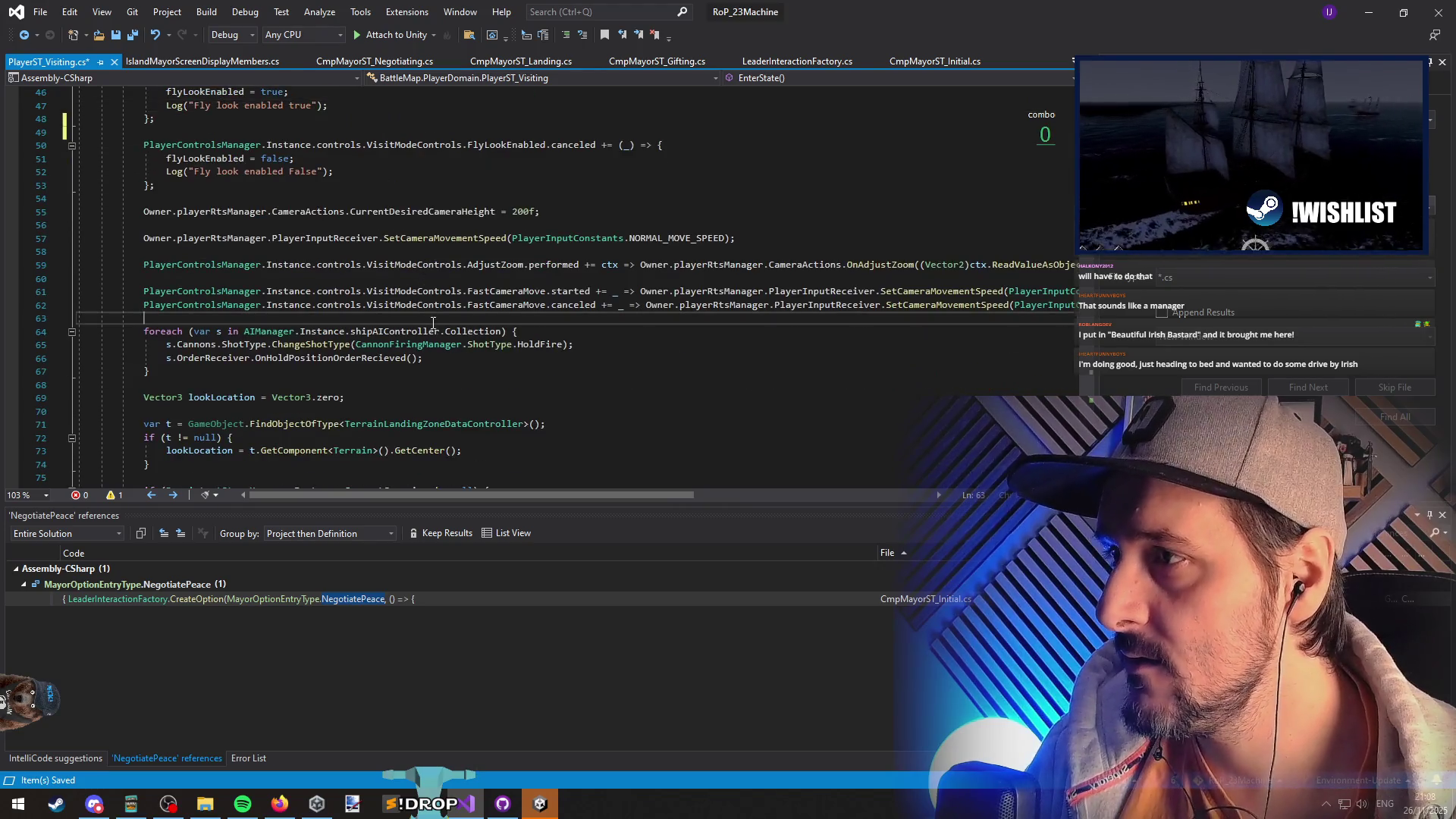
scroll(432, 319, "down", 1)
left_click(421, 346)
scroll(422, 348, "down", 3)
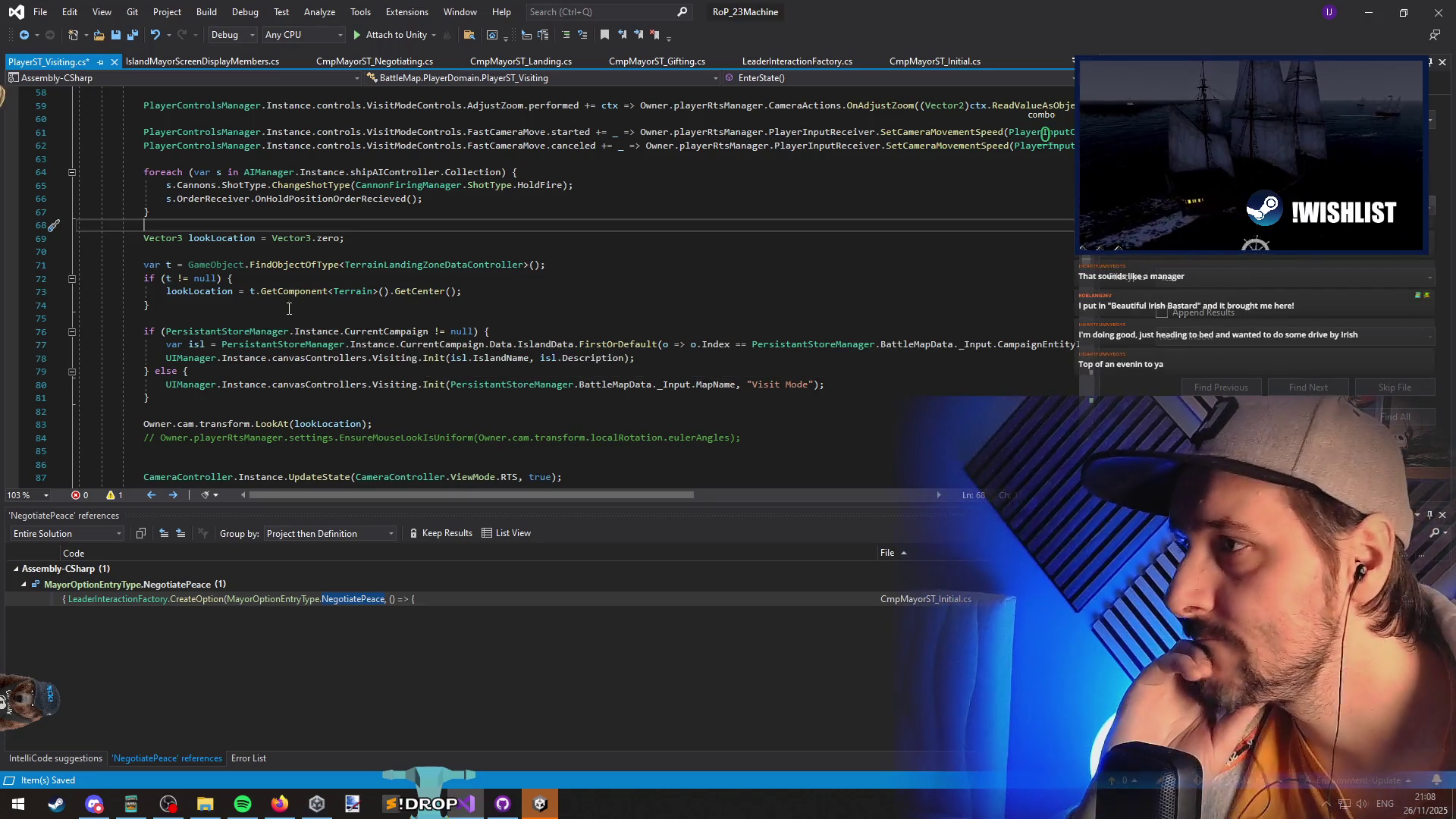
left_click(243, 253)
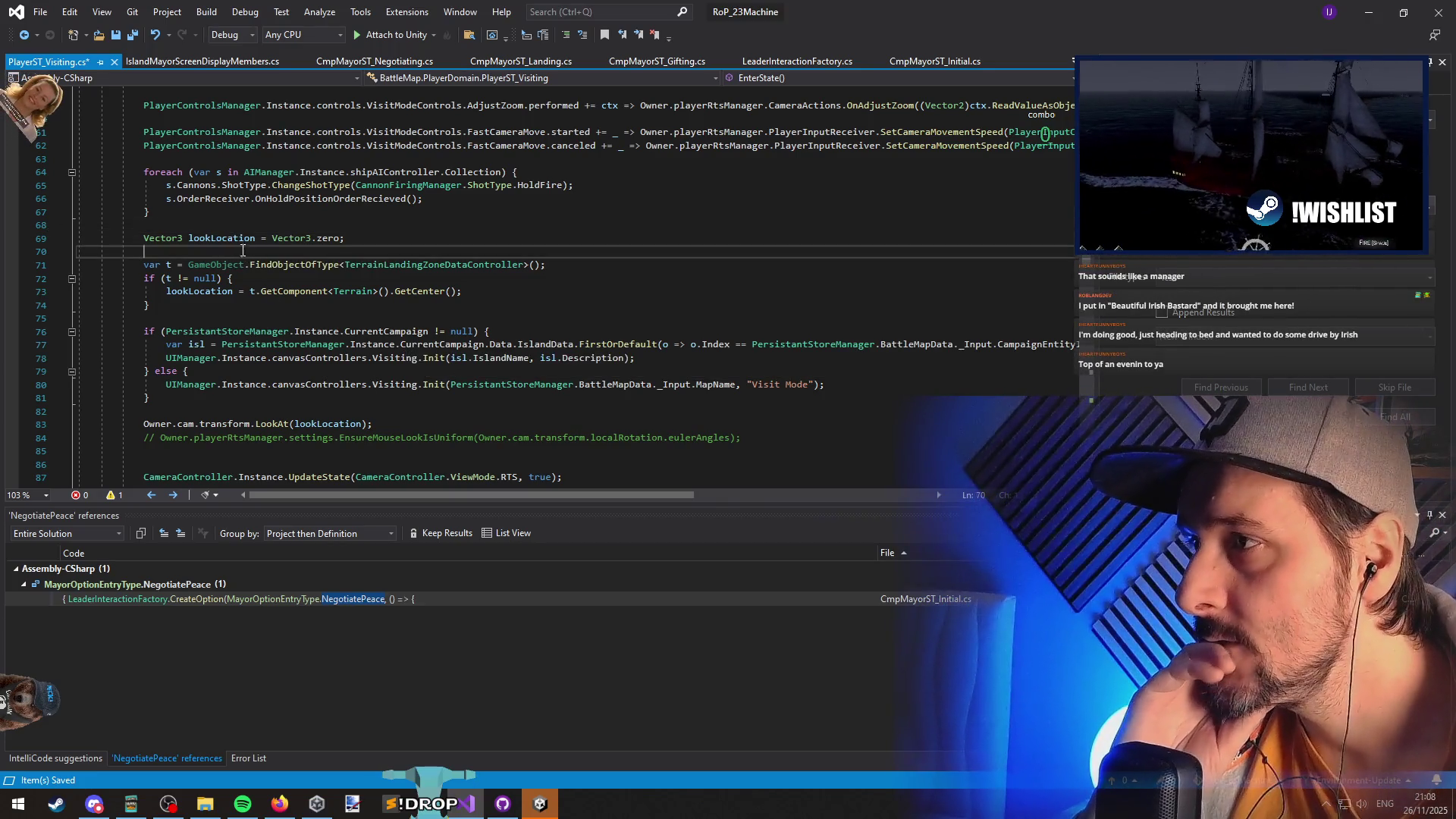
left_click(258, 314)
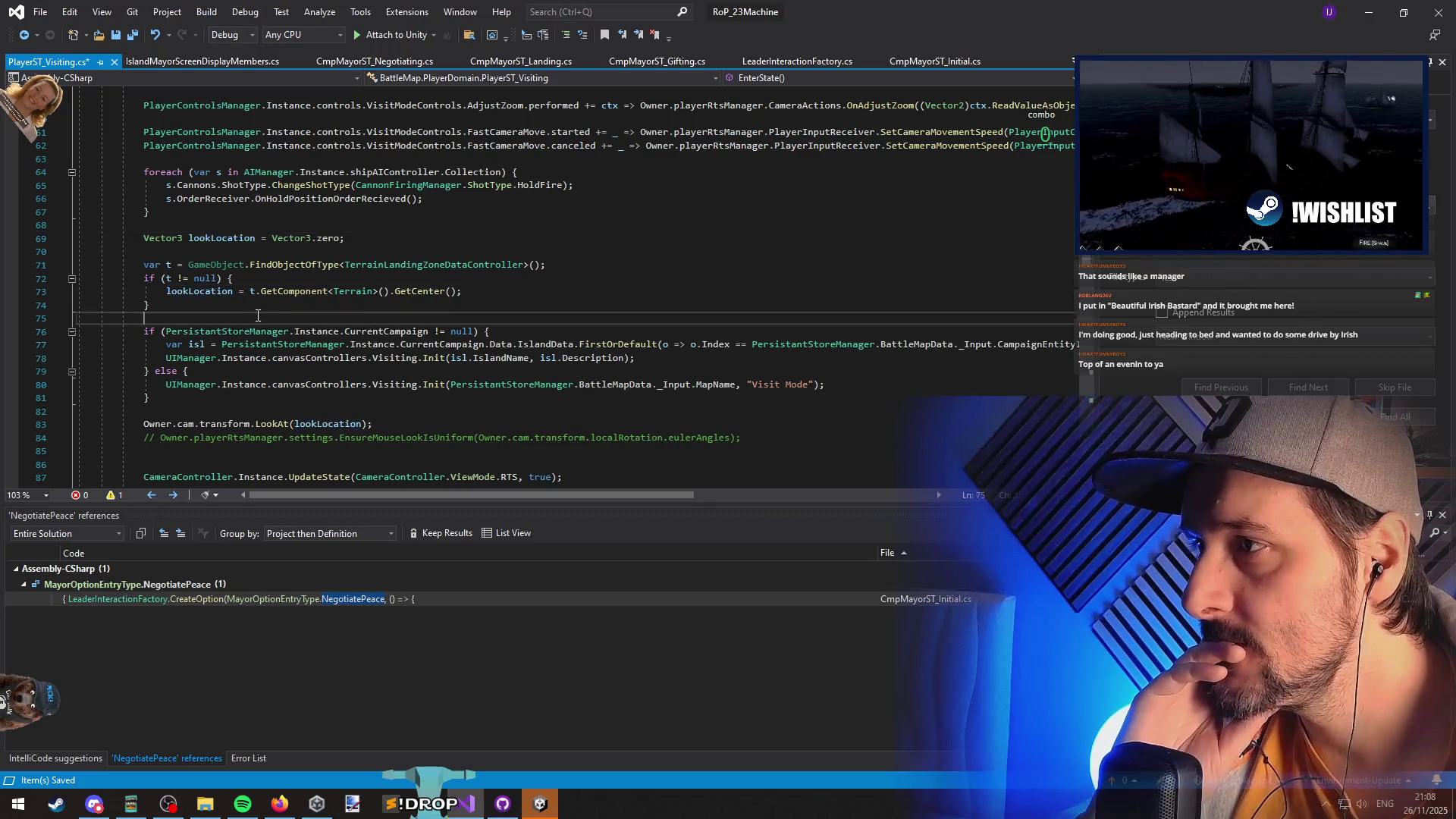
left_click(325, 412)
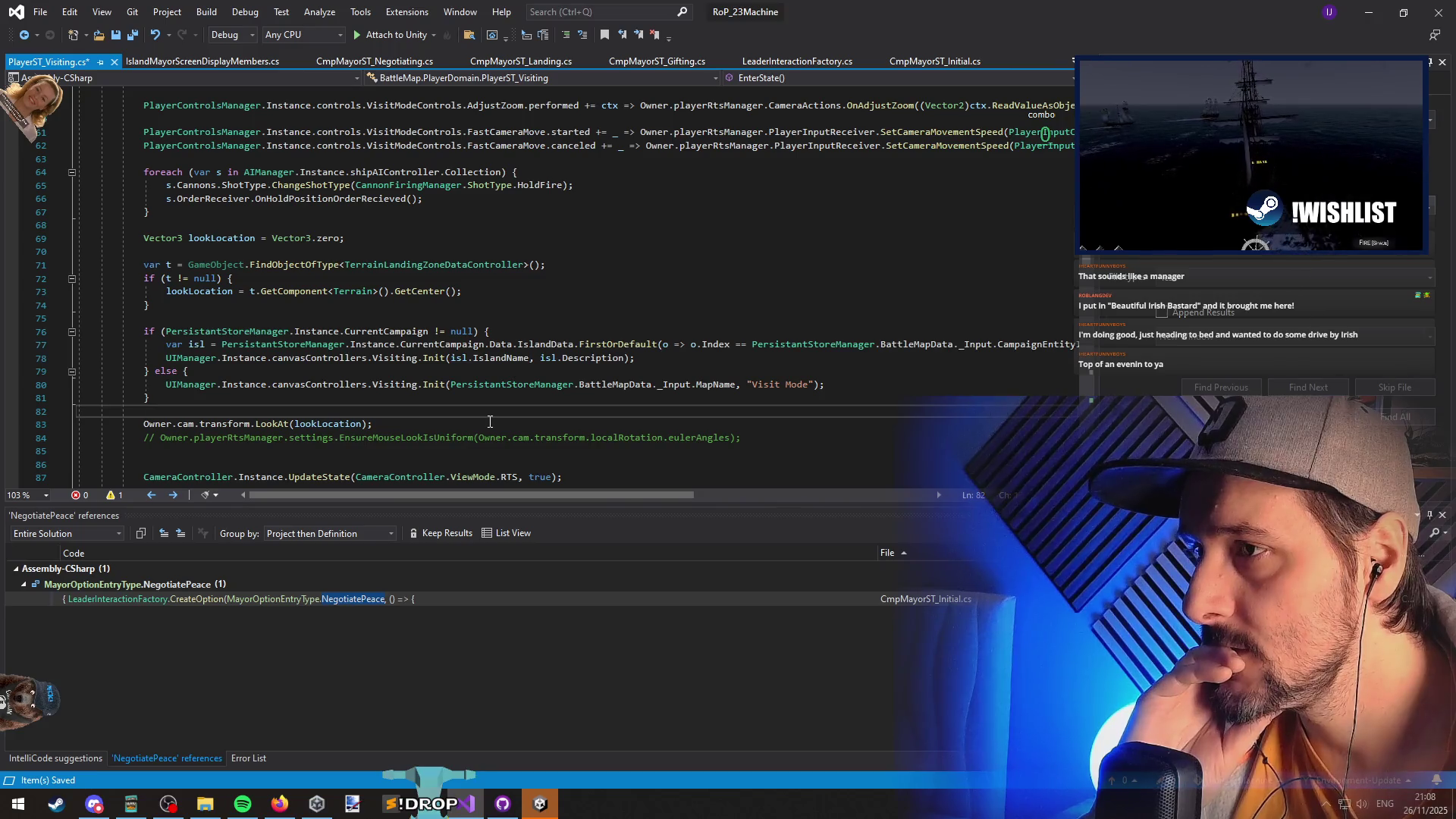
scroll(396, 360, "down", 2)
left_click_drag(149, 318, 307, 361)
scroll(307, 361, "down", 2)
left_click(412, 317)
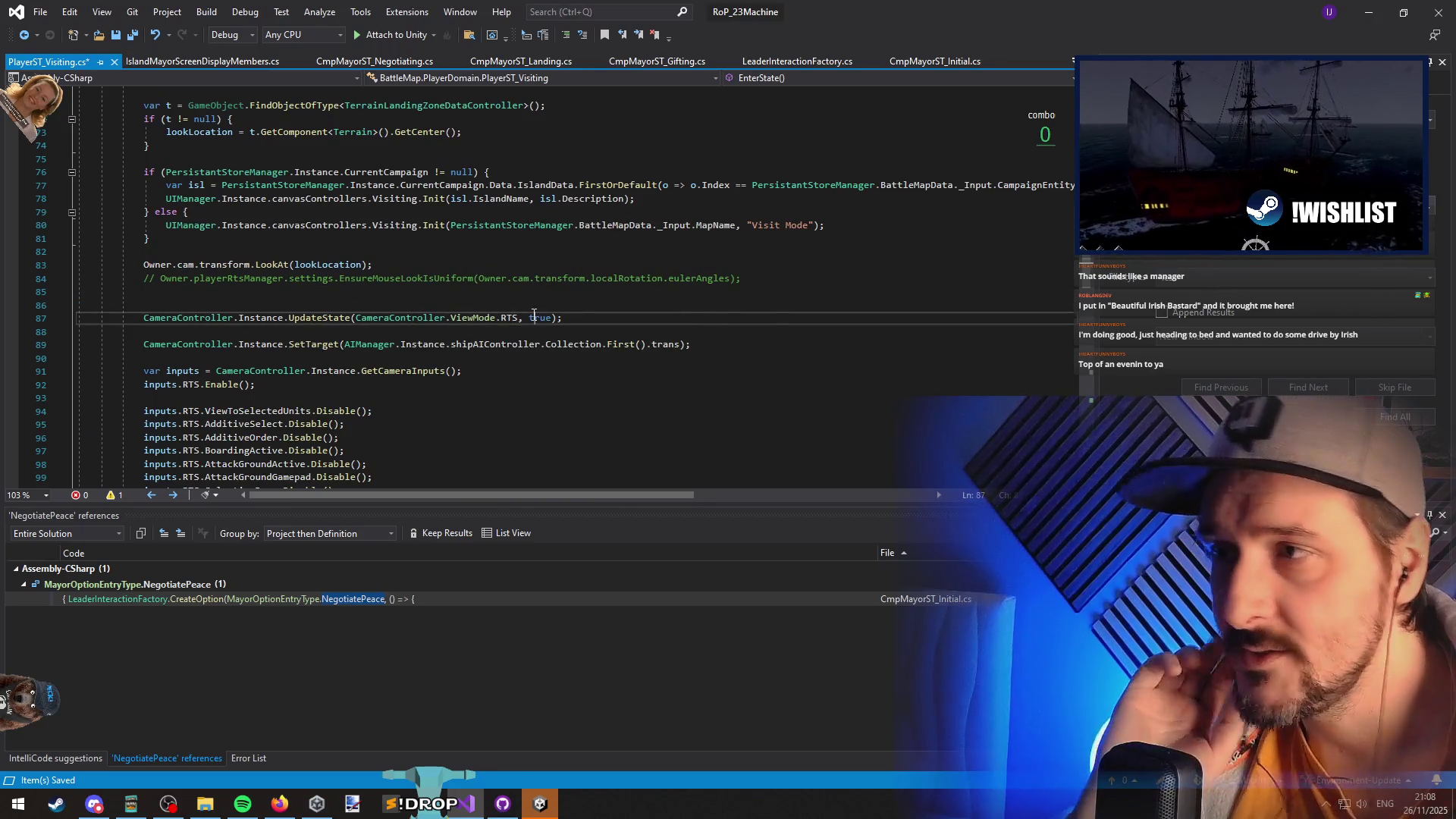
left_click_drag(587, 324, 144, 319)
left_click(372, 307)
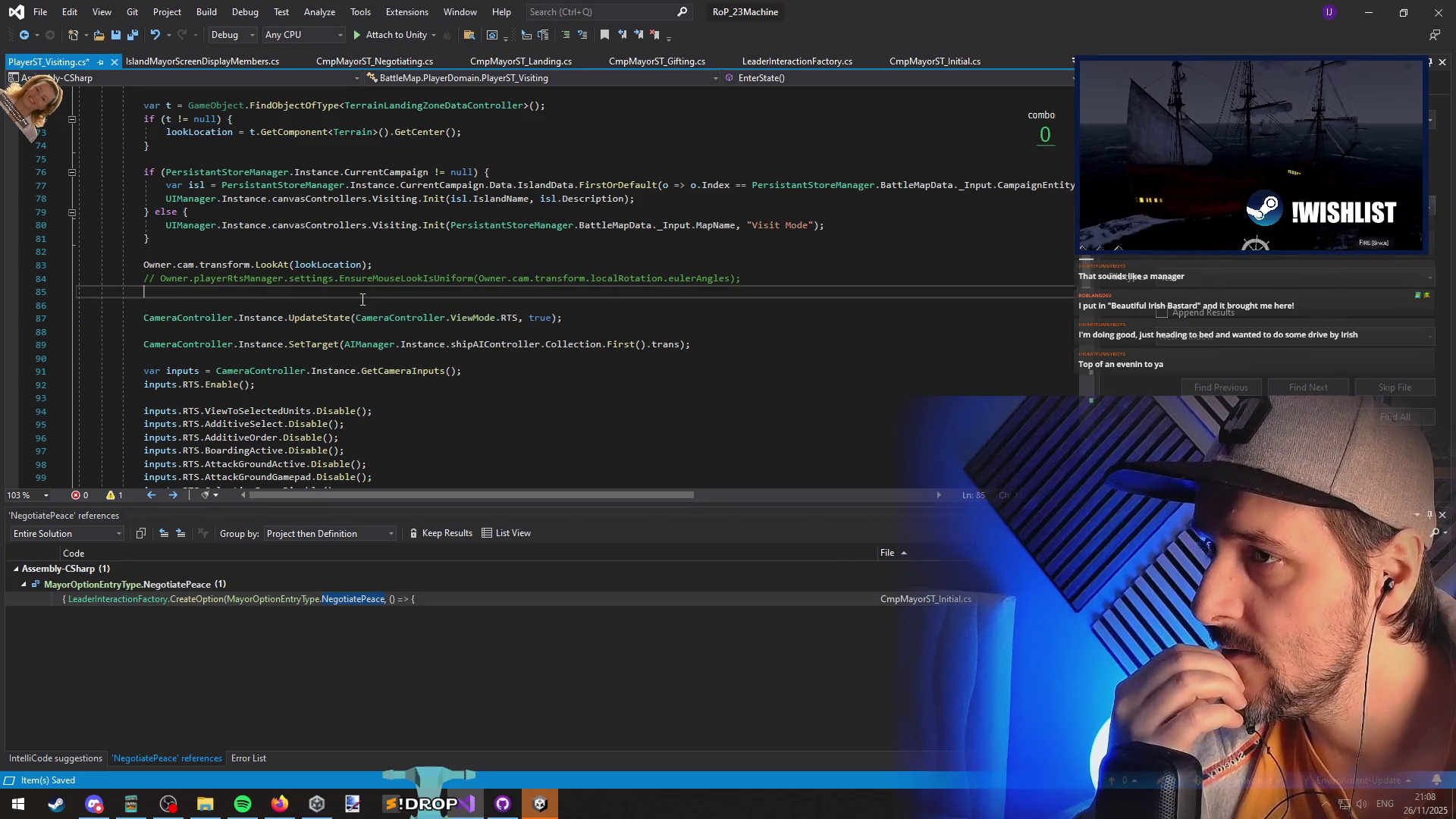
scroll(384, 312, "down", 3)
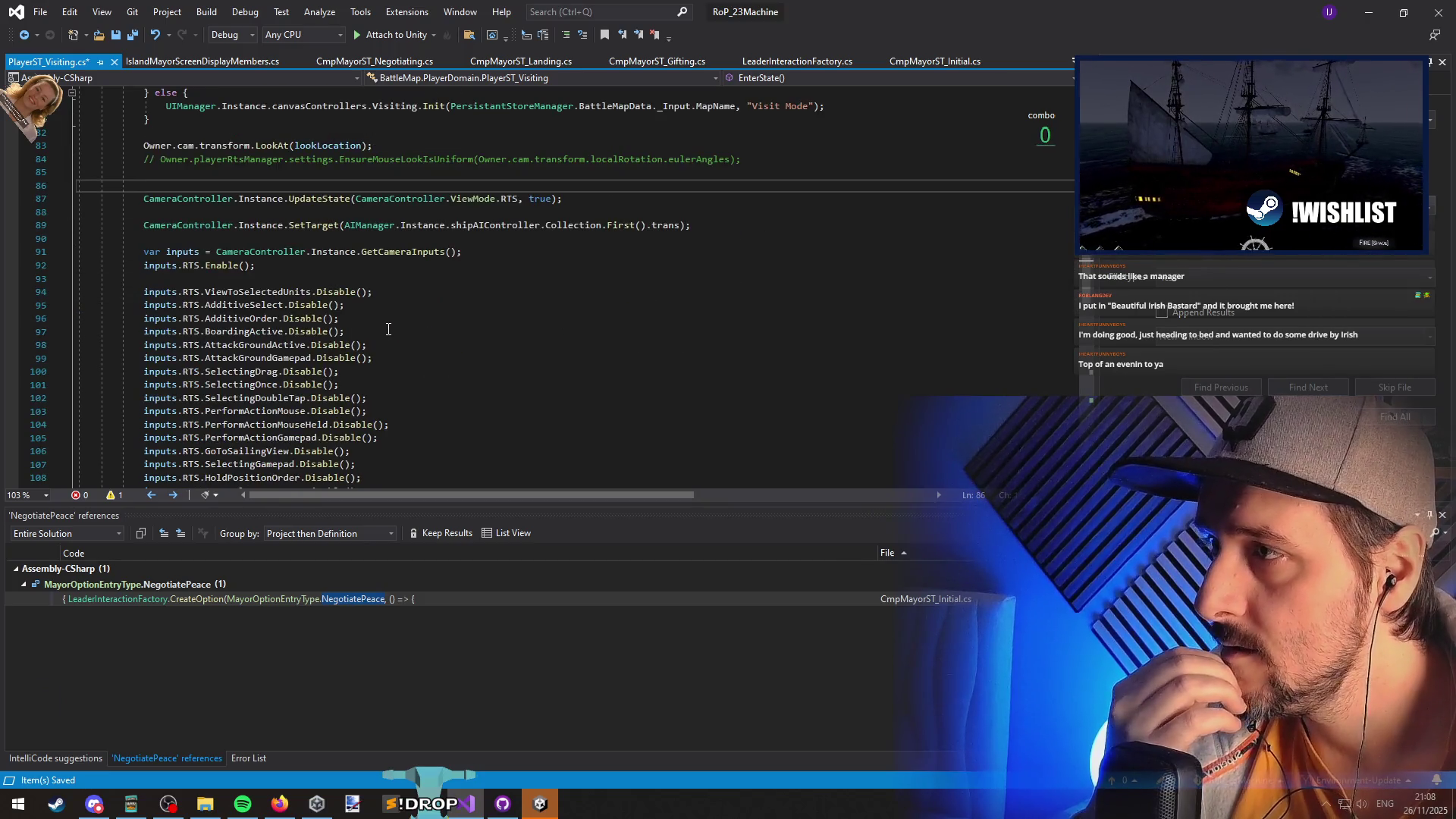
scroll(388, 328, "down", 5)
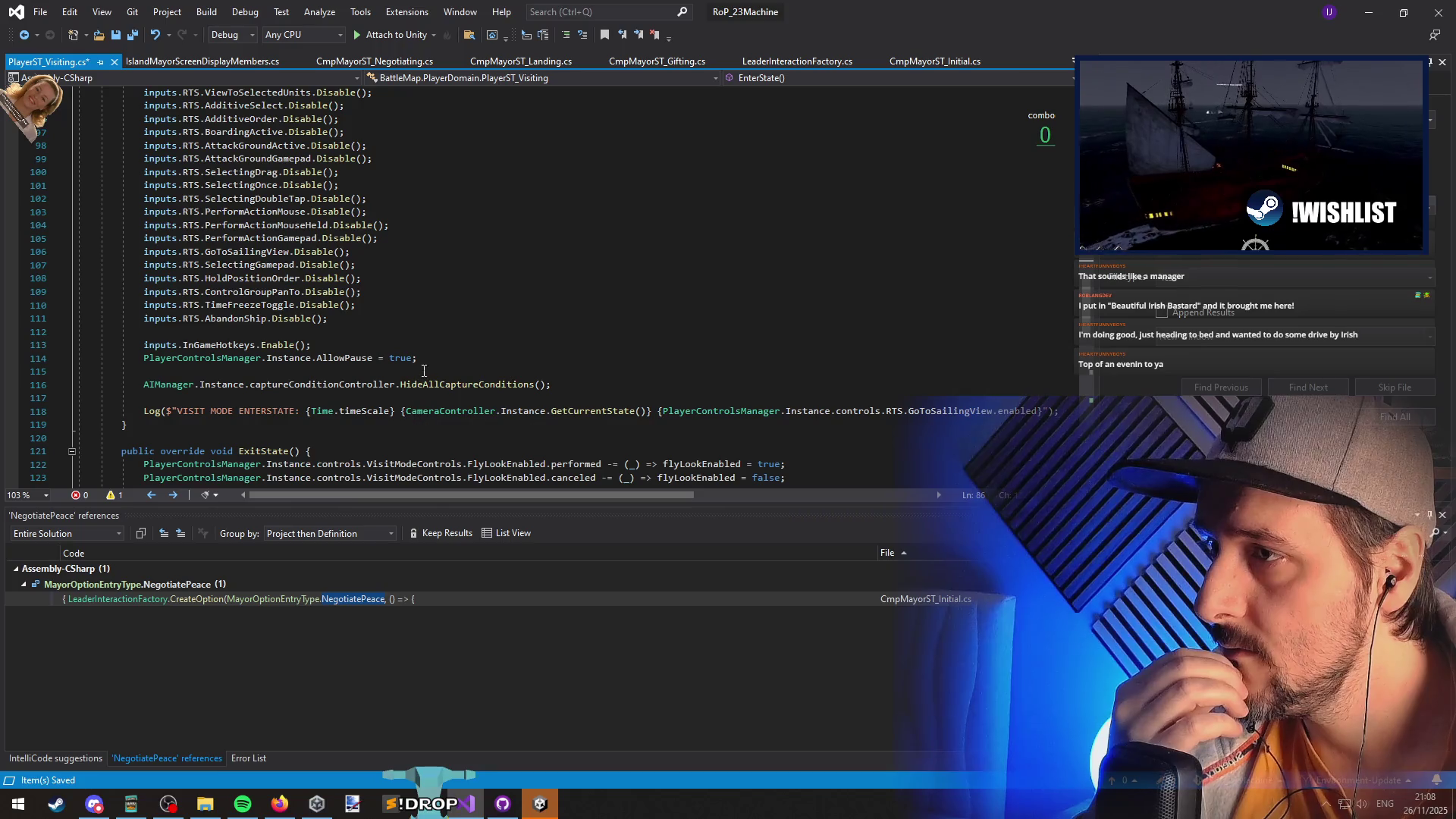
left_click(429, 334)
scroll(425, 333, "down", 2)
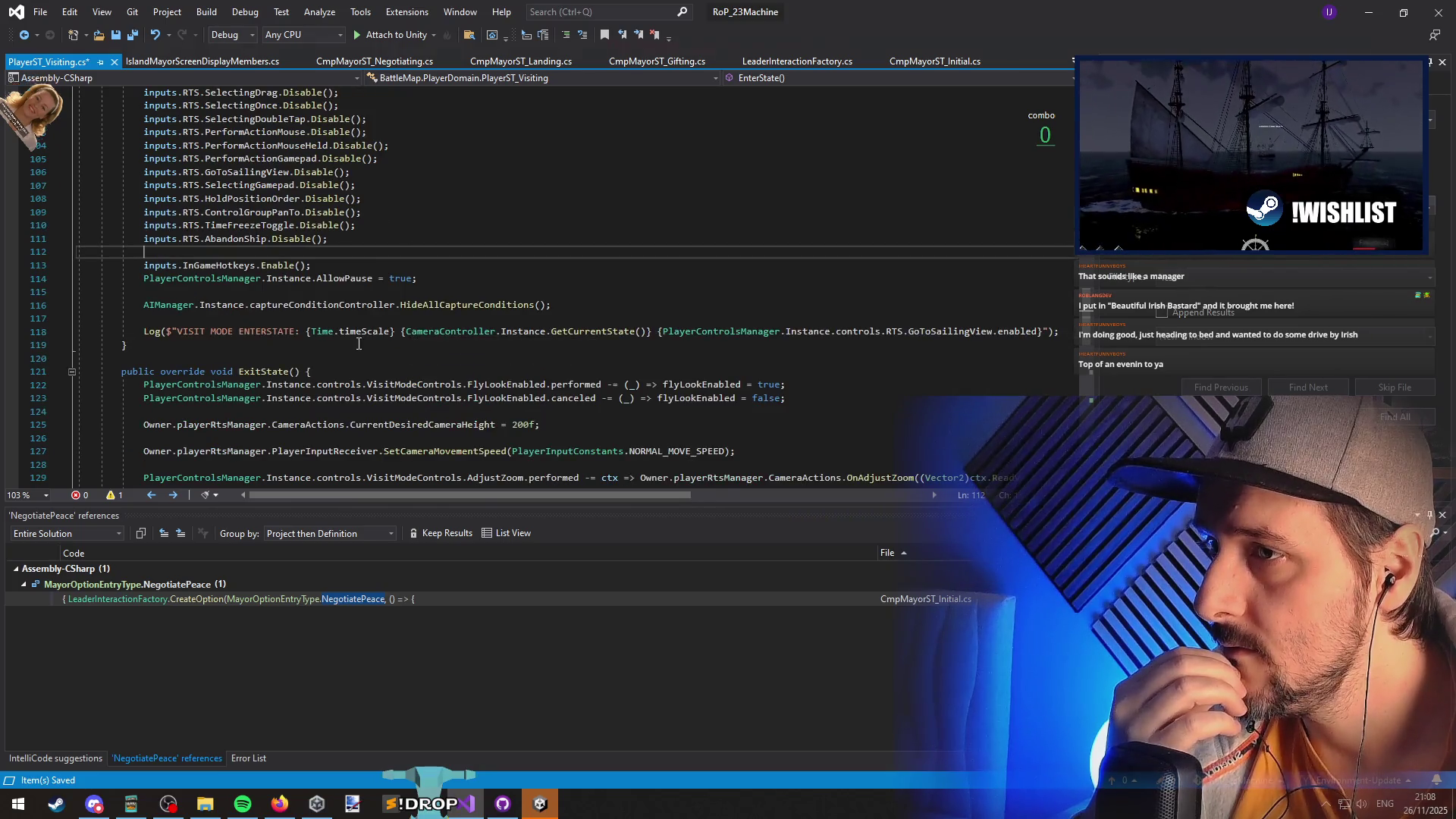
scroll(360, 346, "down", 6)
scroll(341, 295, "up", 12)
scroll(345, 298, "up", 10)
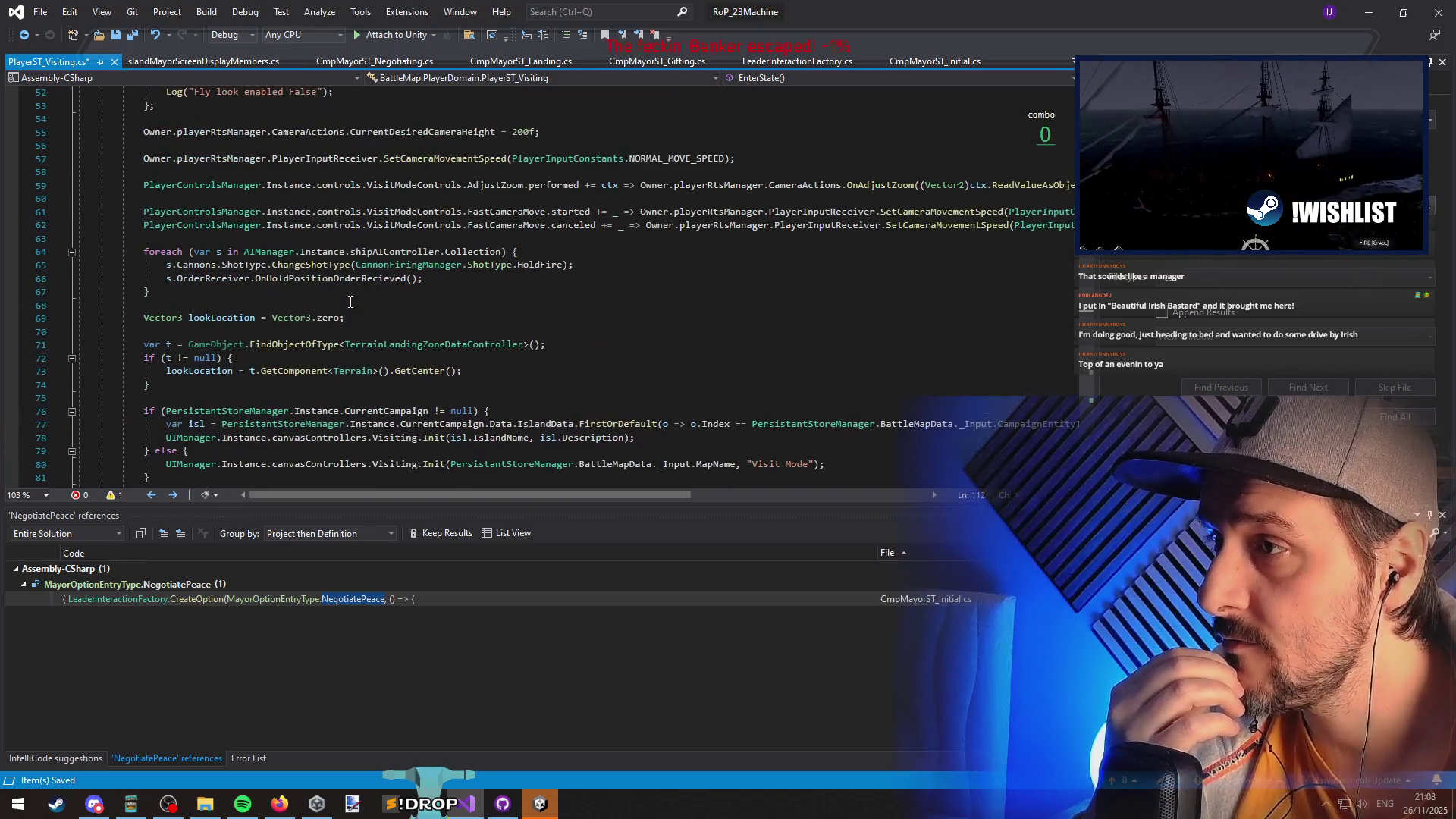
left_click(350, 304)
scroll(354, 311, "up", 5)
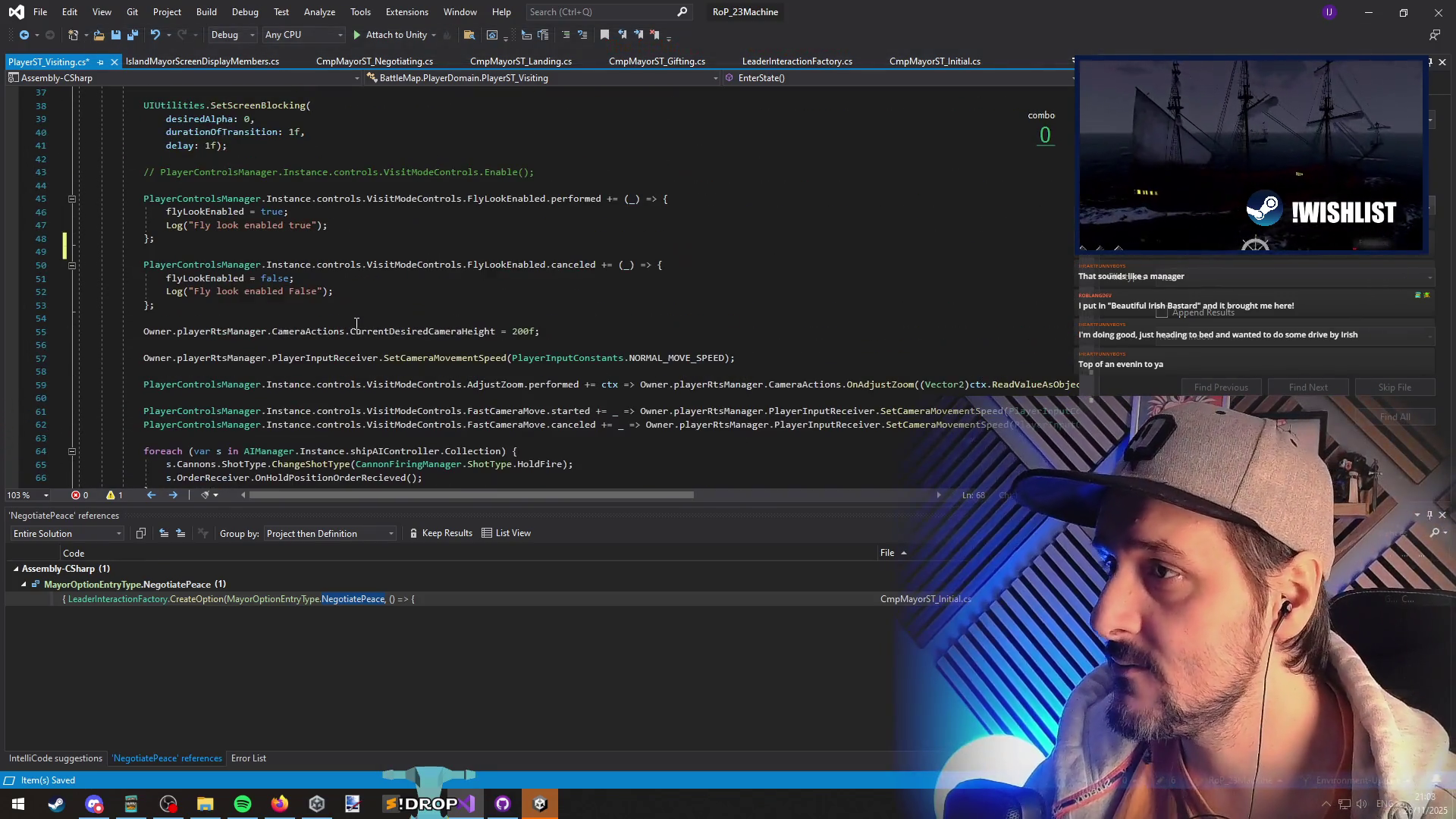
double_click(441, 360)
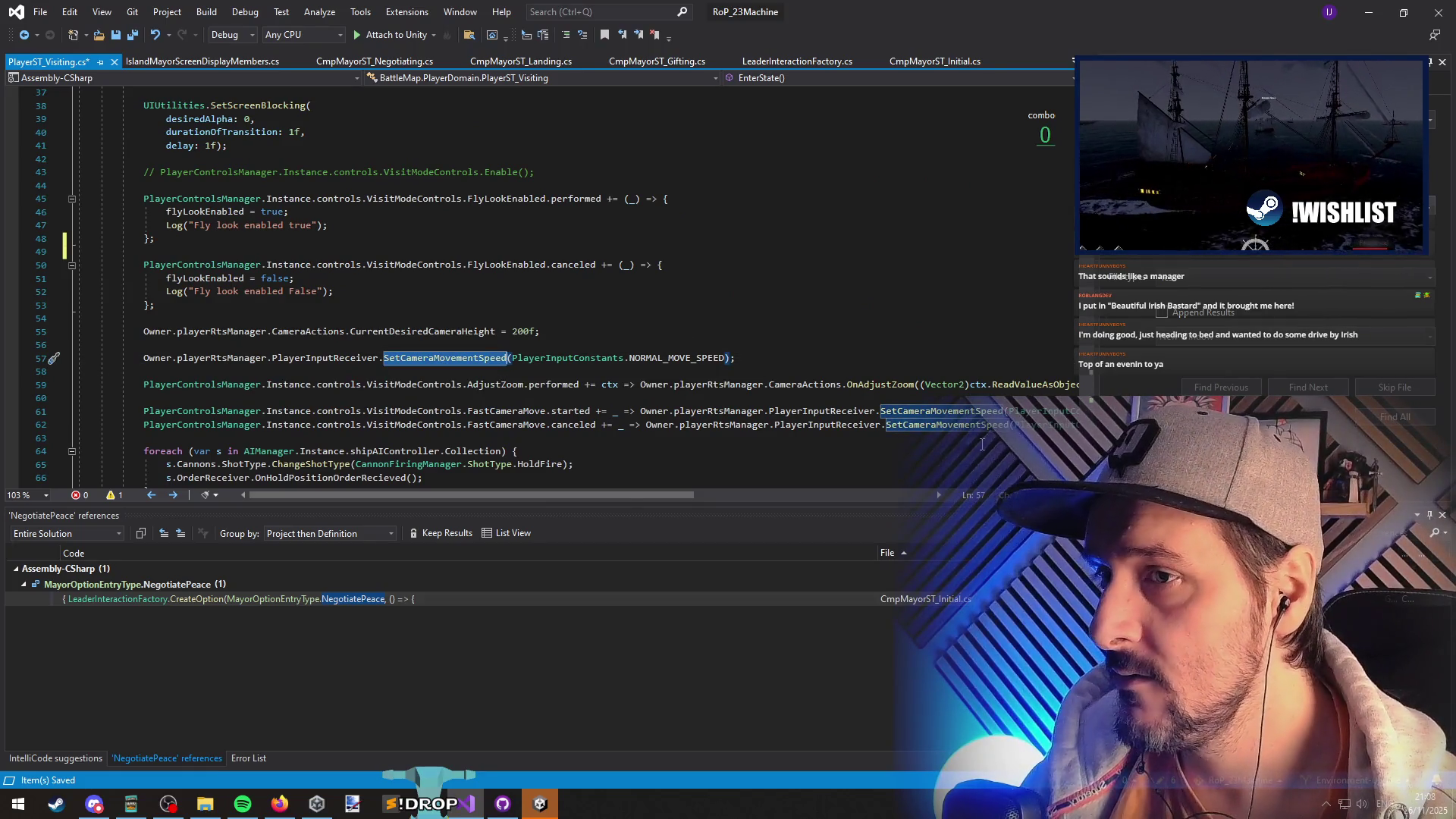
scroll(982, 444, "right", 5)
scroll(334, 468, "left", 5)
scroll(334, 468, "up", 11)
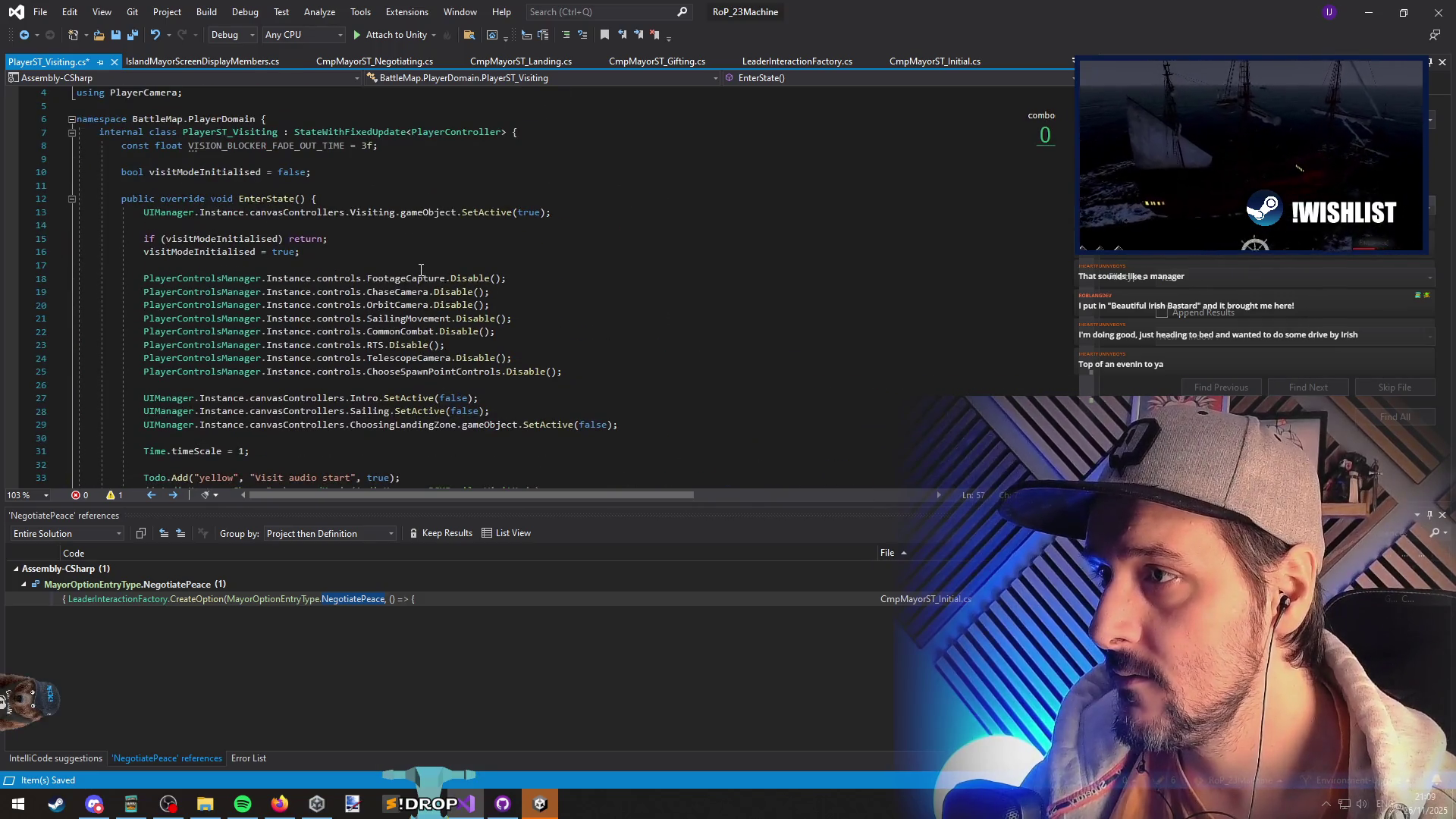
scroll(394, 333, "down", 20)
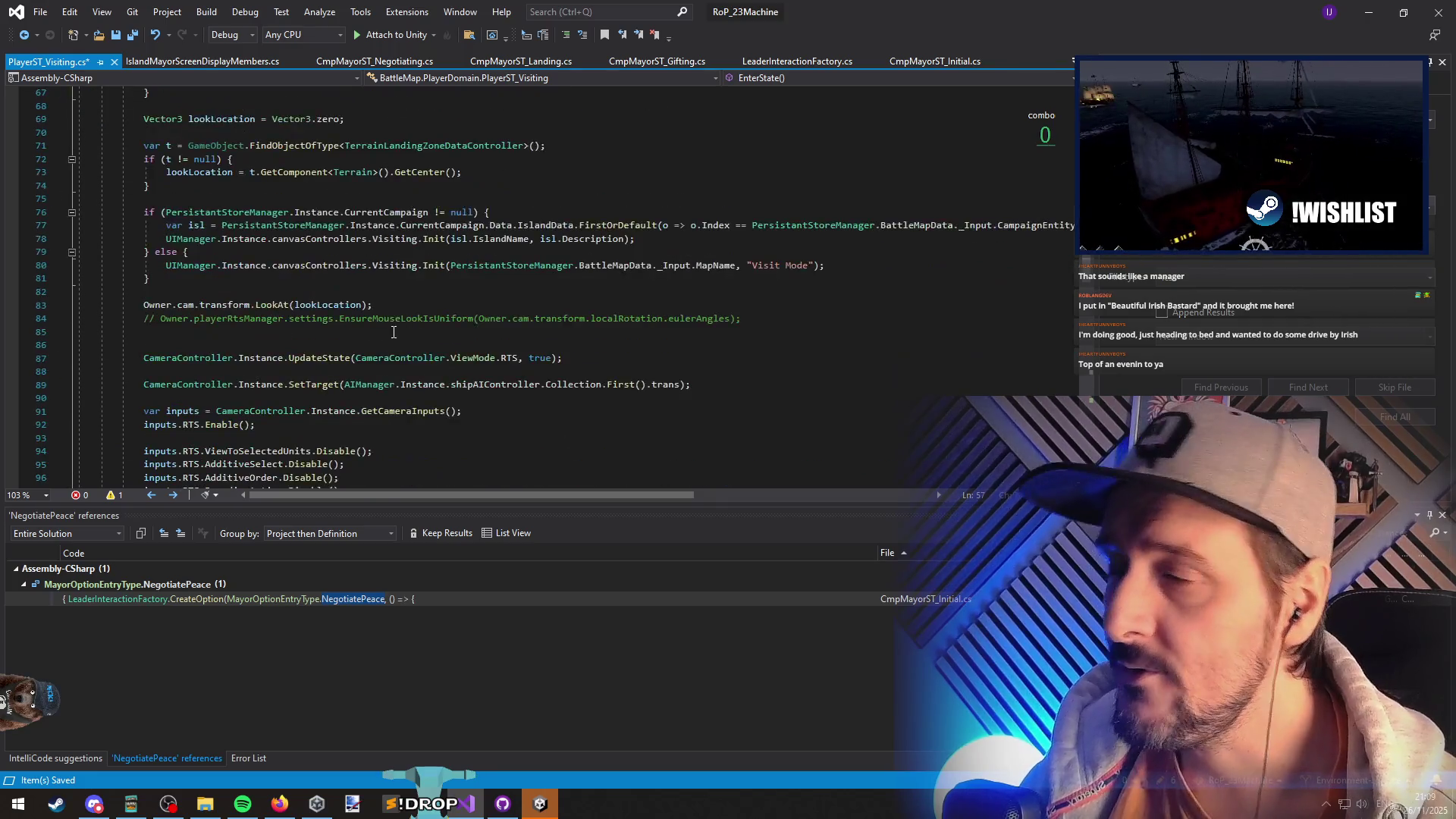
scroll(394, 332, "down", 5)
scroll(315, 336, "up", 7)
left_click(316, 336)
key("Down")
key("Down")
key("Down")
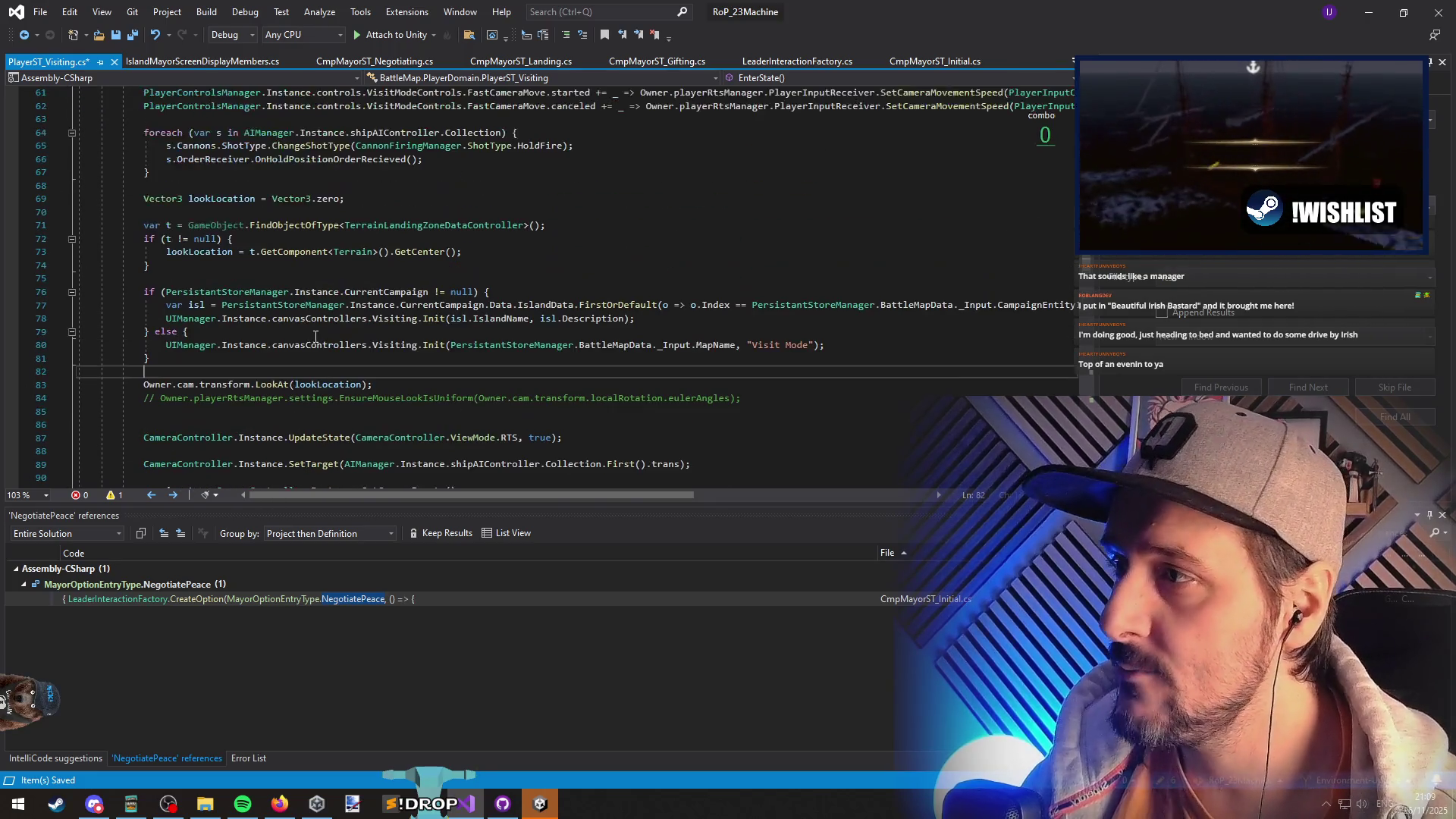
- Set Owner.cam.transform.position to the first PlayerFleet ship's position plus (Vector3.up * 100f)
key("Down")
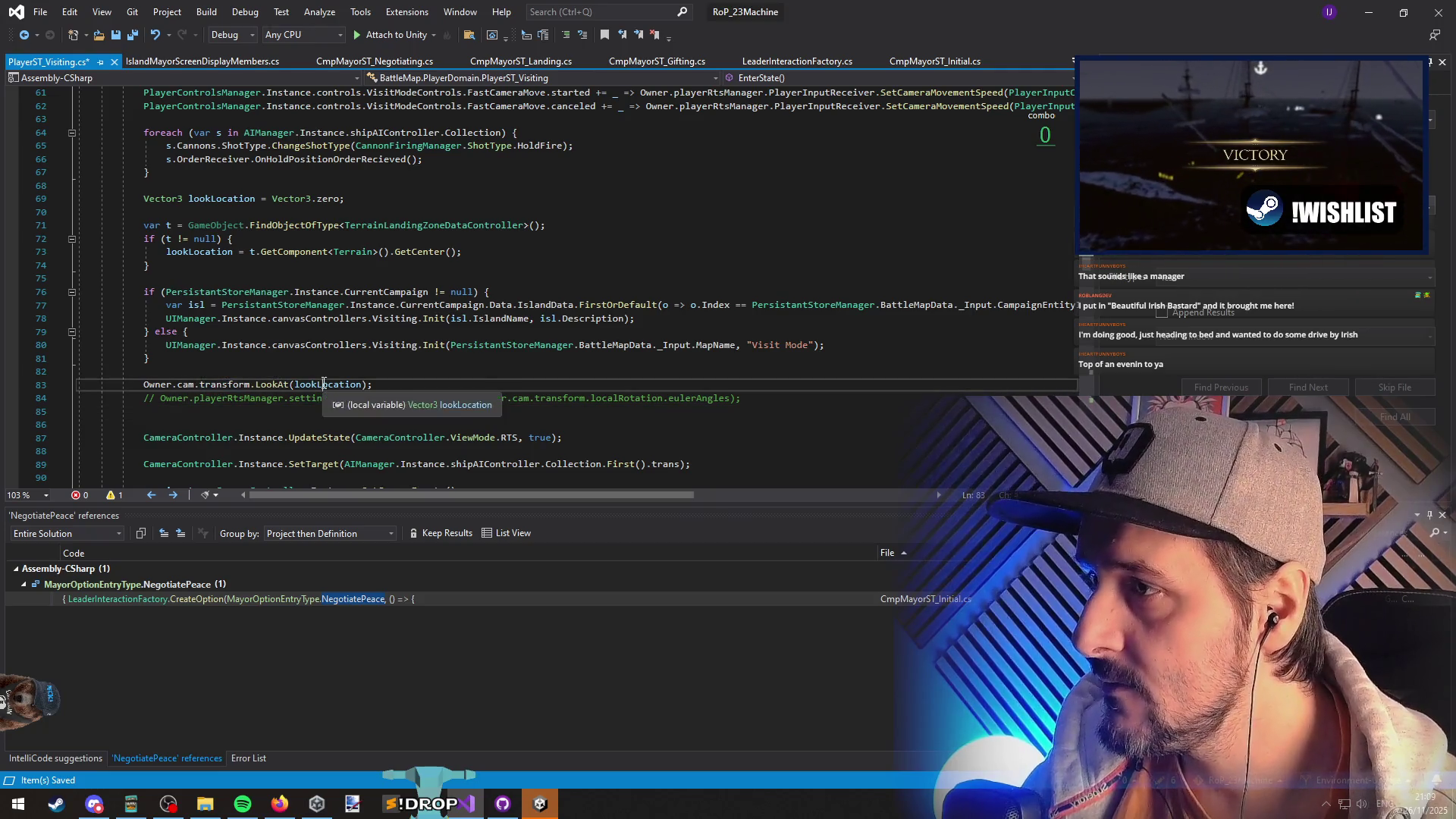
triple_click(324, 384)
left_click(144, 385)
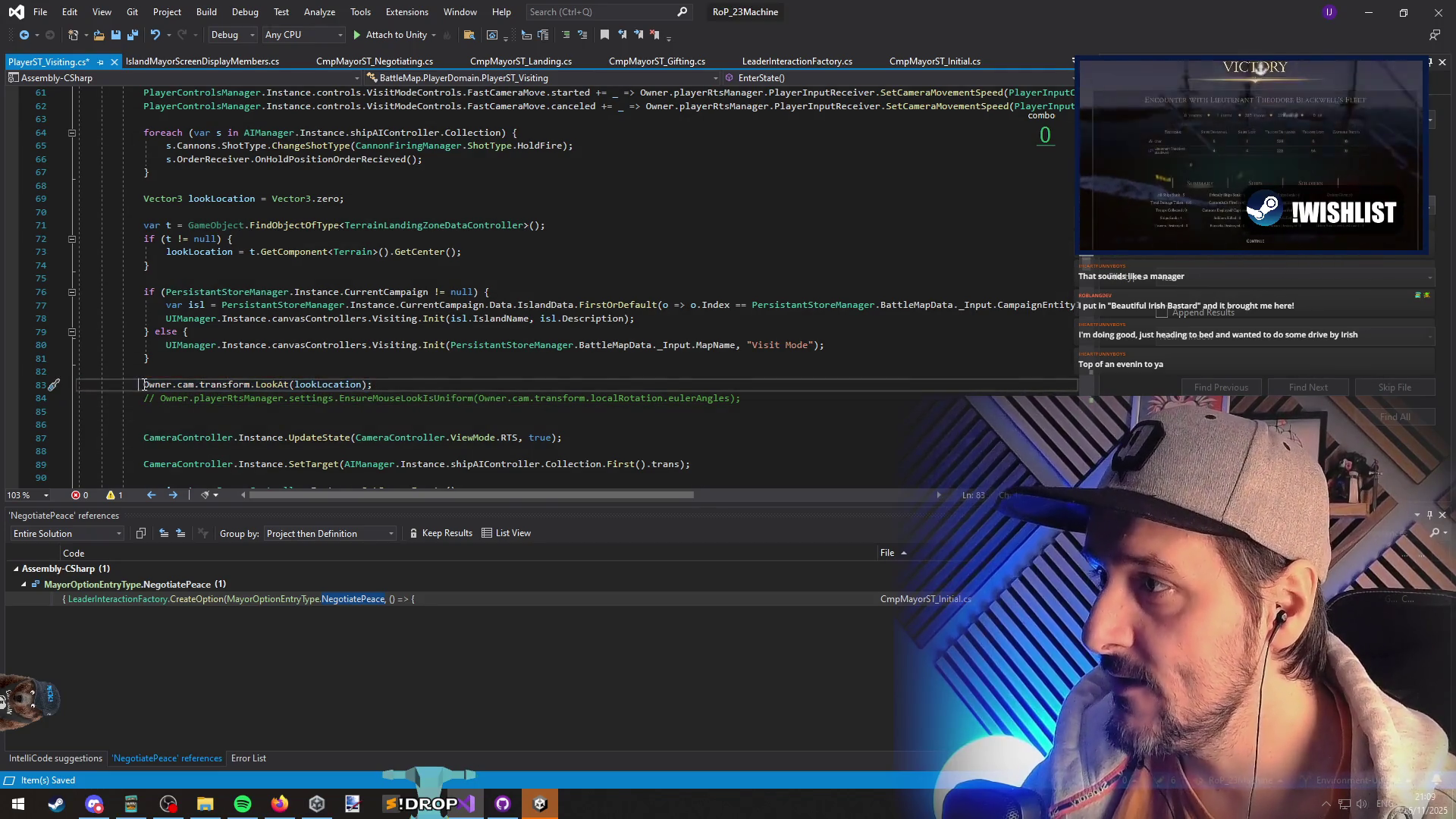
left_click_drag(144, 384, 402, 387)
left_click(411, 389)
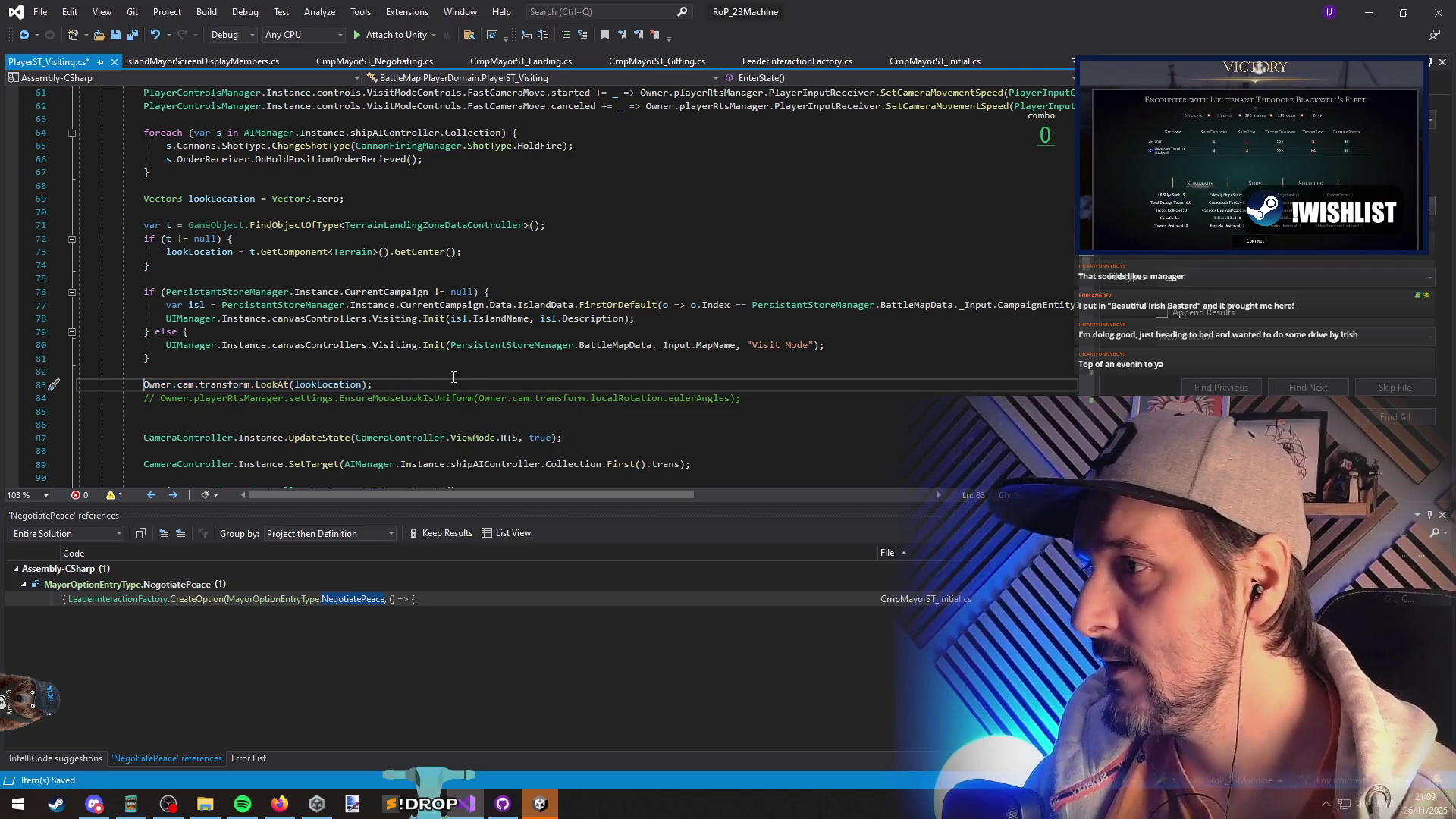
key("End")
key("Return")
type("Owner.cam")
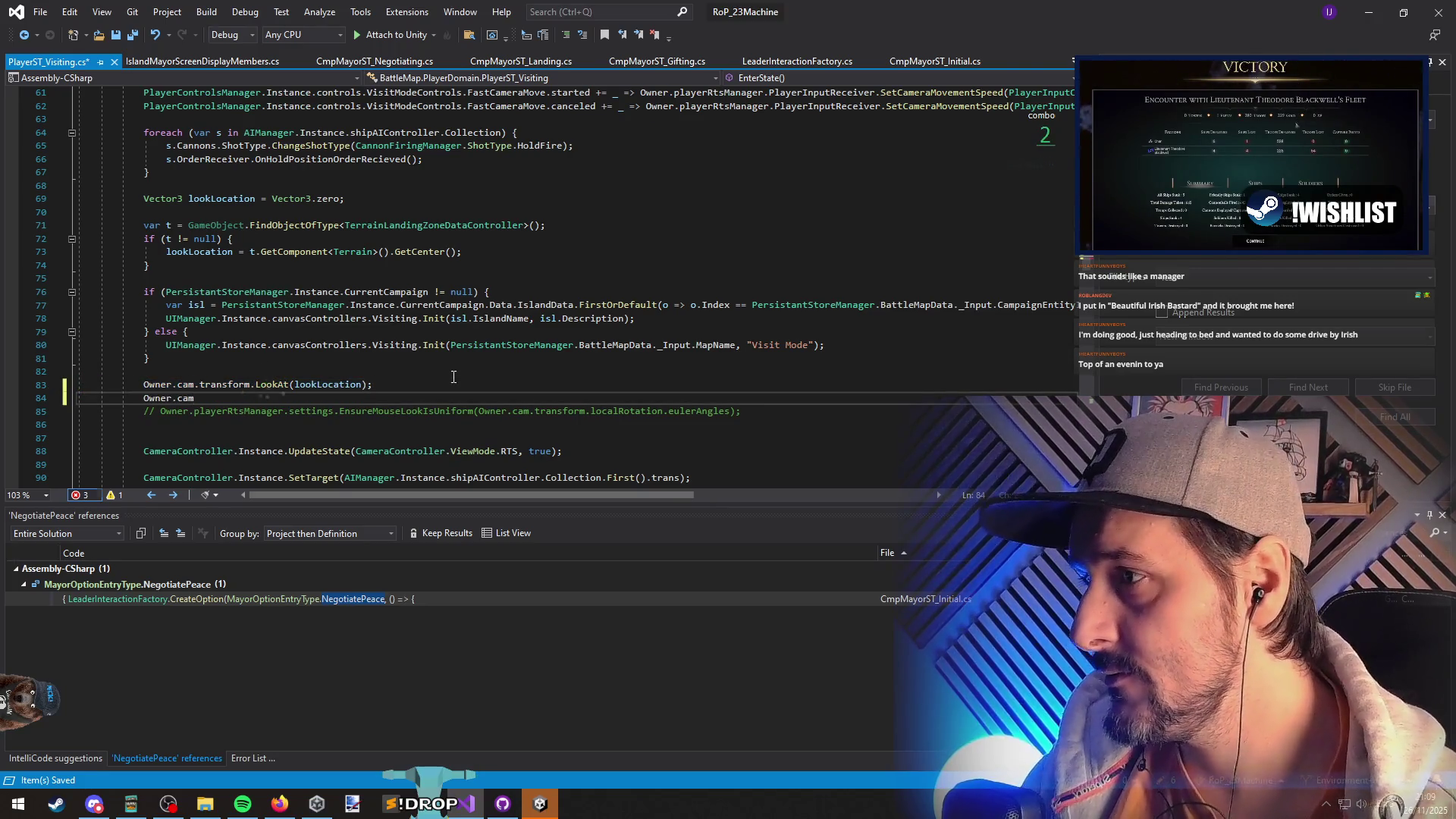
type(".transform.")
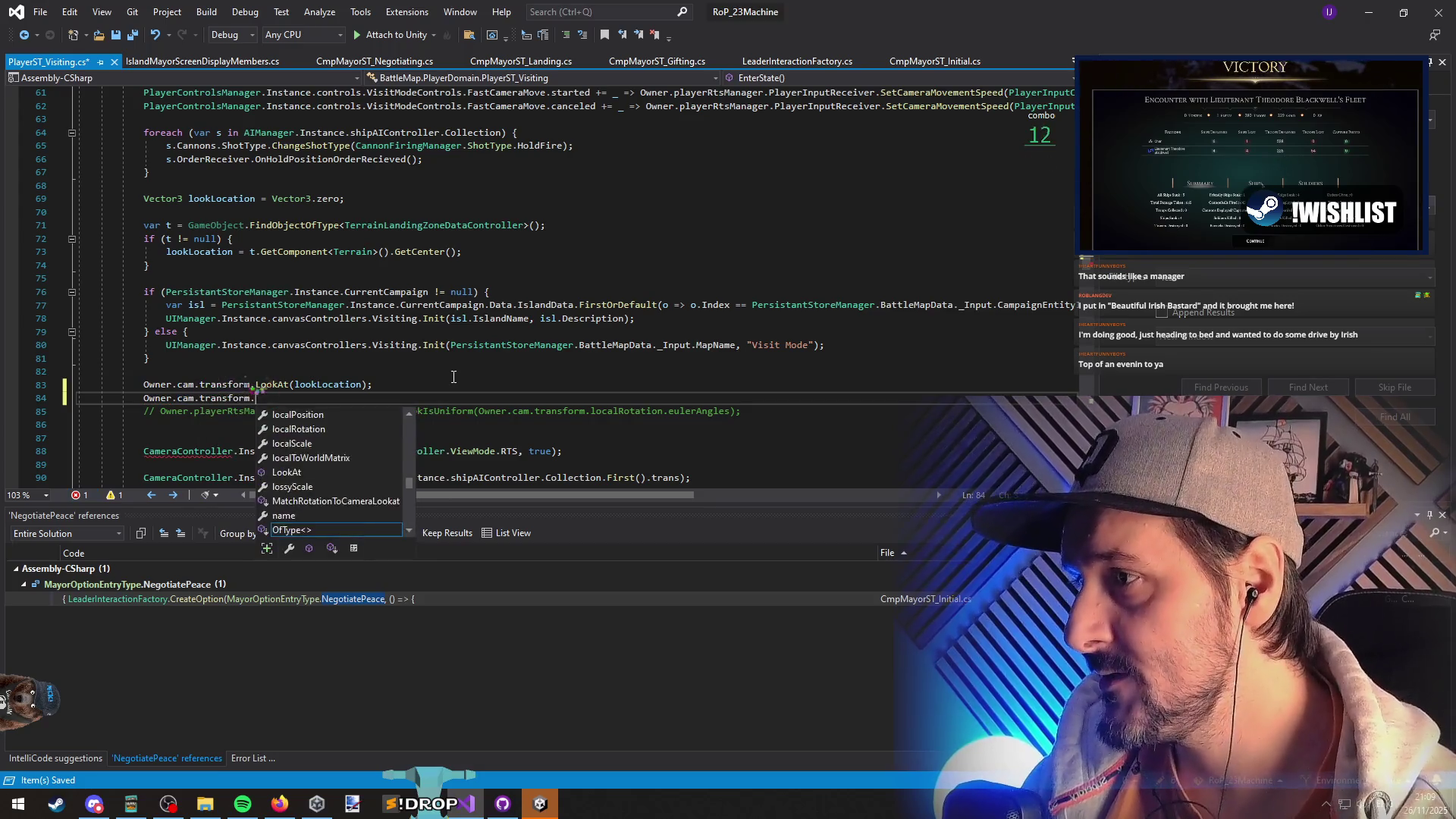
type("position = Owner.")
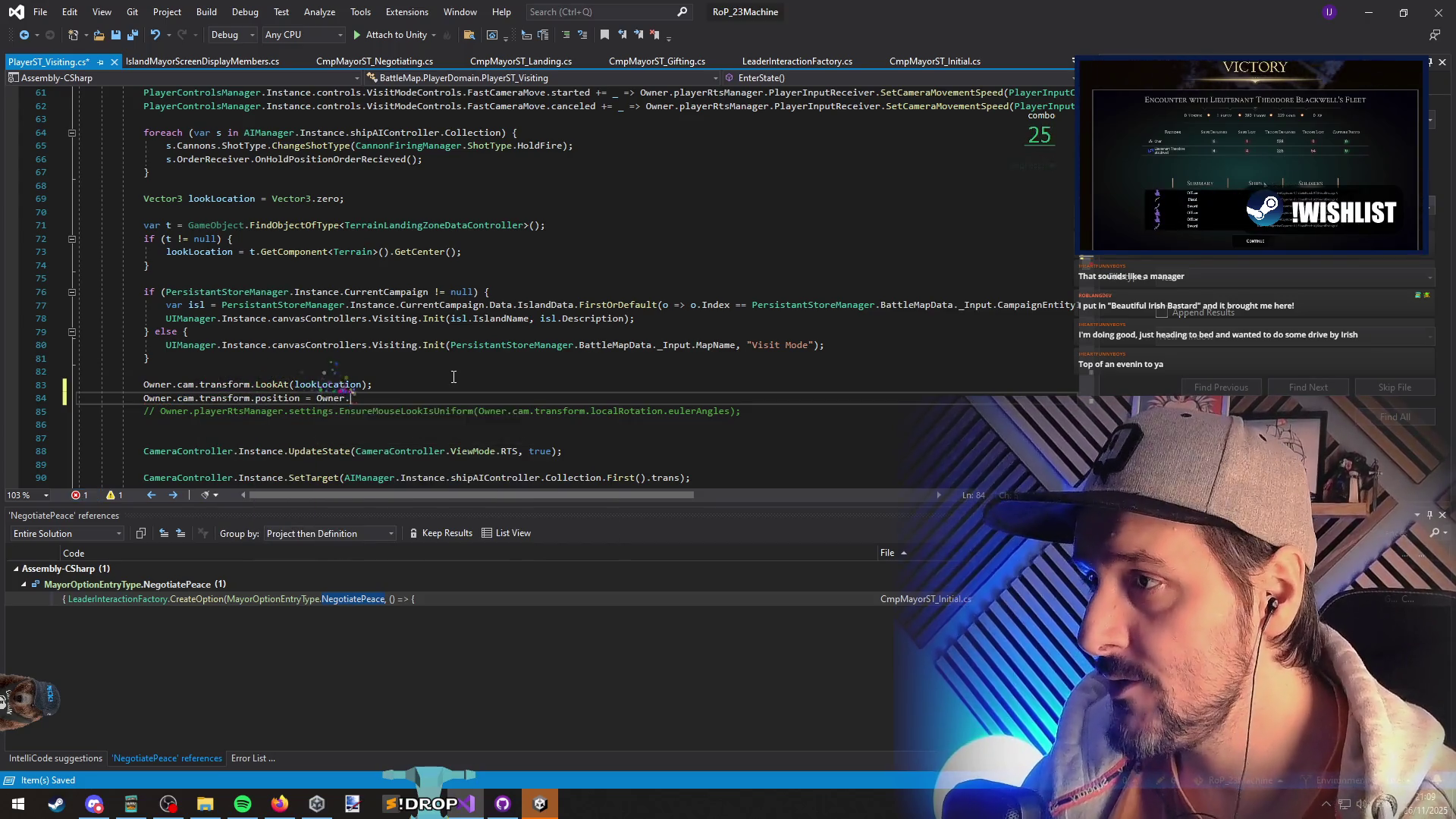
type("PlayerFleet.")
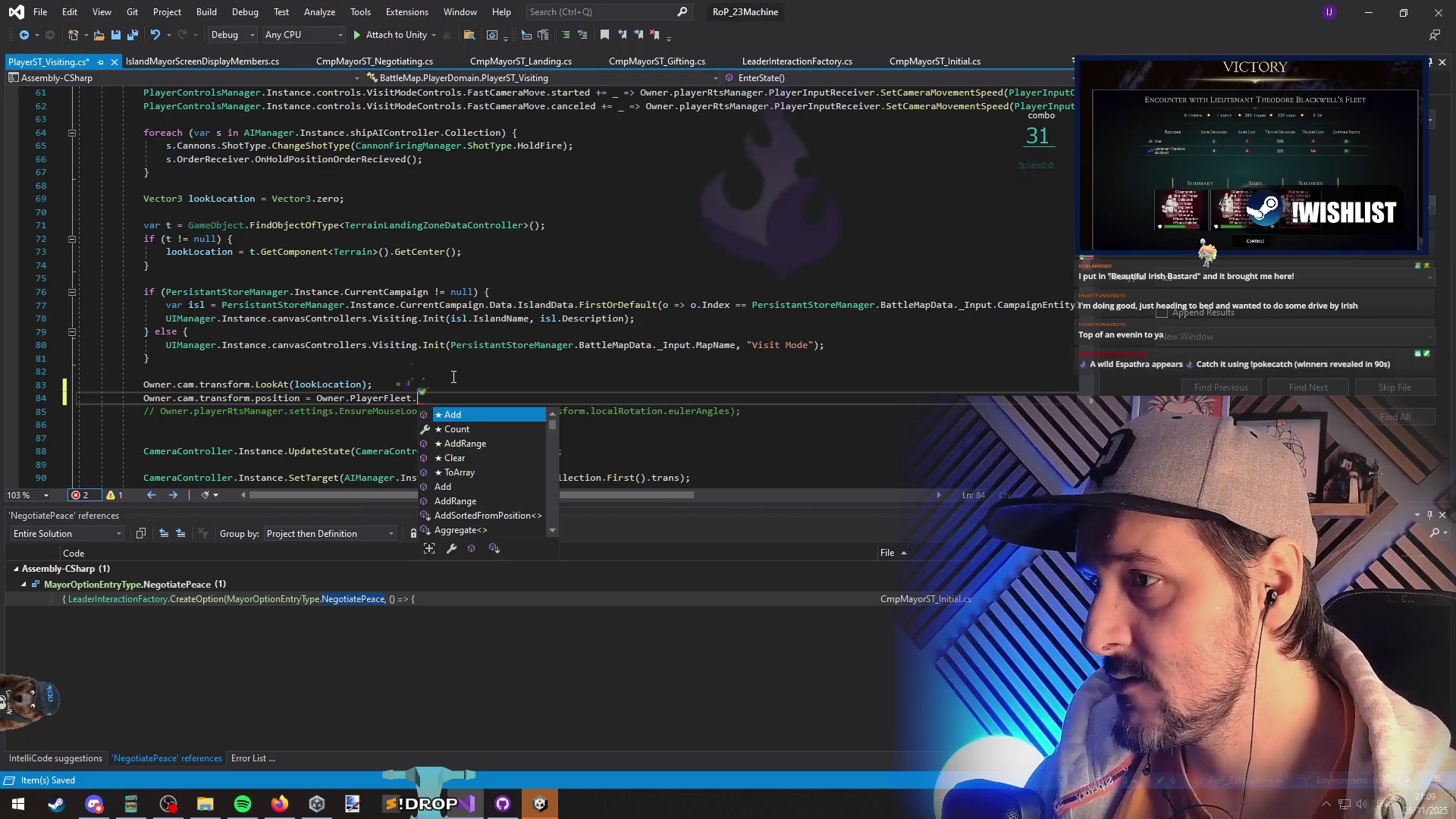
type("First(")
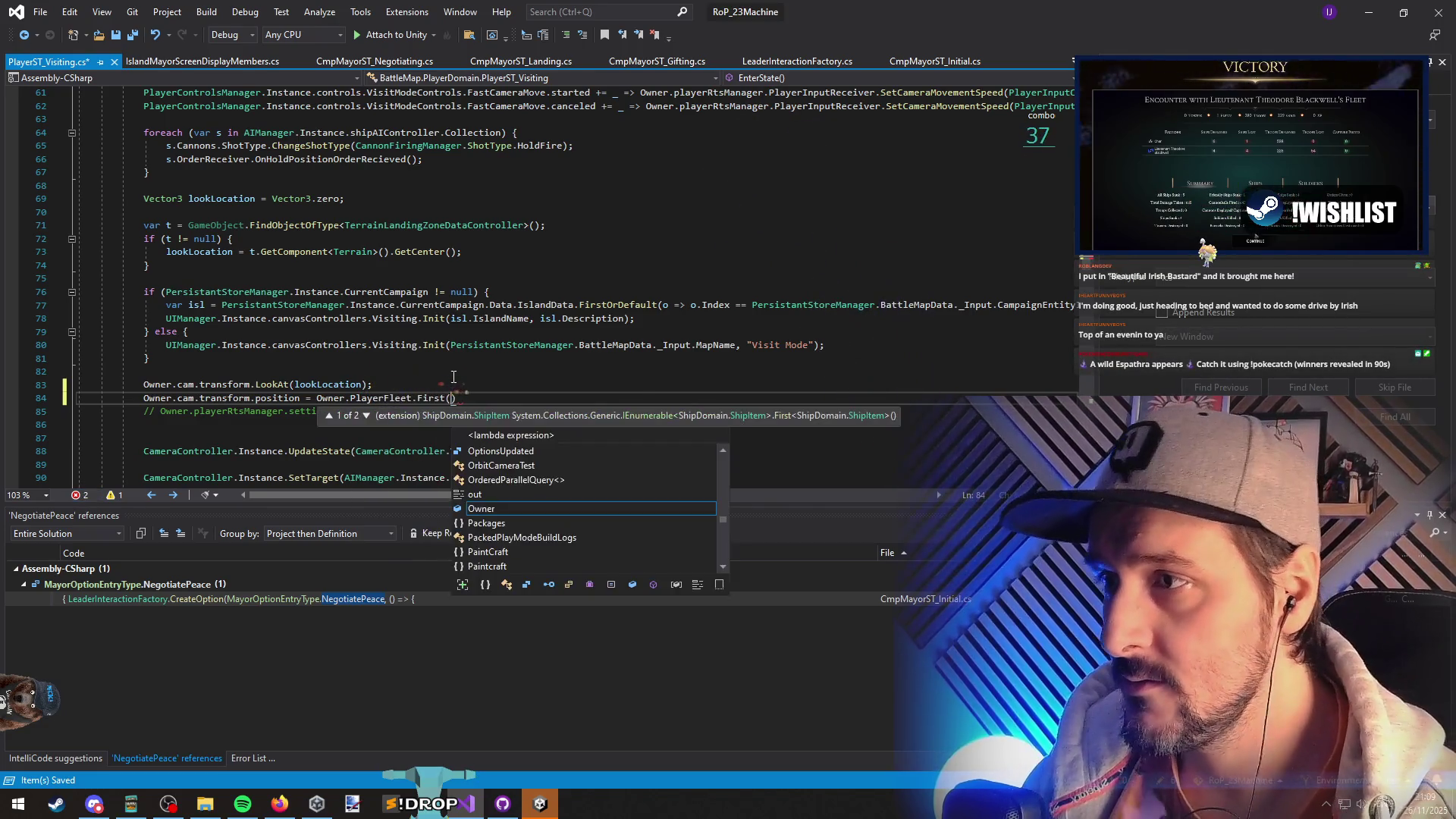
type(").trans")
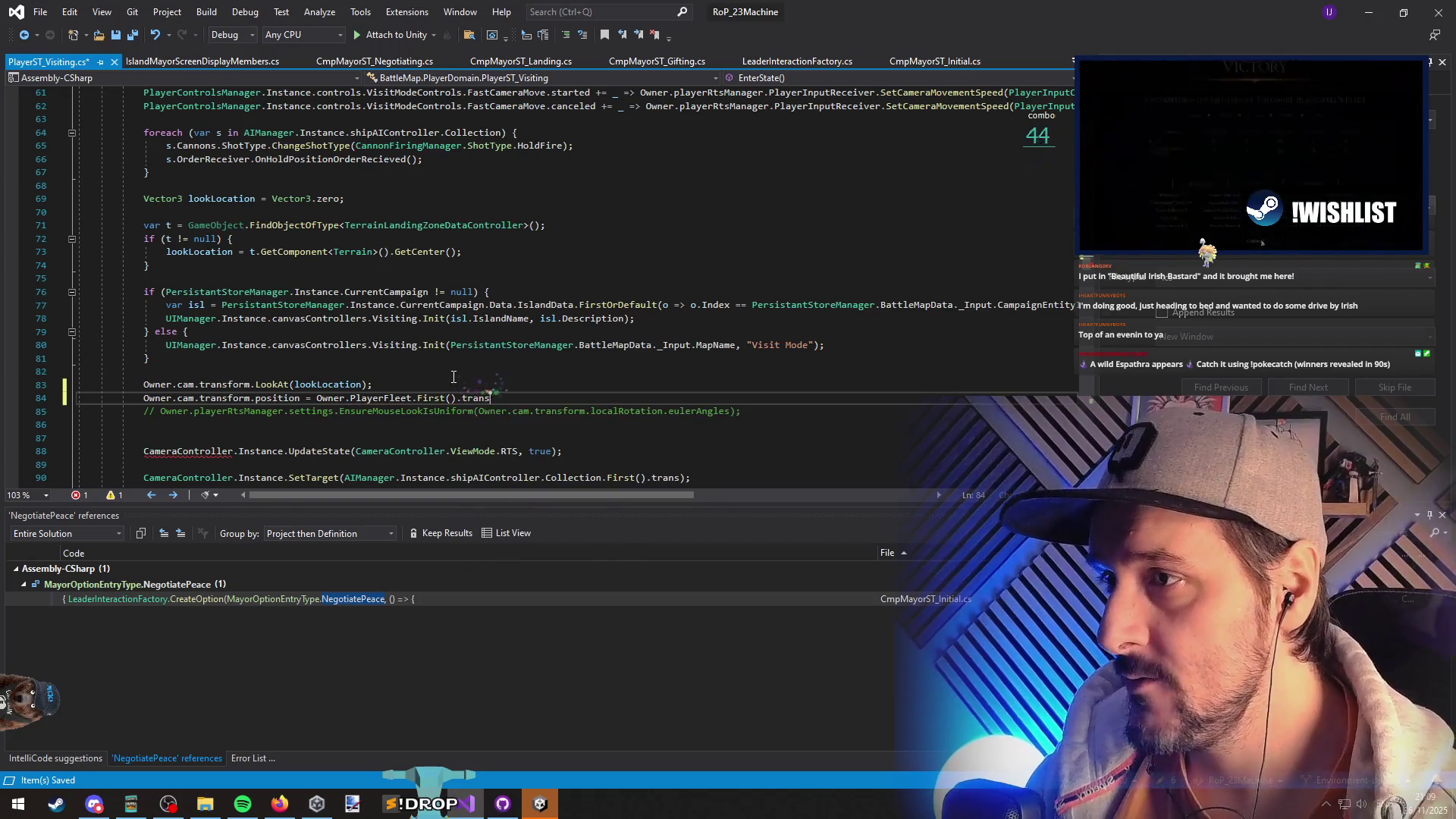
type(".position + ")
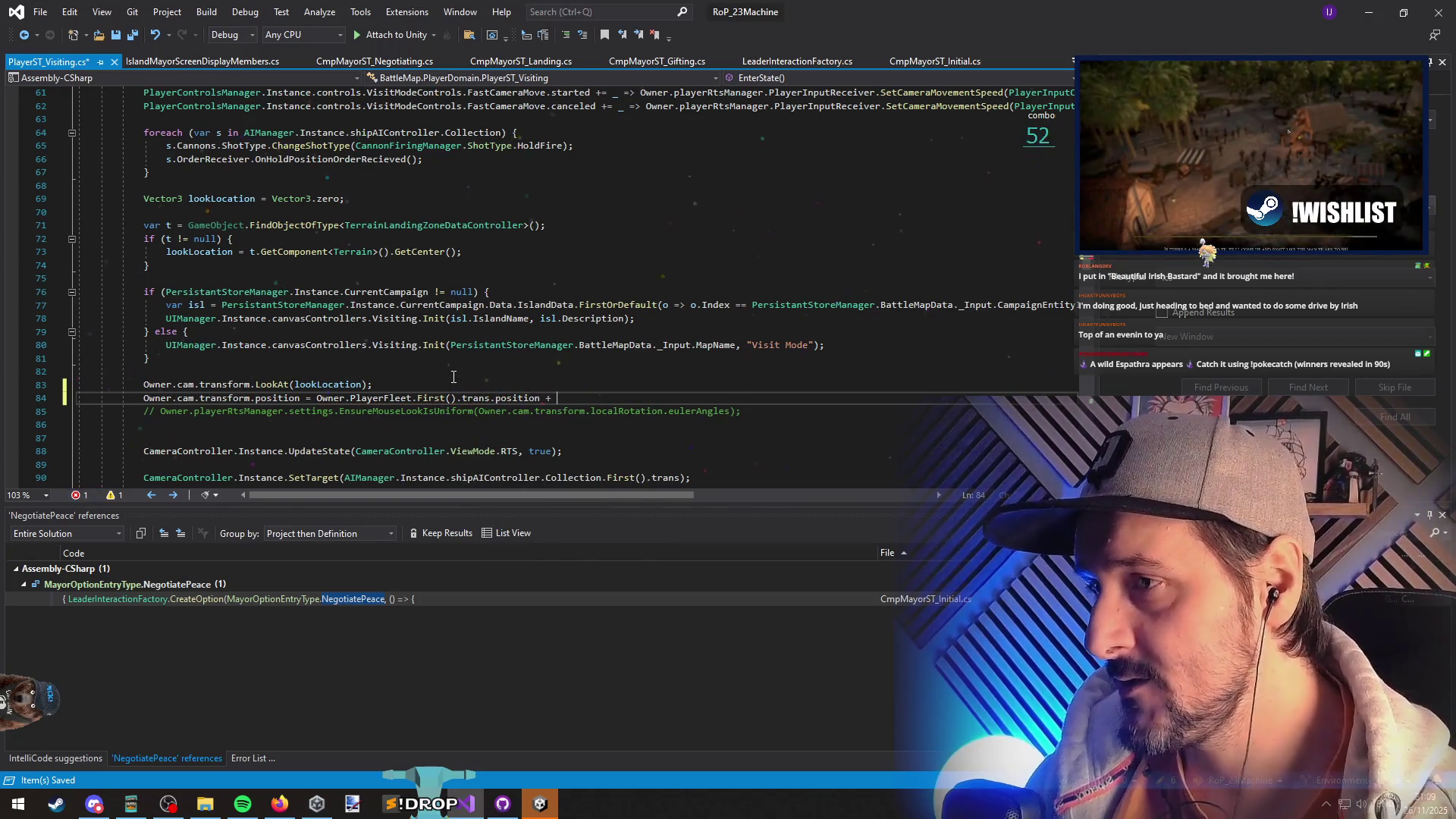
type("Vector3.u")
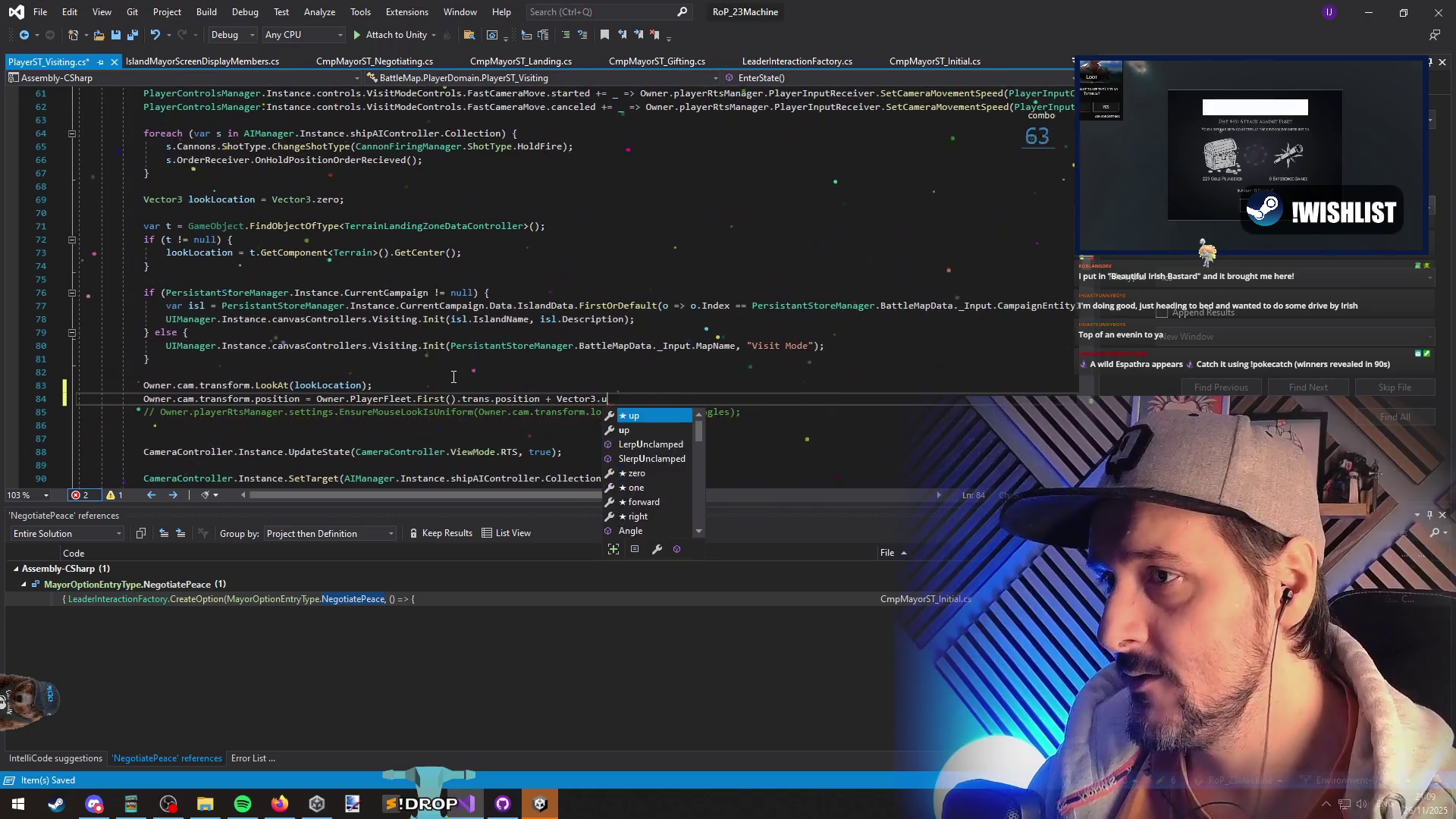
type("p * 100f)")
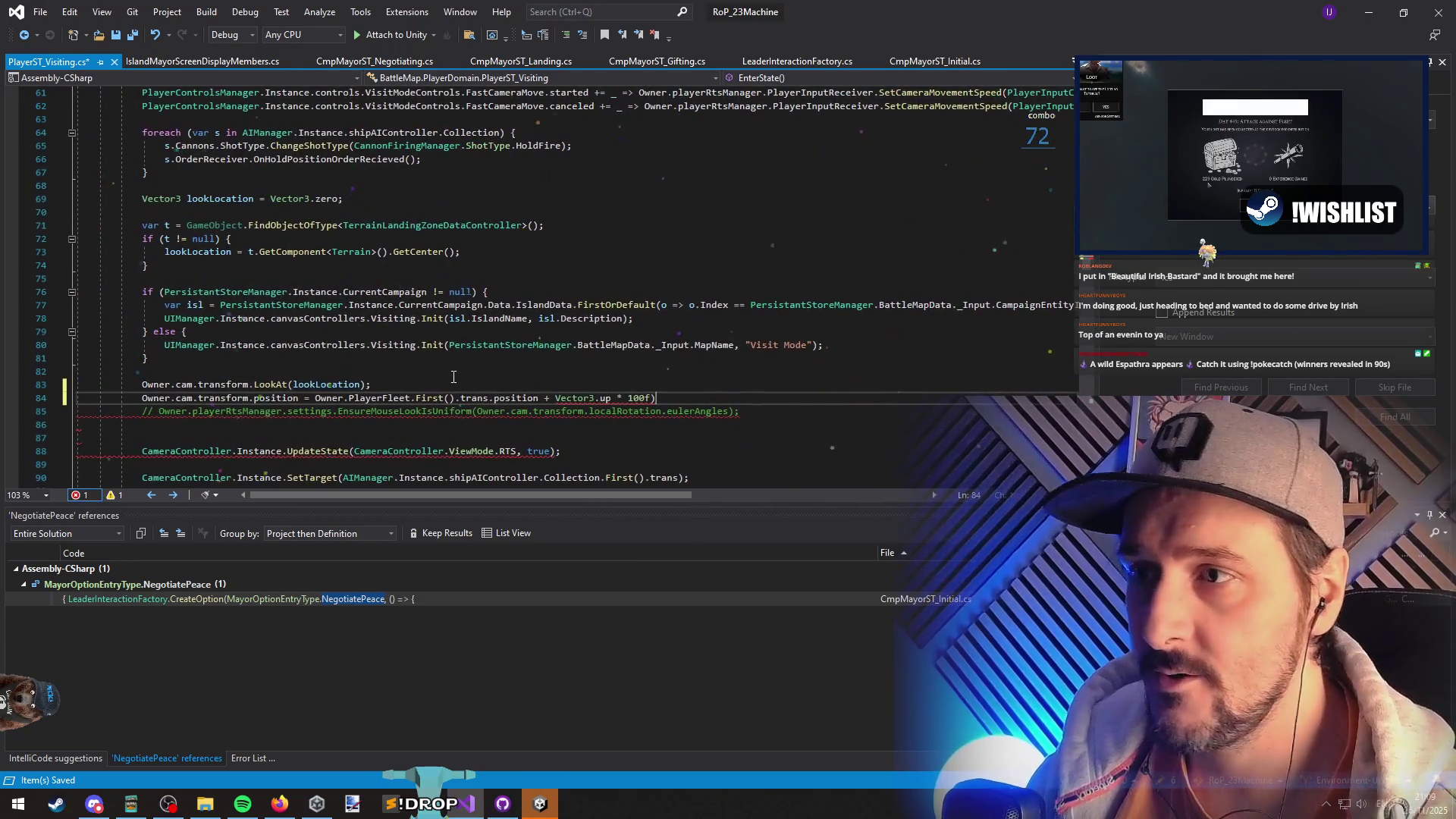
key("ctrl+Left")
key("ctrl+Left")
key("ctrl+Left")
type("(")
key("End")
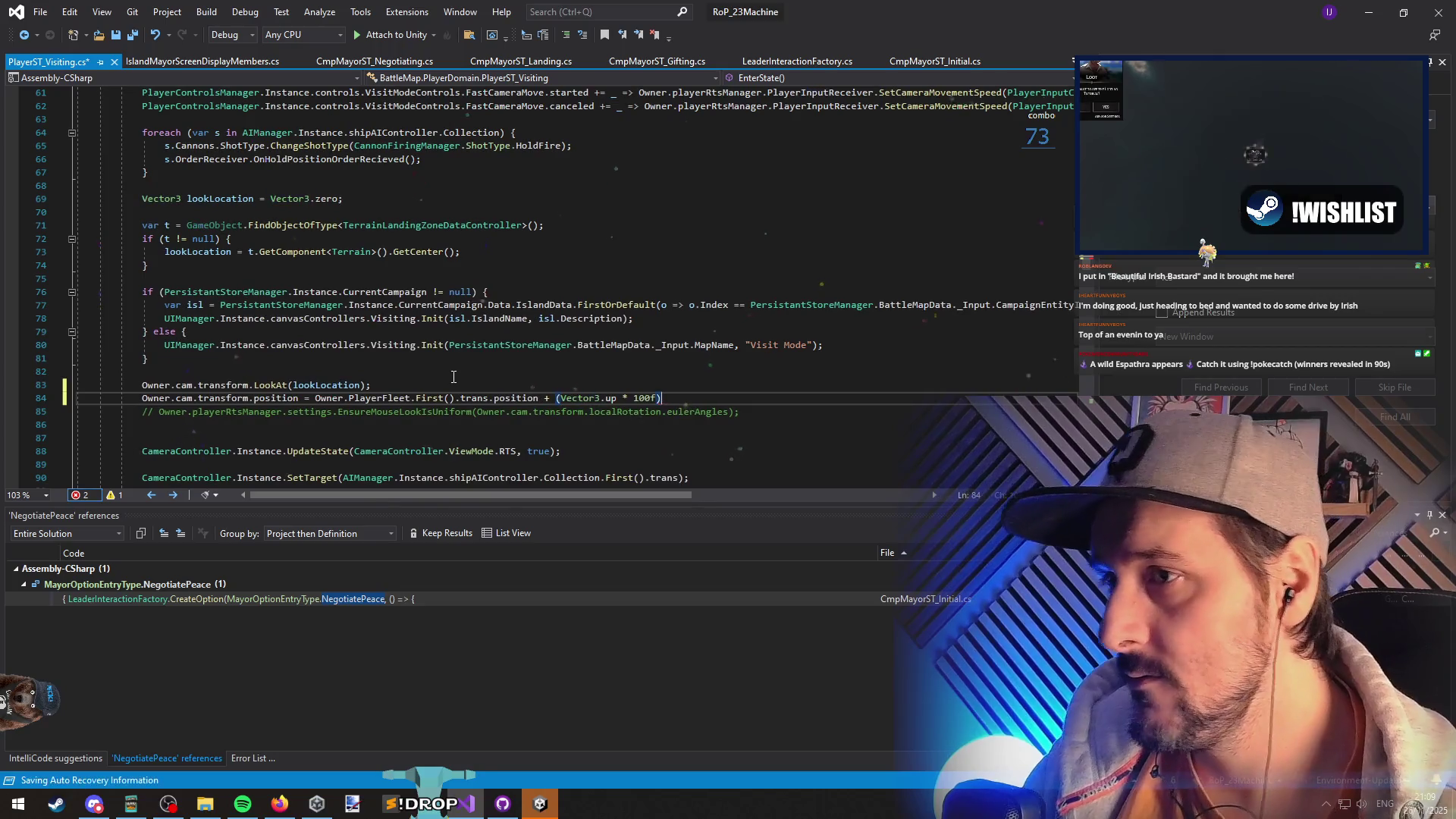
type(";")
- Move the camera-position line above LookAt, save PlayerST_Visiting.cs, and minimize Visual Studio
key("alt+Up")
key("Down")
key("Down")
key("Down")
key("Delete")
key("ctrl+s")
left_click(325, 367)
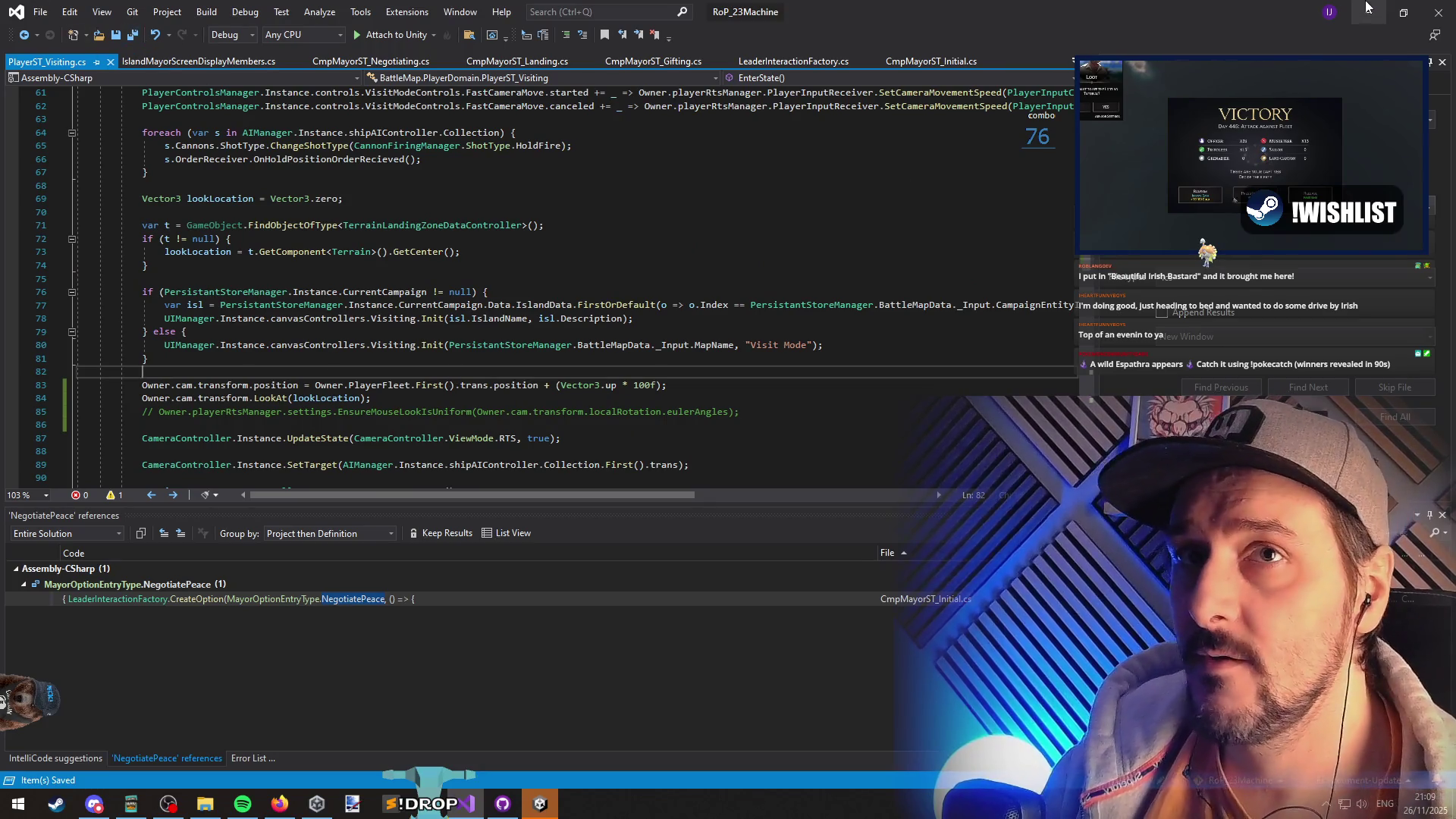
left_click(1369, 9)
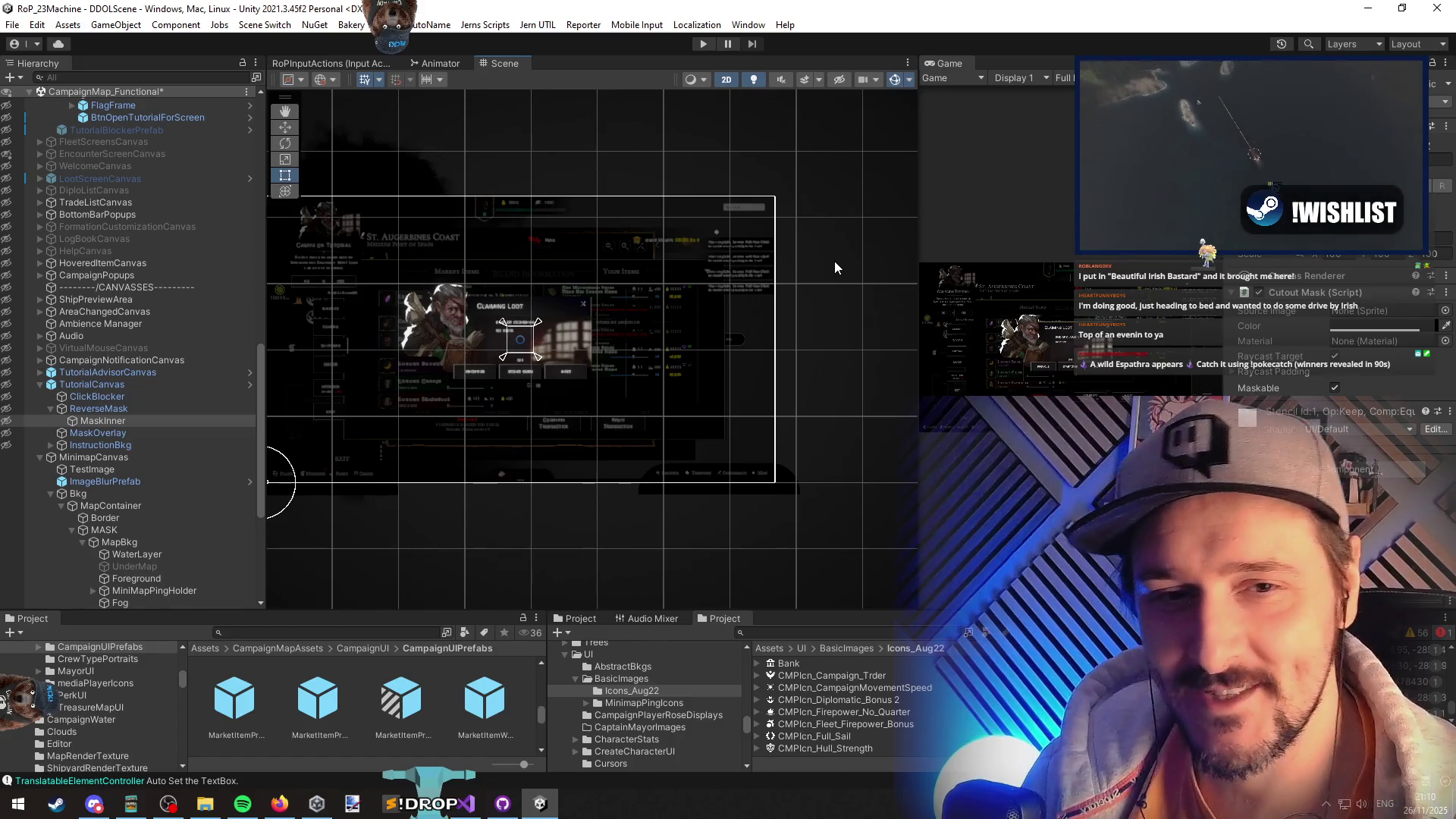
- Collapse the Hierarchy to its scene list, unload CampaignMap_Functional, and enter Play mode with Ctrl+P
scroll(659, 318, "down", 2)
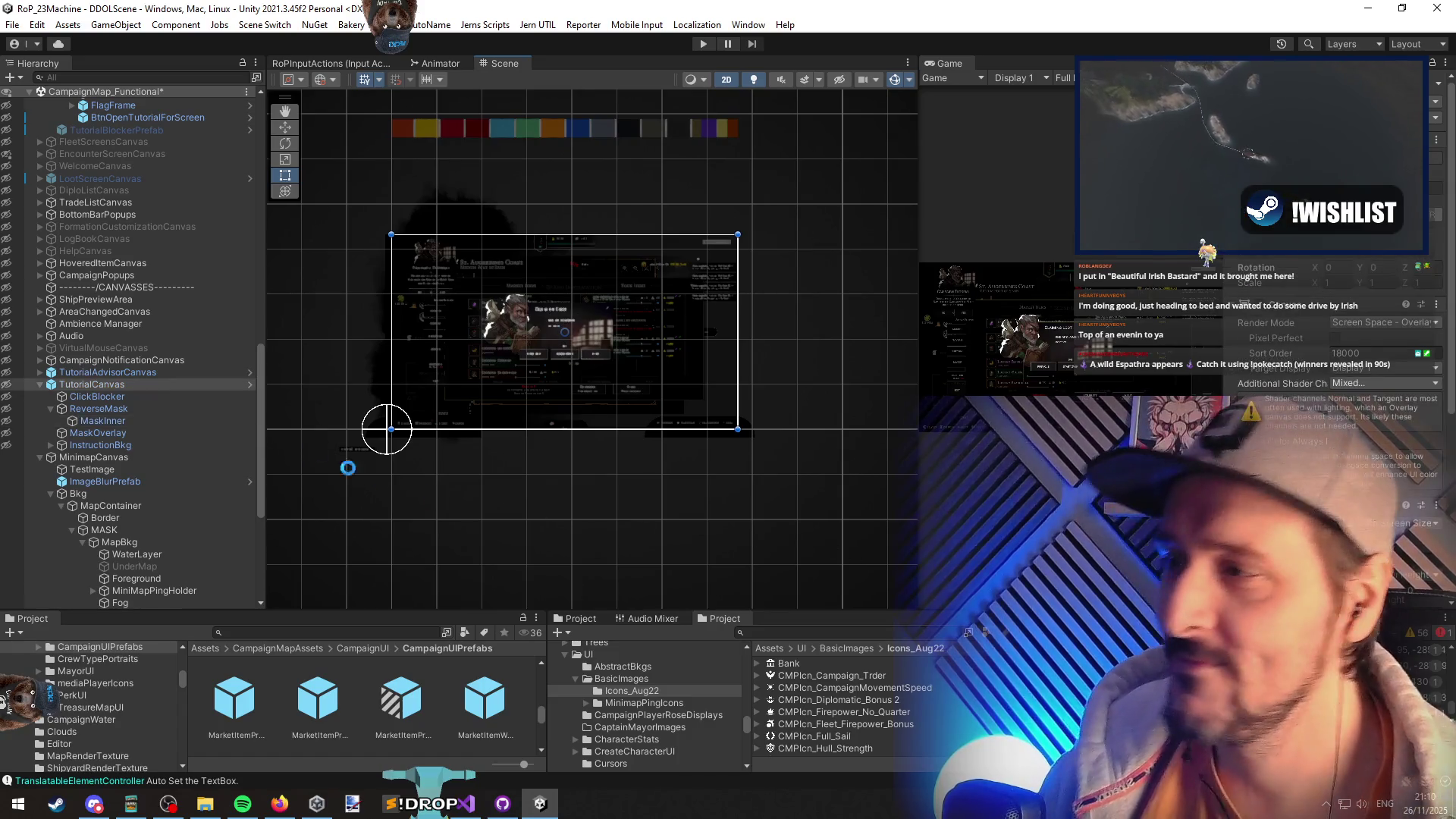
left_click(158, 387)
key("Left")
key("Left")
key("Left")
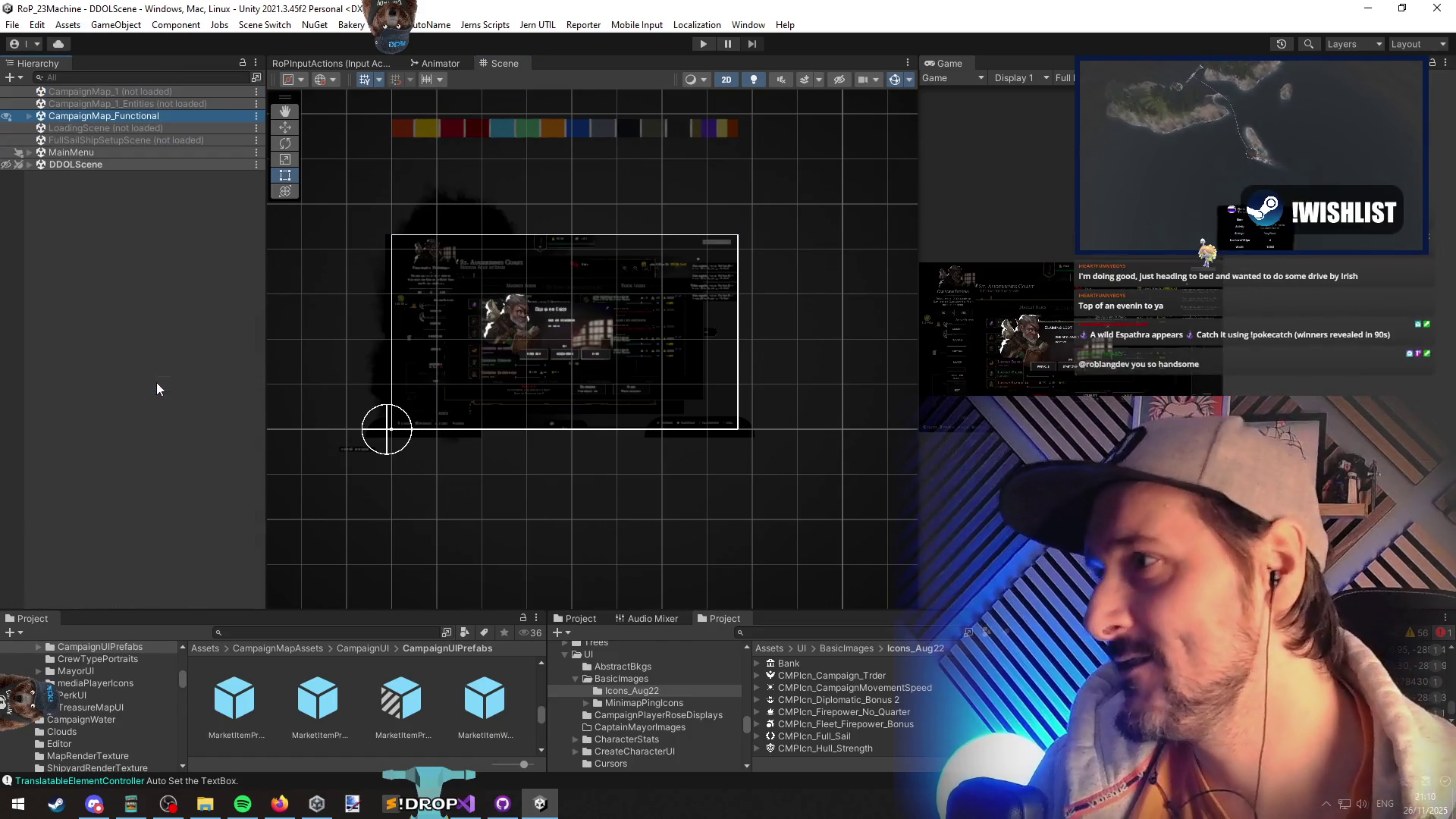
right_click(110, 117)
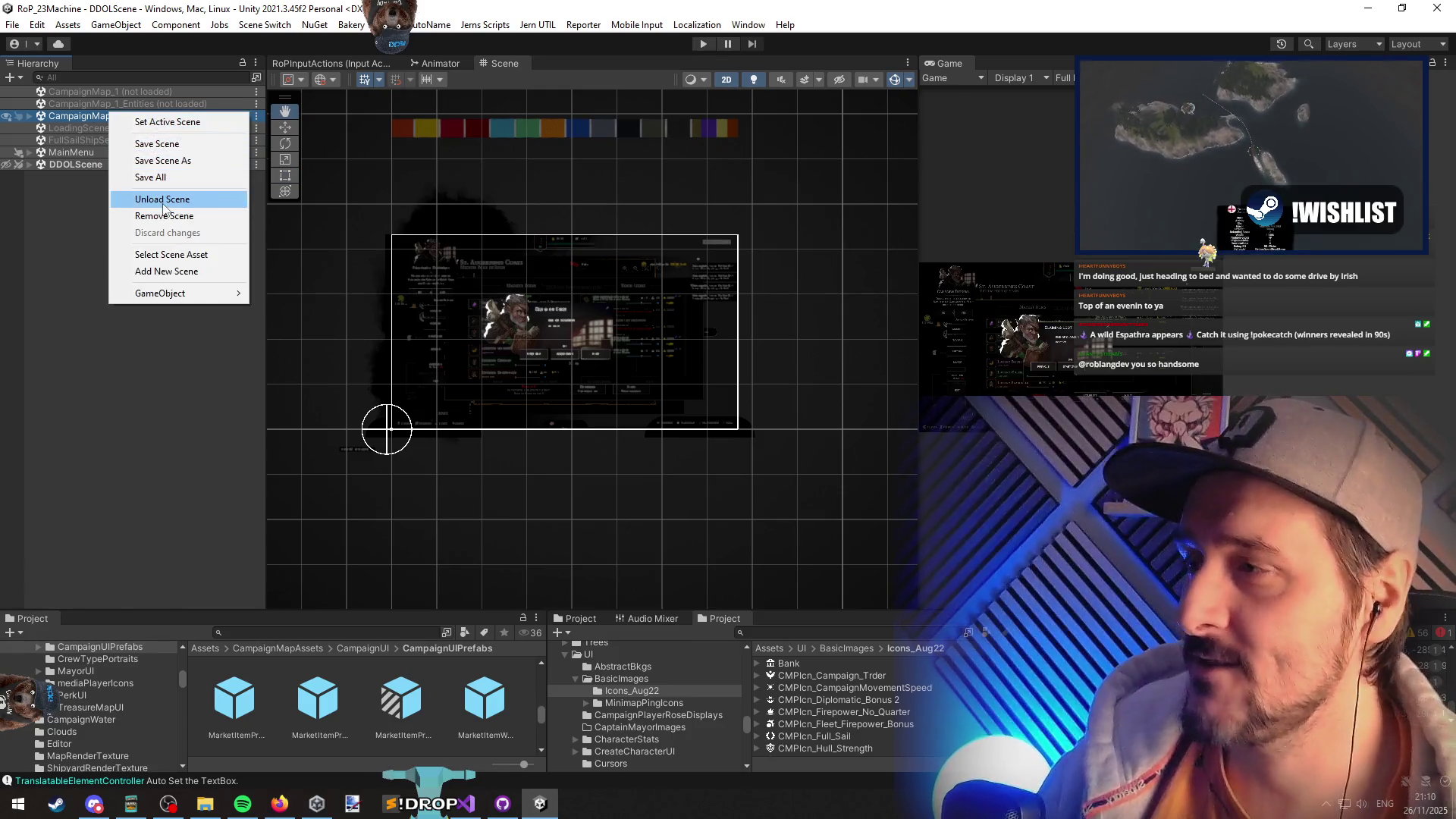
left_click(161, 203)
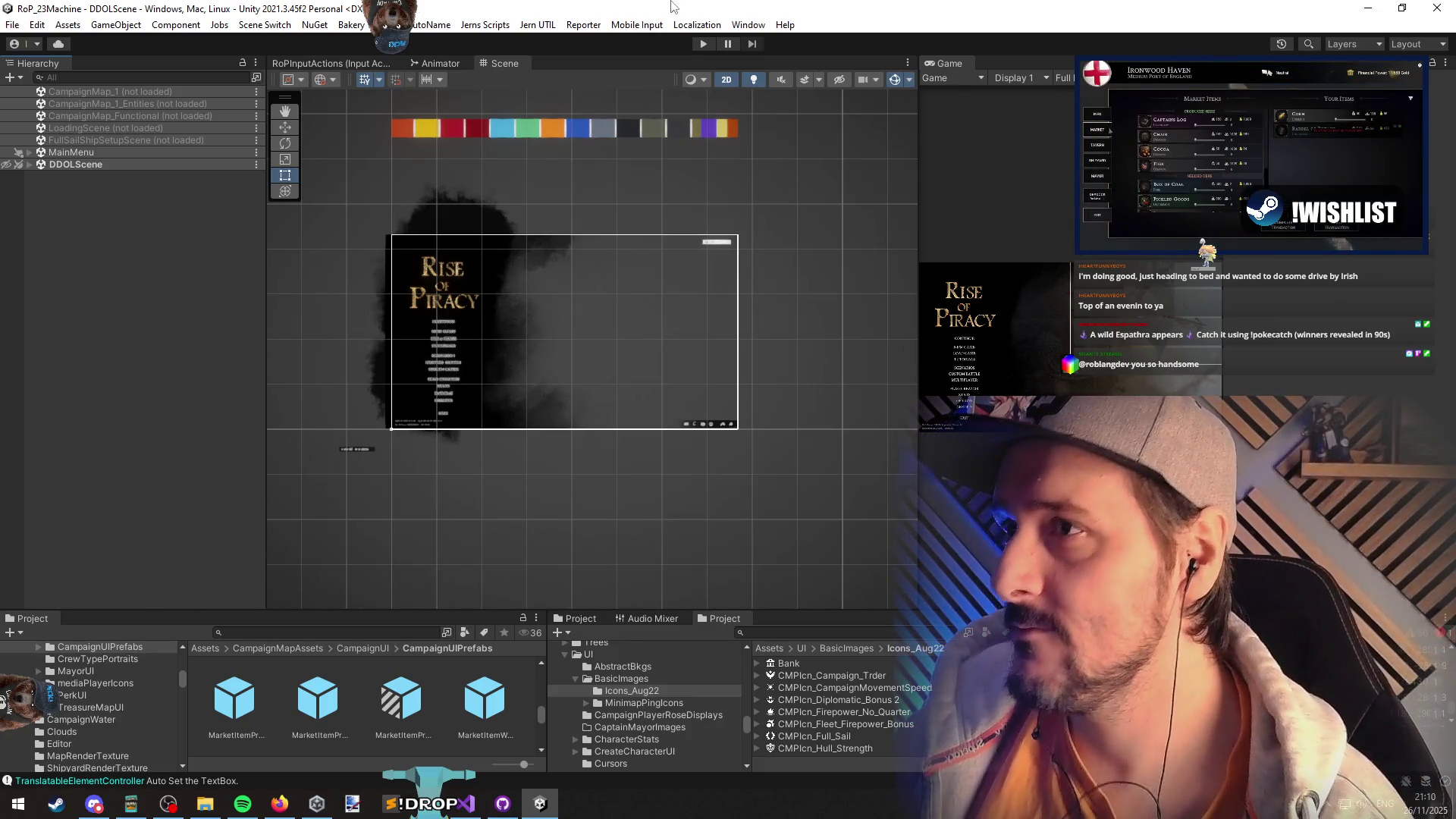
key("ctrl+p")
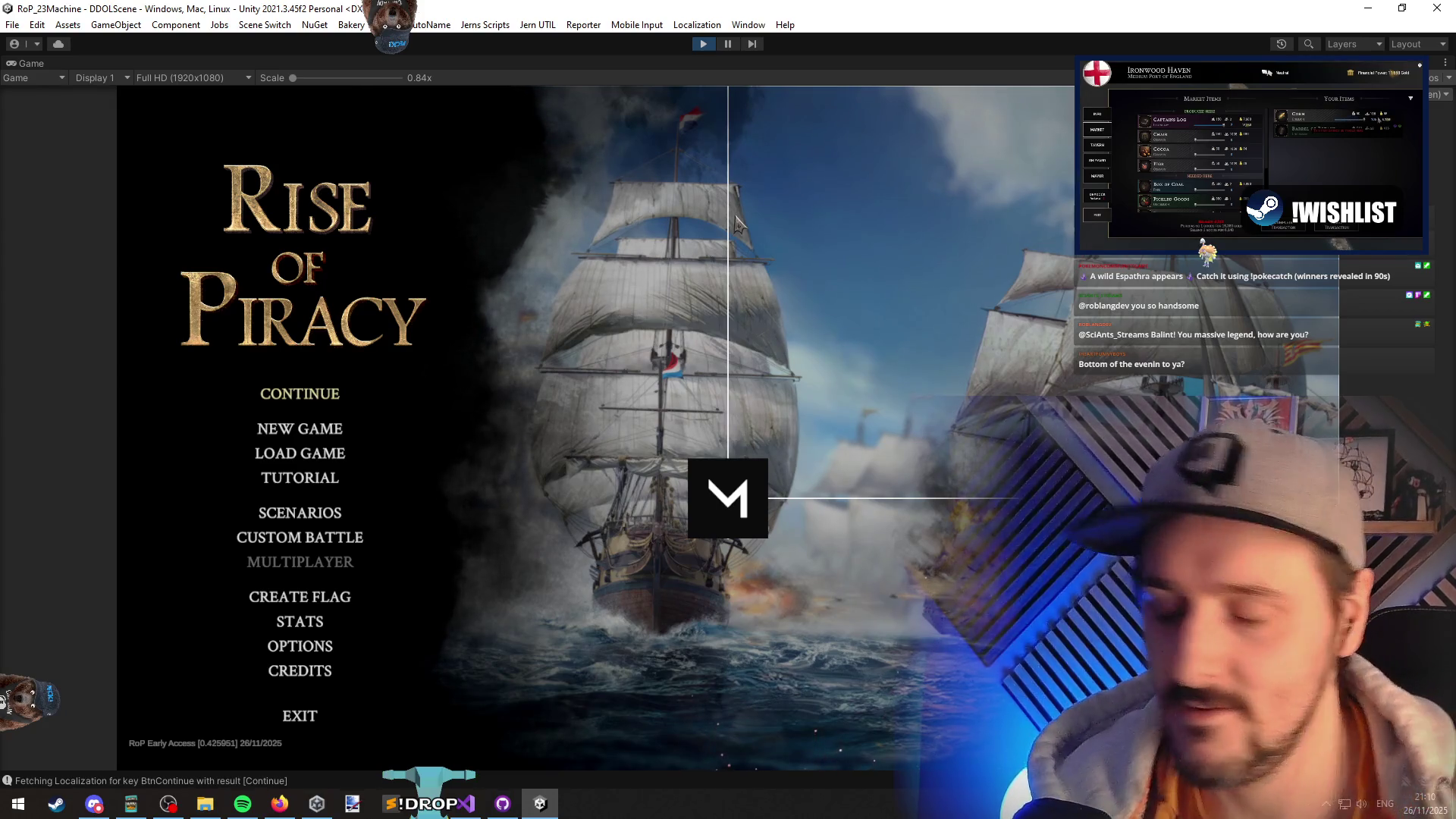
- Continue the saved game, pause in-game time, and send the fleet sailing across the water
left_click(313, 399)
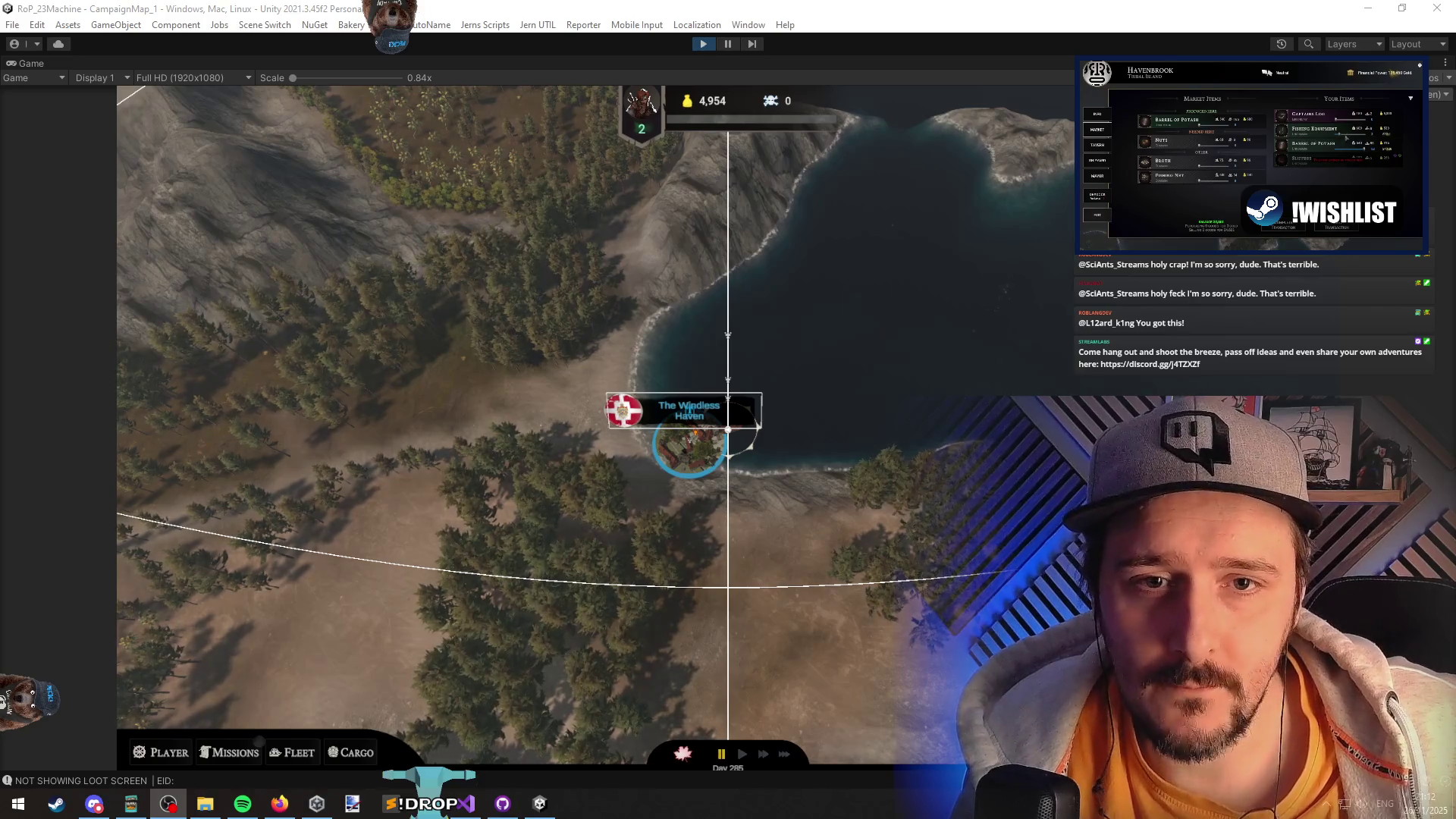
key("space")
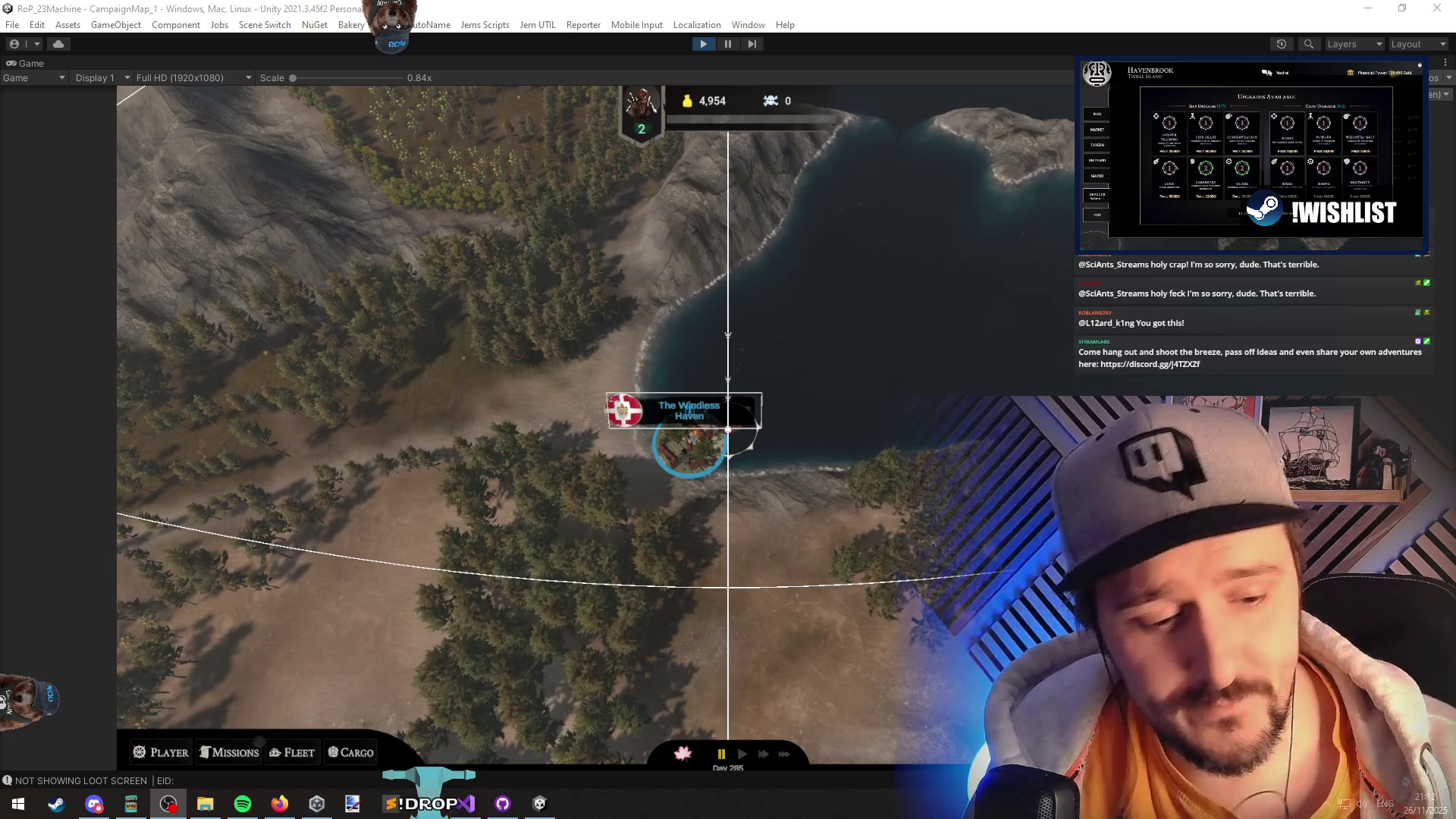
left_click(914, 381)
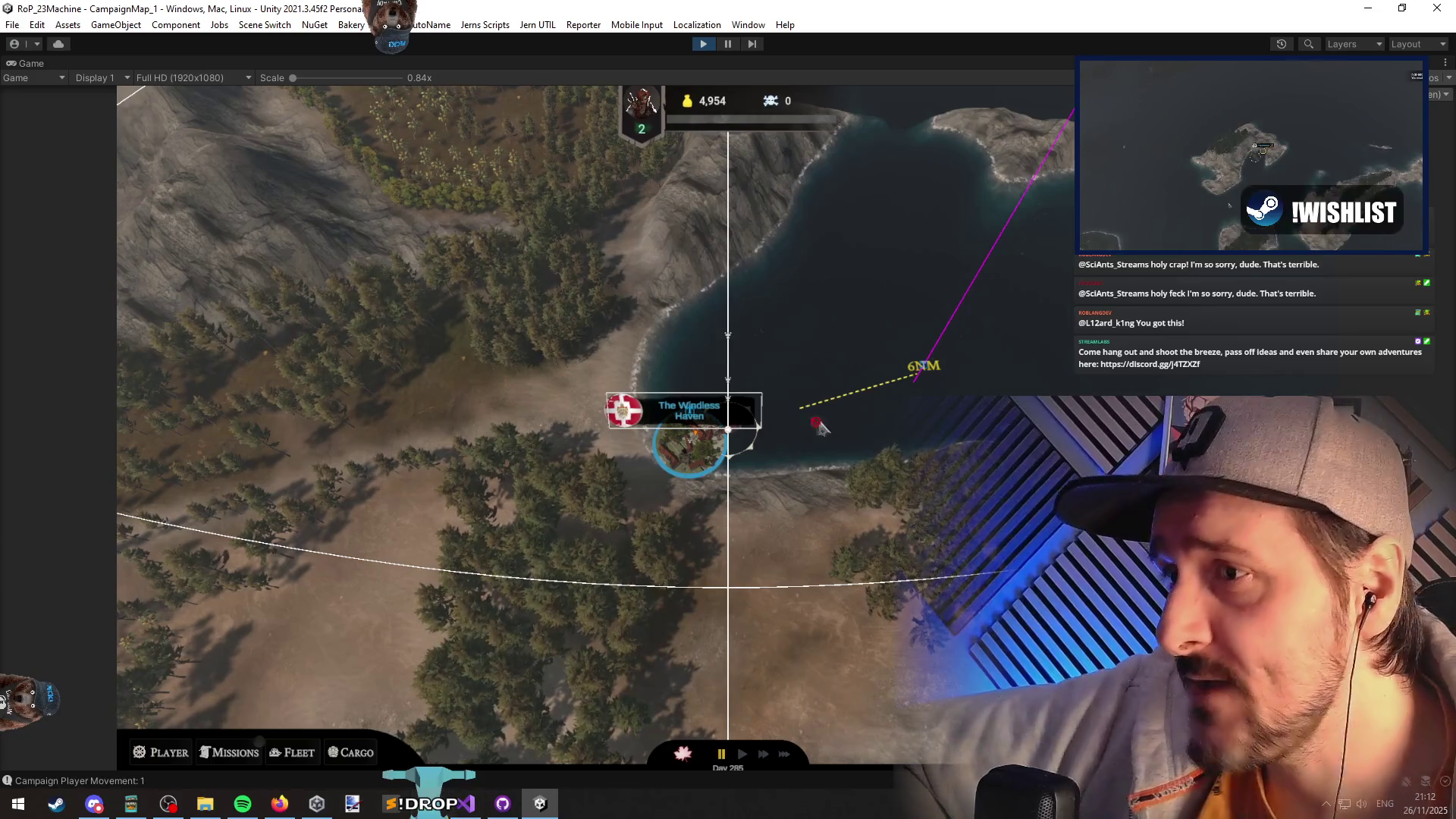
- Check the Discovered Ports map, then return to Visual Studio with the cursor on line 79
key("m")
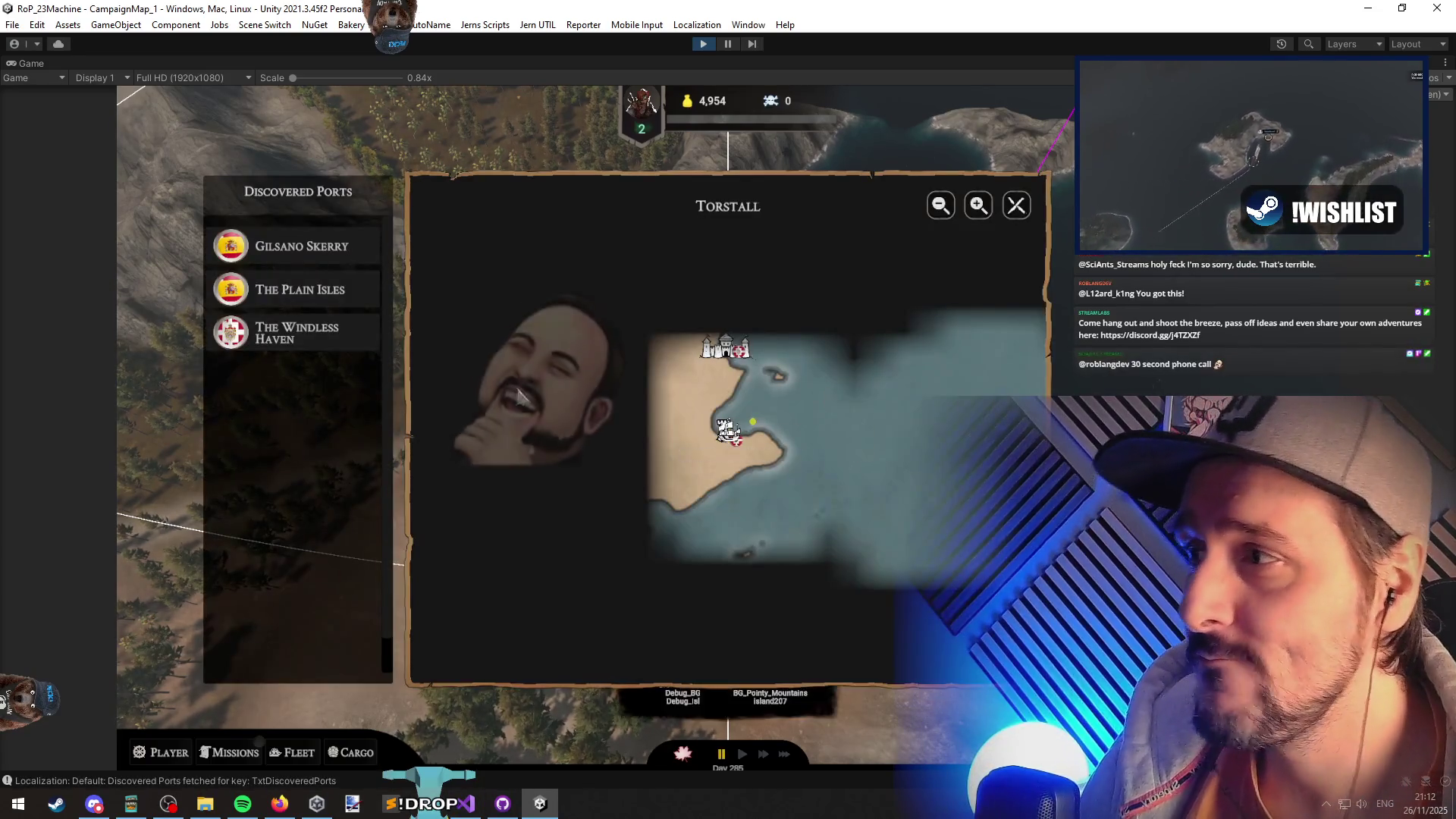
key("Escape")
key("alt+Tab")
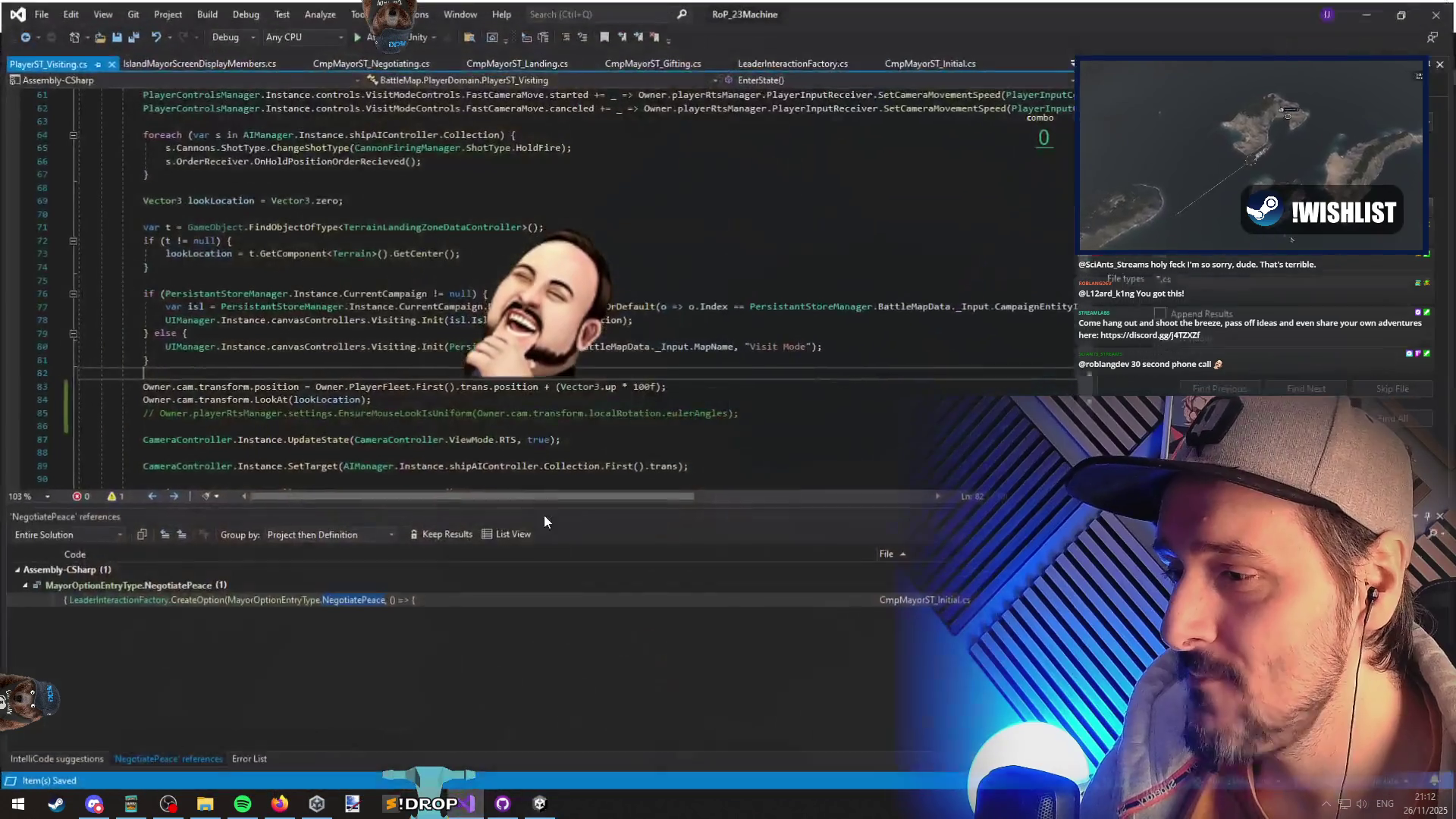
left_click(504, 332)
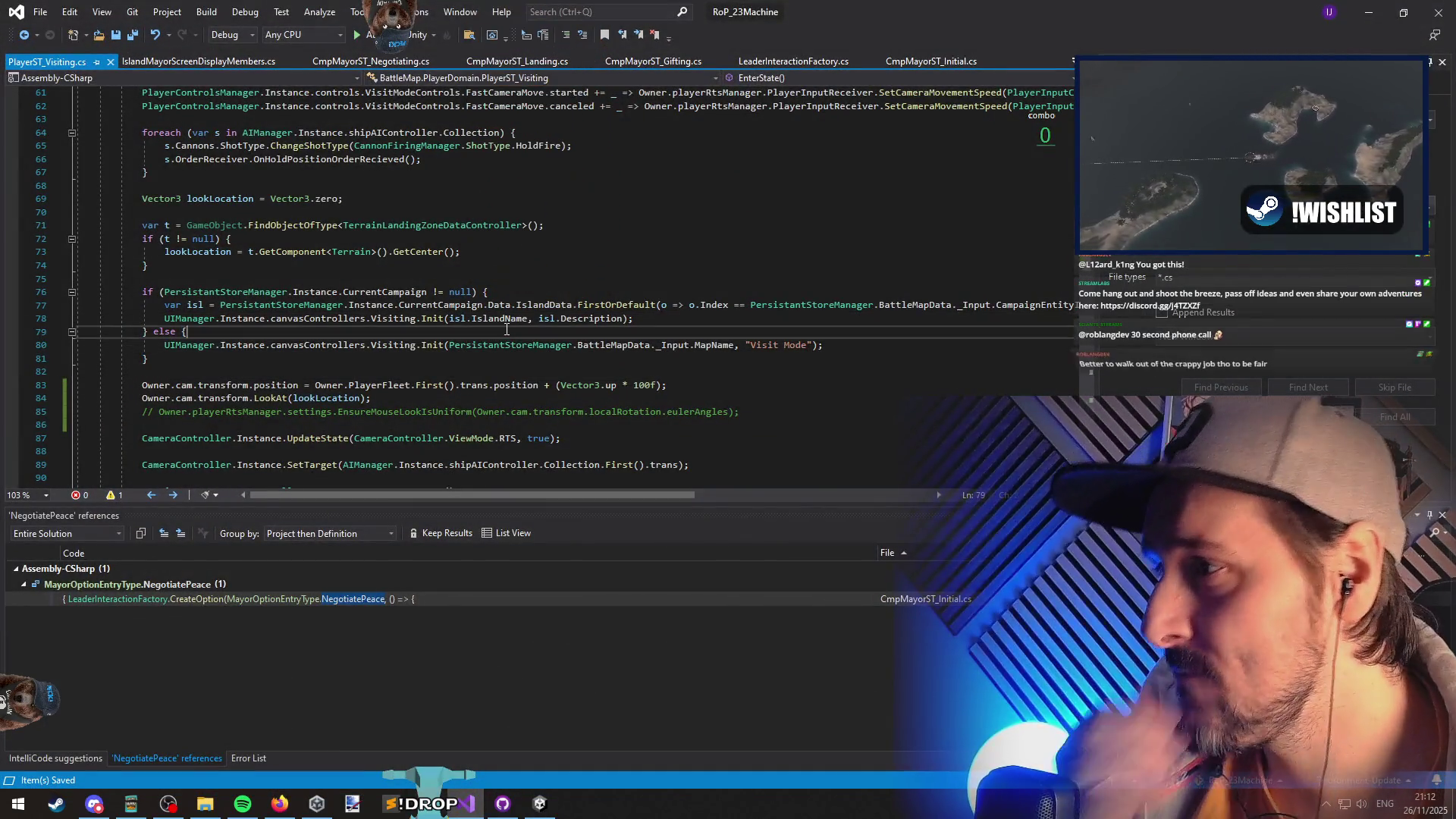